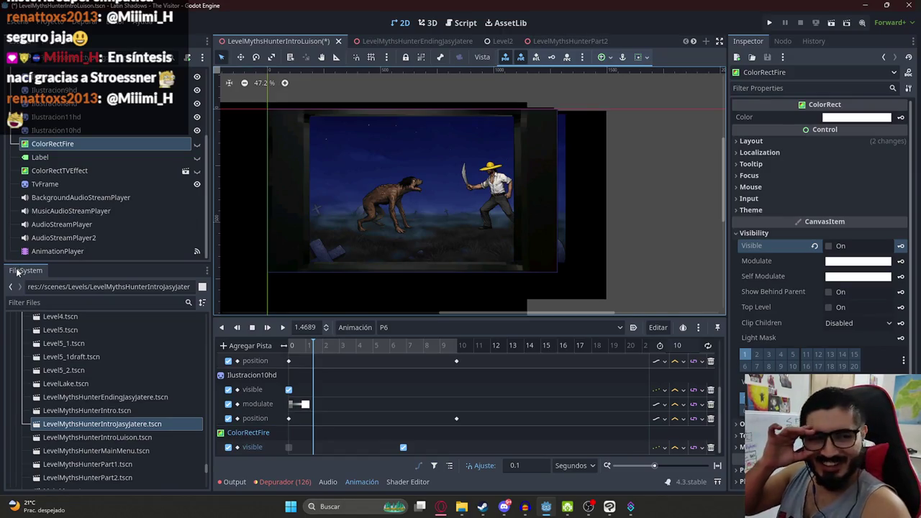
# Save the intro scene and play the P6 animation from the start
pyautogui.click(287, 345)
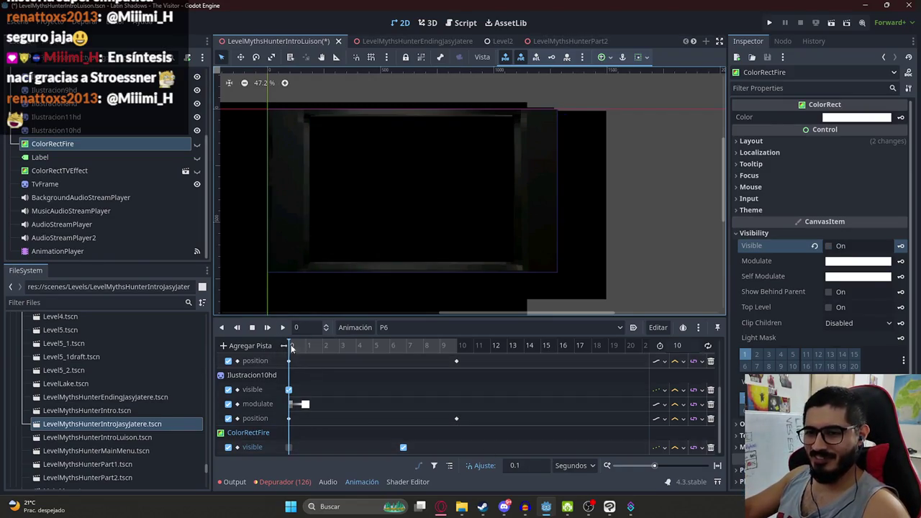
pyautogui.click(651, 188)
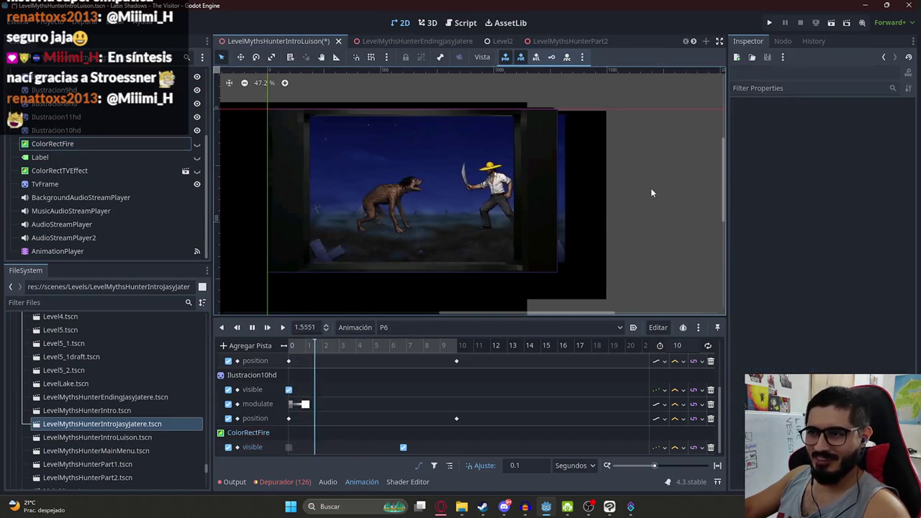
pyautogui.scroll(5, 430, 199)
pyautogui.hotkey('ctrl', 's')
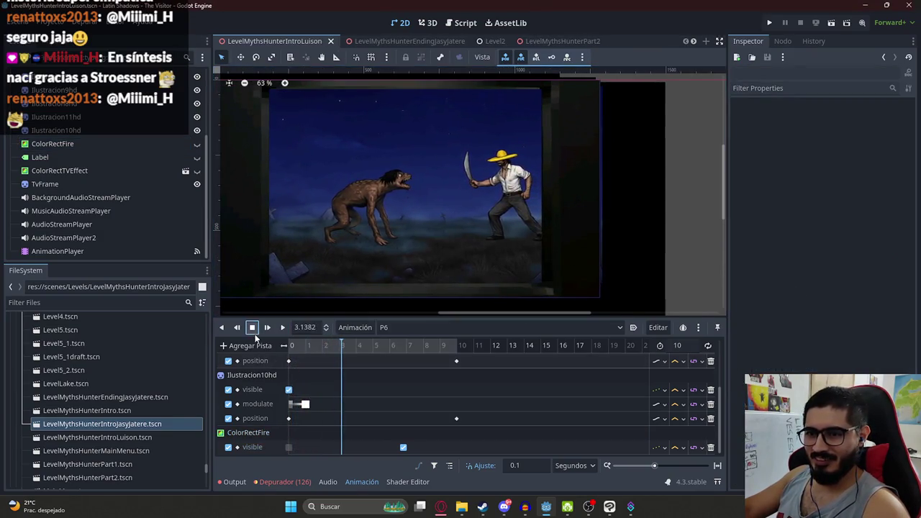
pyautogui.doubleClick(252, 328)
pyautogui.click(281, 328)
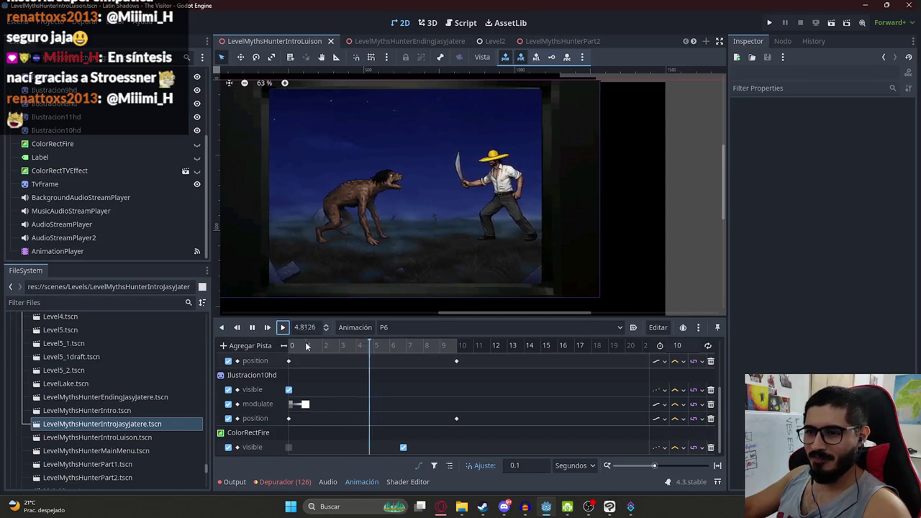
# Move ColorRectFire above Ilustracion10hd in the scene tree and rewind the animation
pyautogui.click(197, 171)
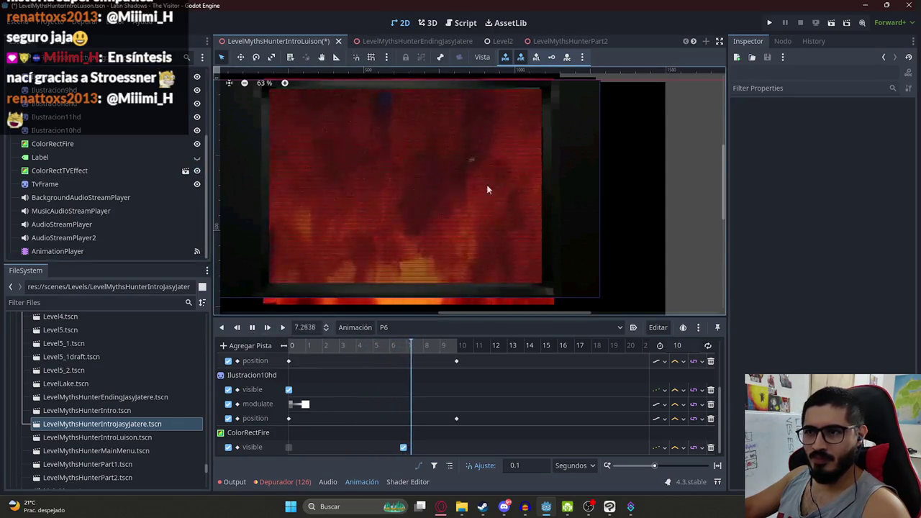
pyautogui.click(253, 327)
pyautogui.moveTo(80, 144); pyautogui.dragTo(82, 128)
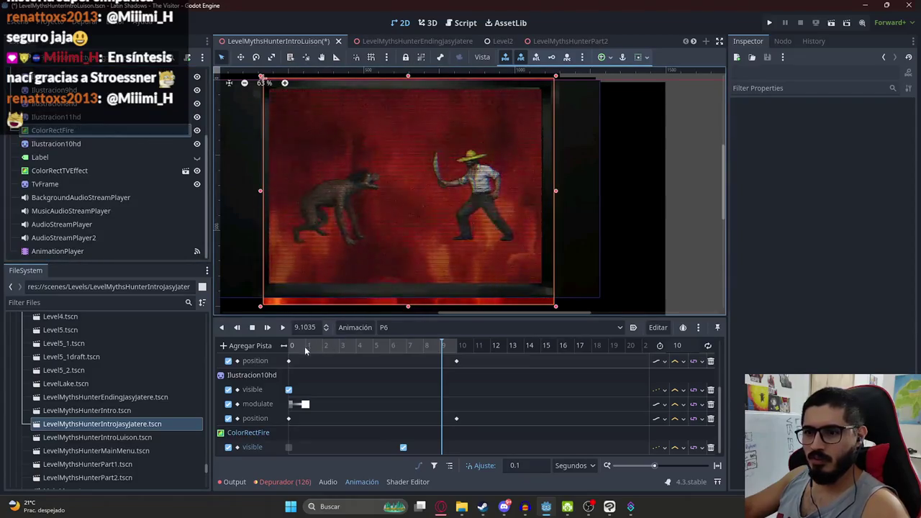
pyautogui.moveTo(305, 348); pyautogui.dragTo(276, 337)
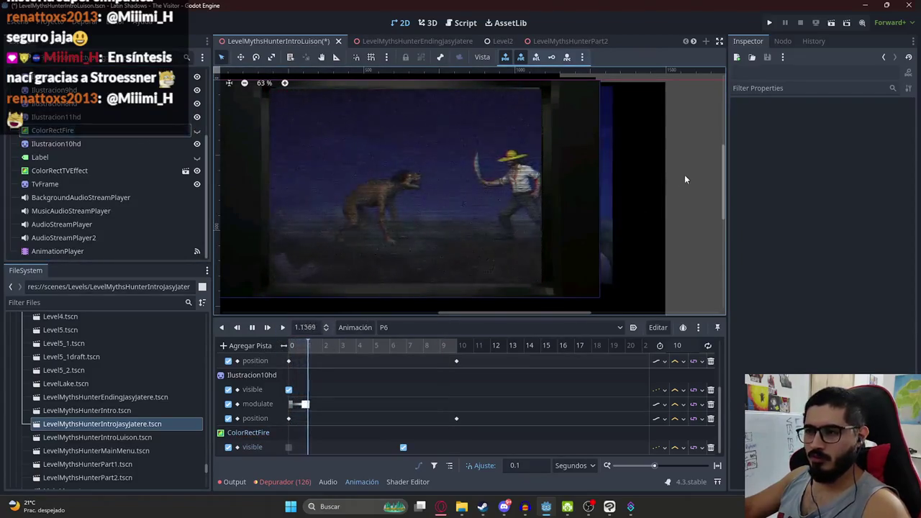
pyautogui.scroll(1, 389, 187)
# Put the playhead at frame 9, select Ilustracion11hd, and key its modulate there
pyautogui.hscroll(-2, 426, 205)
pyautogui.scroll(1, 426, 206)
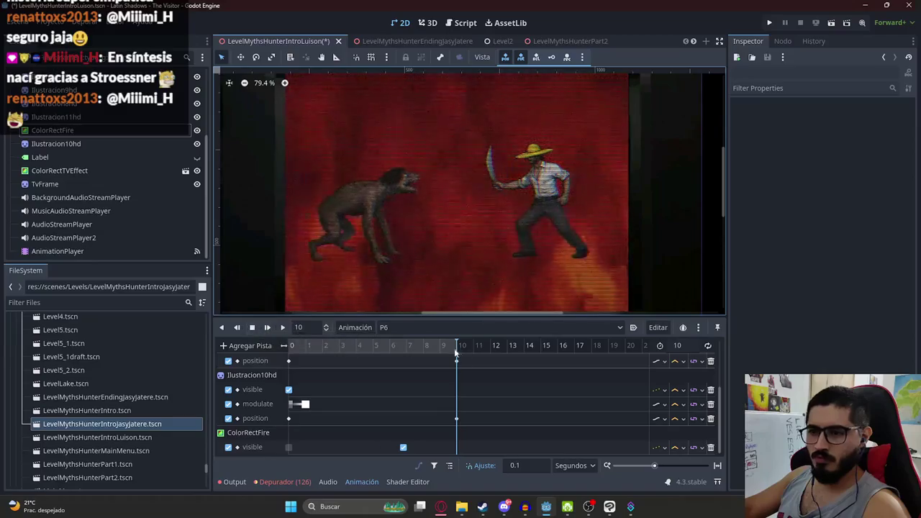
pyautogui.click(438, 408)
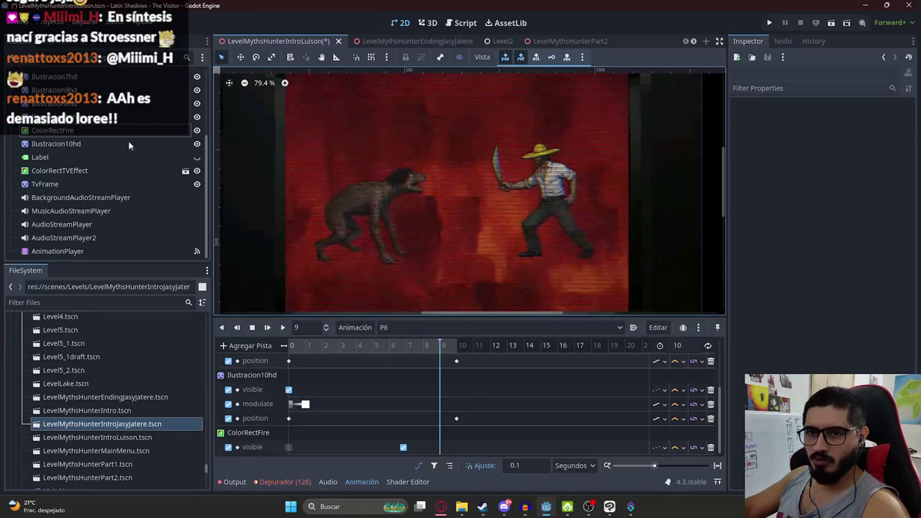
pyautogui.click(518, 281)
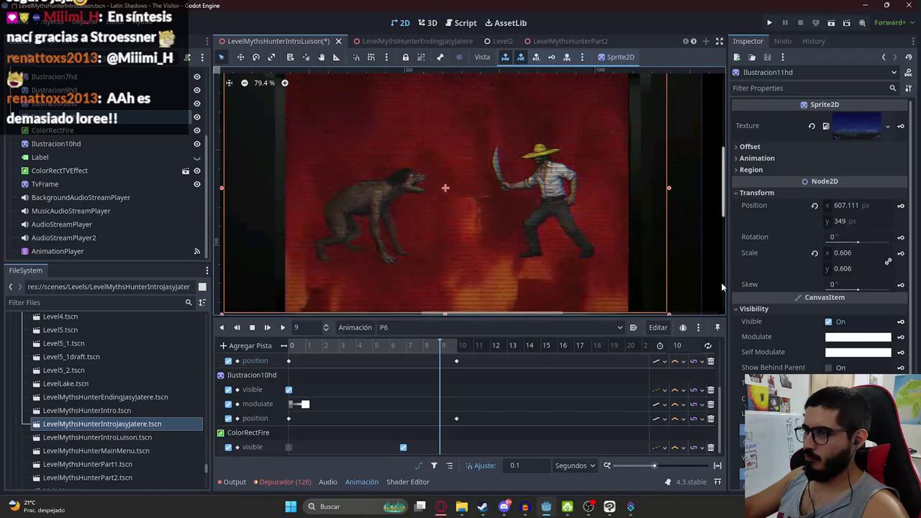
pyautogui.click(901, 336)
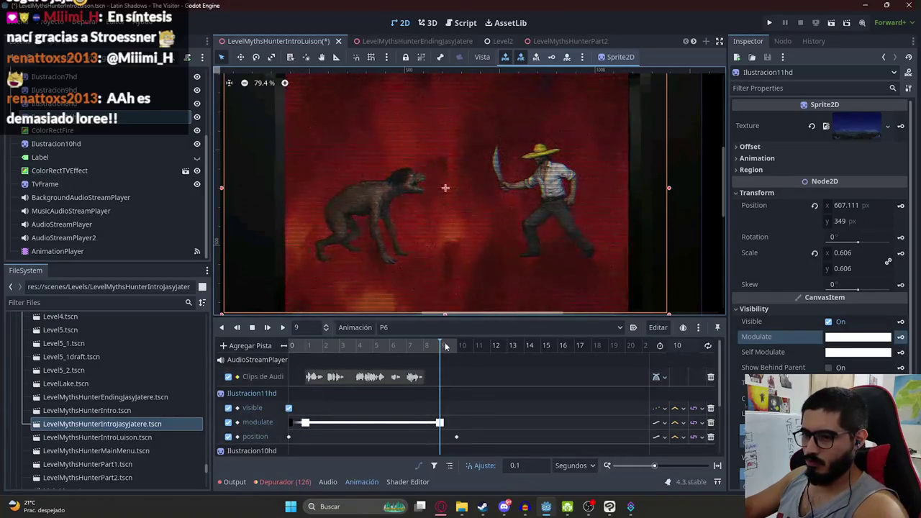
# At frame 10, set Ilustracion11hd's modulate to fully transparent ffffff00
pyautogui.click(457, 436)
pyautogui.click(873, 337)
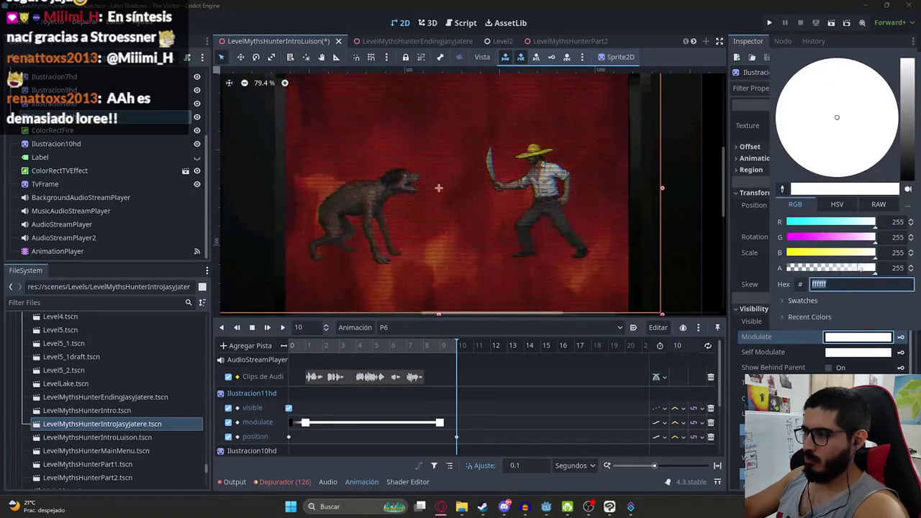
pyautogui.write('00')
pyautogui.press('Return')
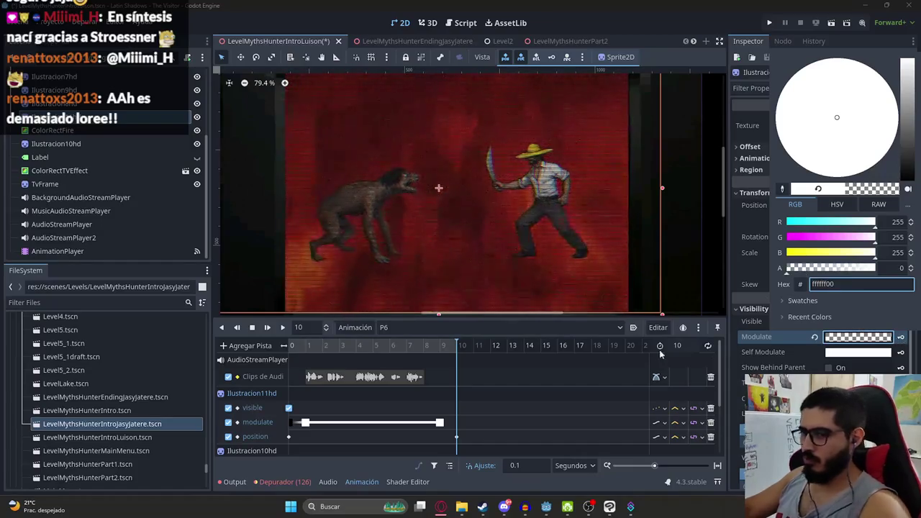
pyautogui.click(623, 375)
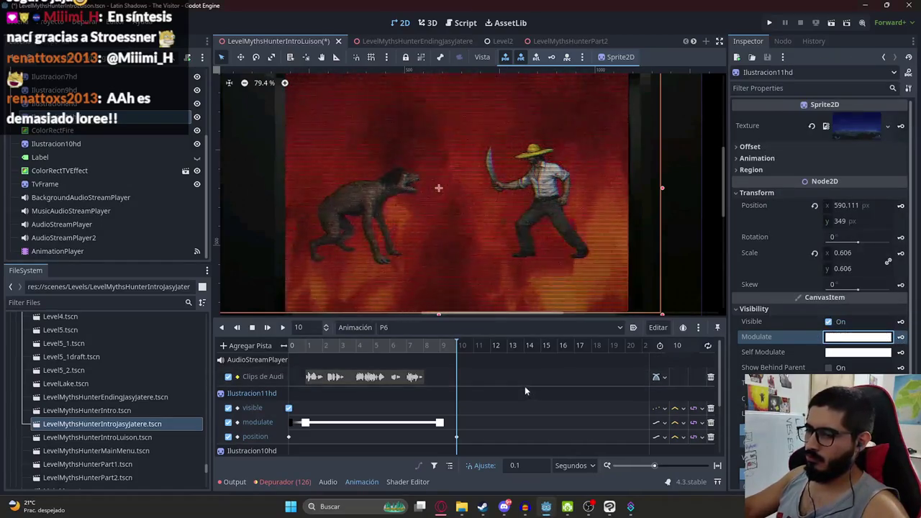
# Save the scene and return the playhead to frame 9
pyautogui.scroll(-3, 431, 385)
pyautogui.scroll(-1, 432, 385)
pyautogui.click(445, 403)
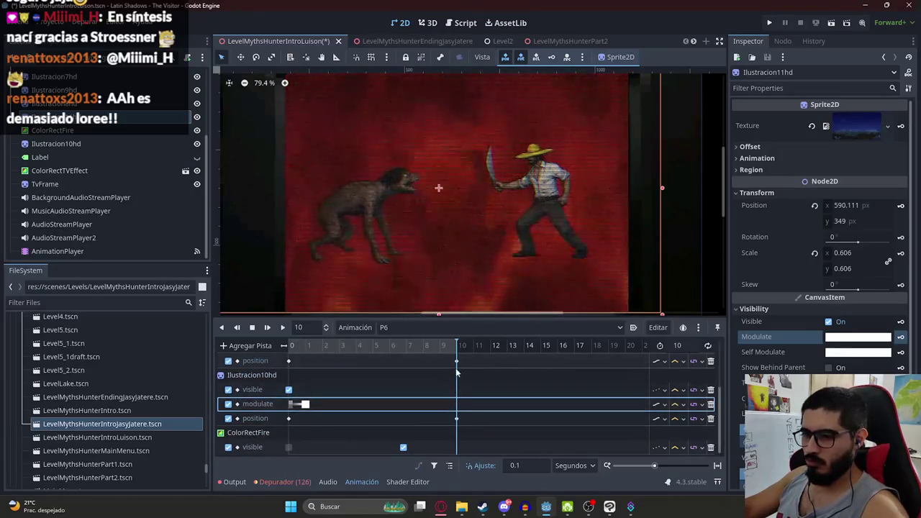
pyautogui.hotkey('ctrl', 's')
pyautogui.moveTo(443, 349)
pyautogui.mouseDown()
pyautogui.moveTo(431, 348)
pyautogui.moveTo(444, 350)
pyautogui.mouseUp()
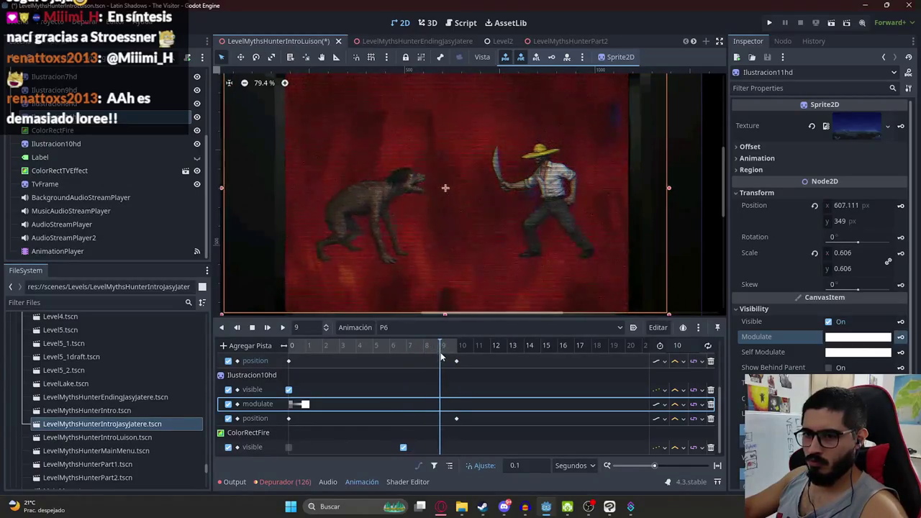
pyautogui.click(441, 352)
pyautogui.click(200, 119)
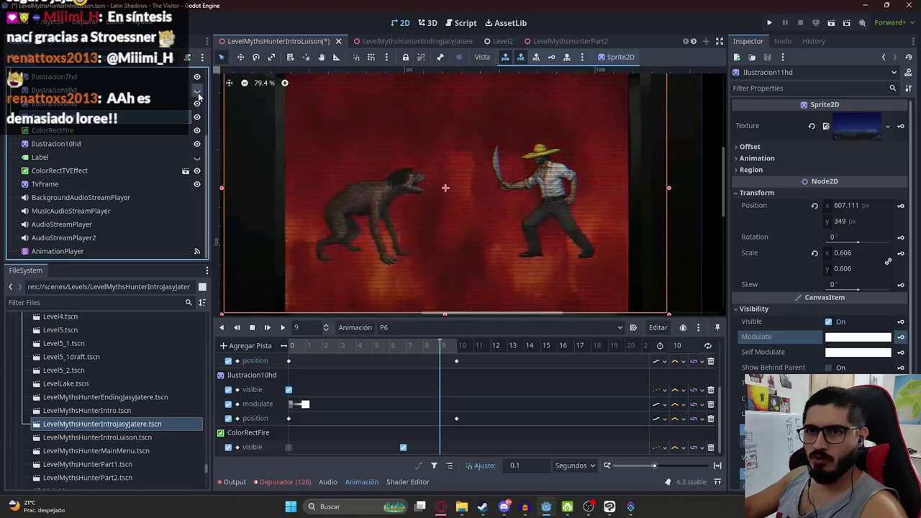
# Select Ilustracion10hd in the Scene dock to edit its properties in the Inspector
pyautogui.scroll(3, 180, 151)
pyautogui.click(173, 175)
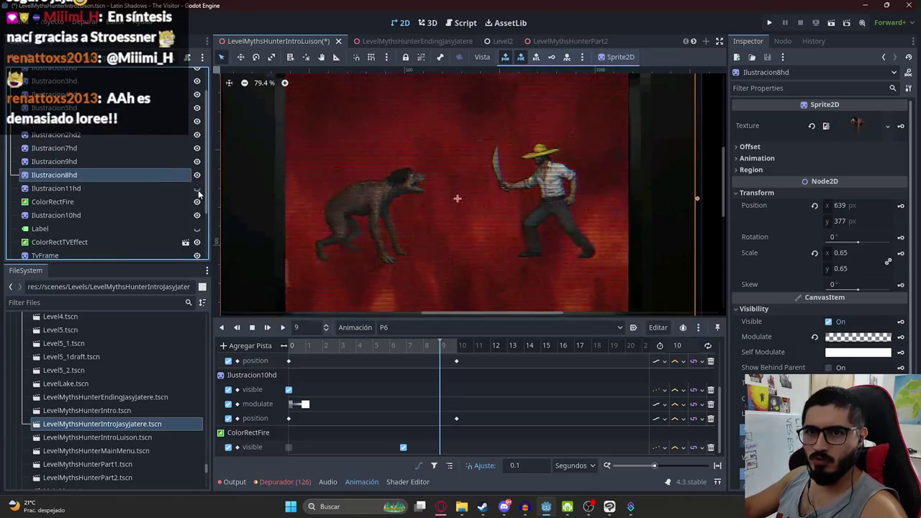
pyautogui.scroll(-1, 189, 204)
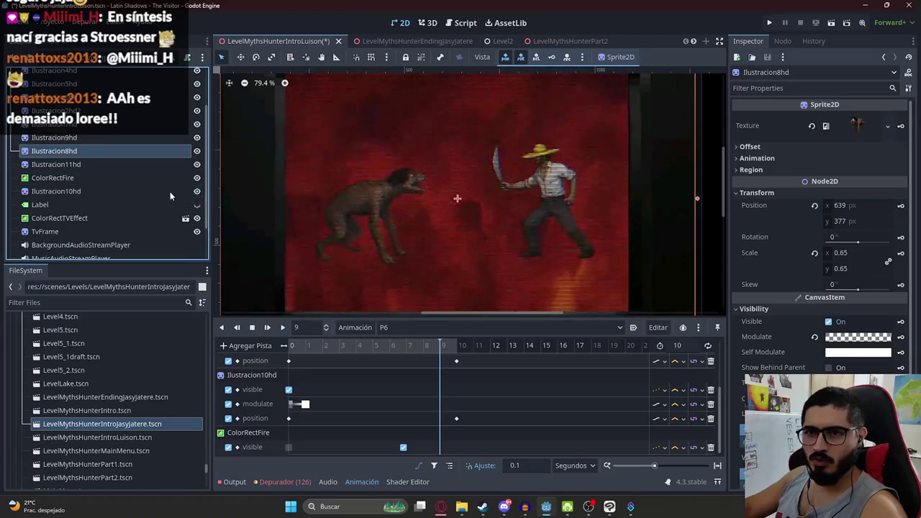
pyautogui.click(170, 192)
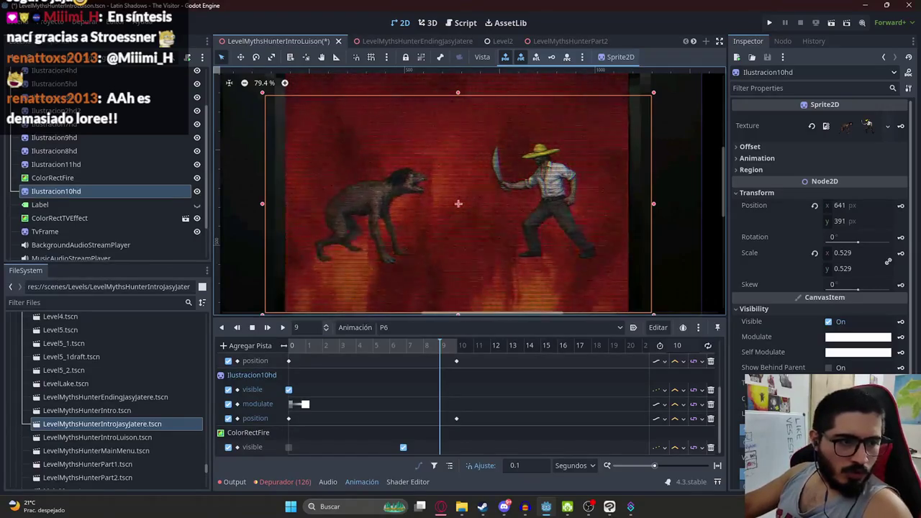
# Key Ilustracion10hd's modulate opaque at frame 9 and transparent ffffff00 at frame 10
pyautogui.click(901, 337)
pyautogui.scroll(-3, 400, 374)
pyautogui.click(385, 346)
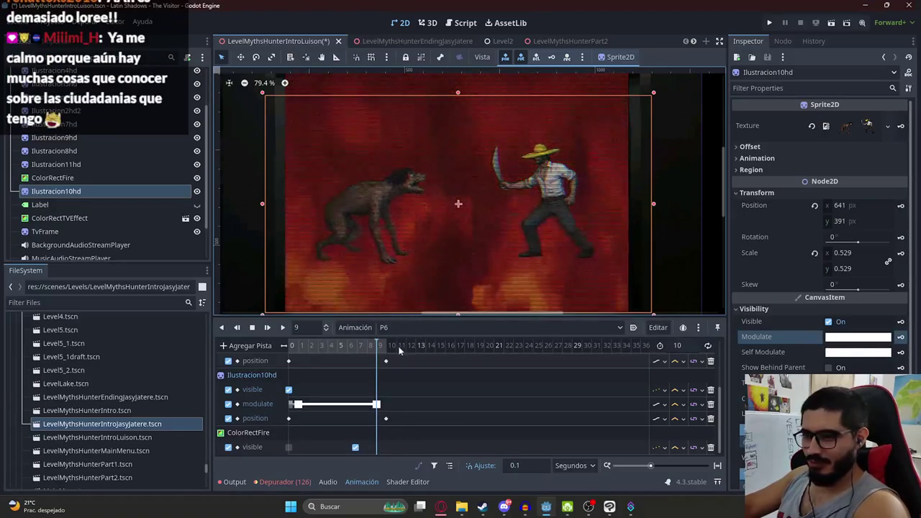
pyautogui.click(857, 337)
pyautogui.click(860, 284)
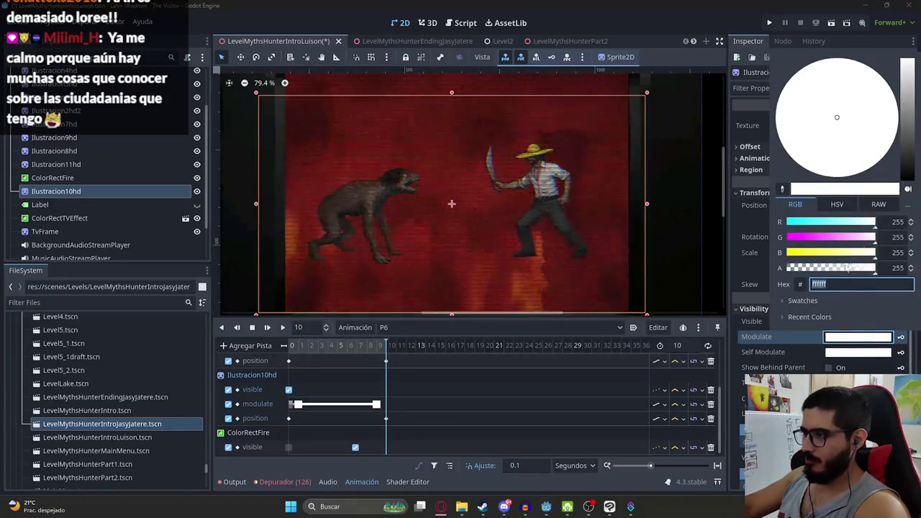
pyautogui.write('00')
pyautogui.press('Return')
pyautogui.press('Escape')
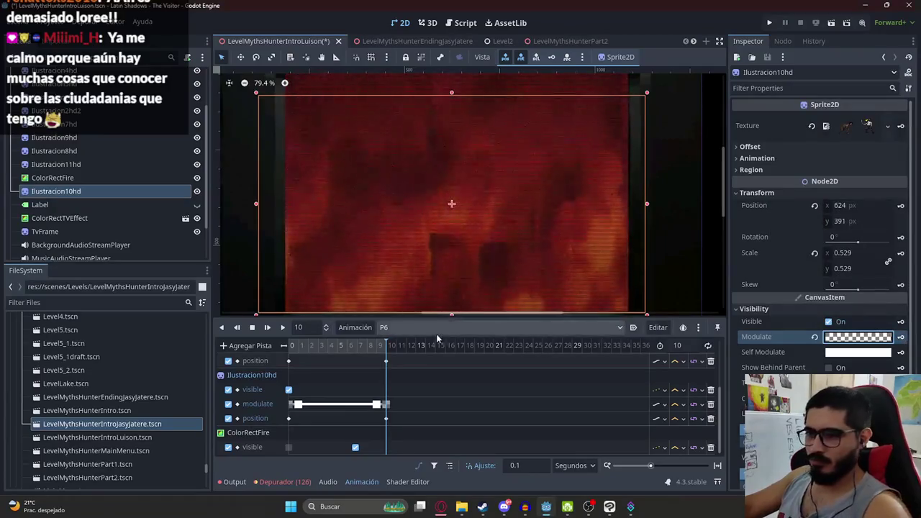
# Replay the P6 animation from the start to preview the fade
pyautogui.click(382, 346)
pyautogui.click(265, 328)
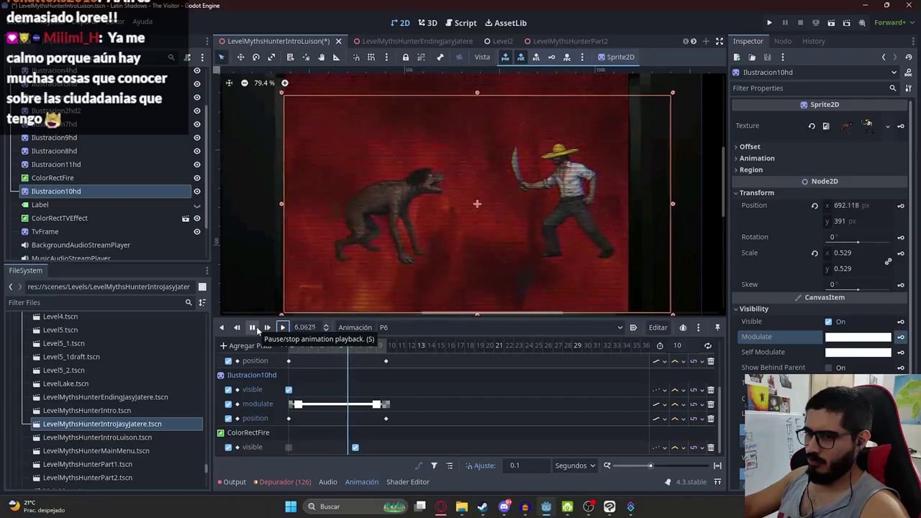
pyautogui.click(256, 327)
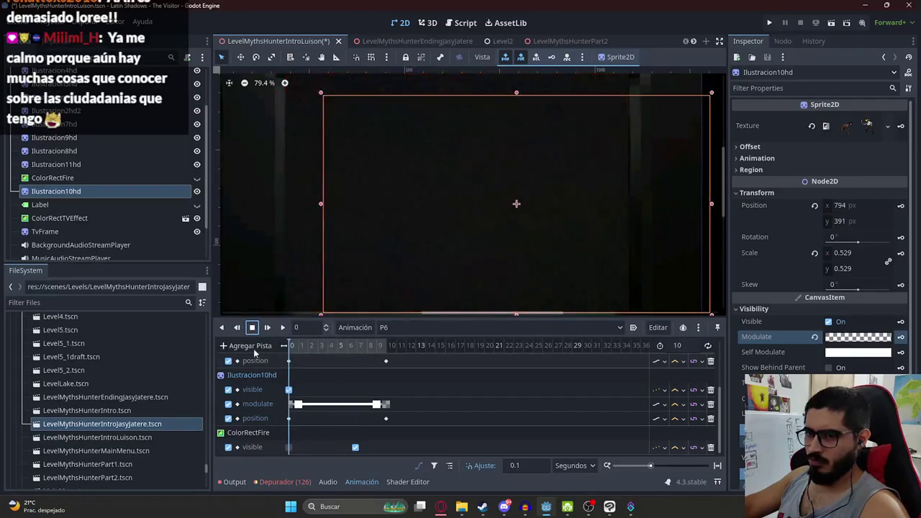
pyautogui.click(282, 328)
pyautogui.click(274, 237)
pyautogui.scroll(-1, 338, 238)
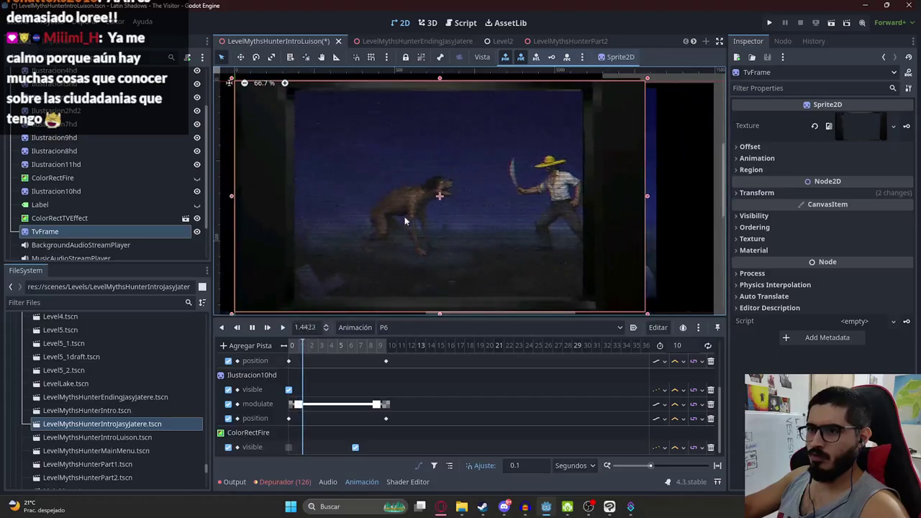
# Save the scene and move ColorRectFire above Ilustracion11hd in the scene tree
pyautogui.scroll(1, 460, 229)
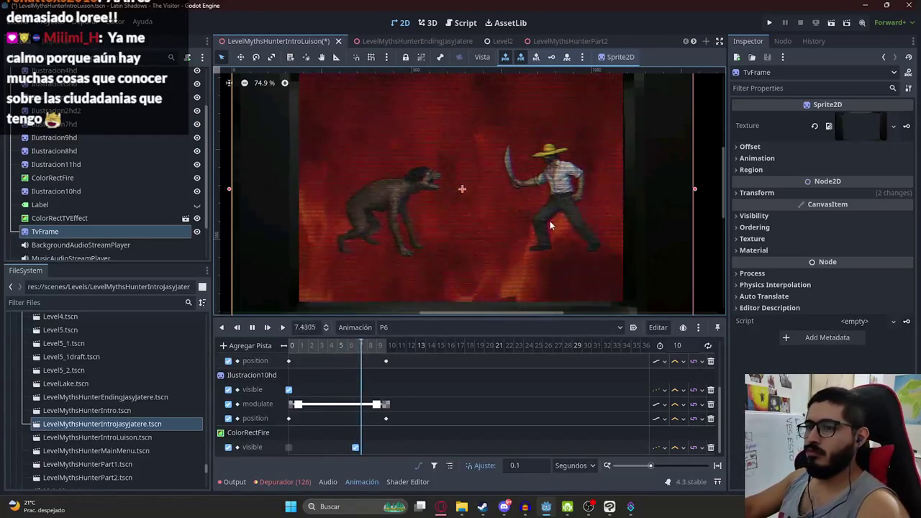
pyautogui.click(252, 328)
pyautogui.hotkey('ctrl', 's')
pyautogui.click(374, 346)
pyautogui.moveTo(50, 178); pyautogui.dragTo(70, 164)
pyautogui.click(86, 178)
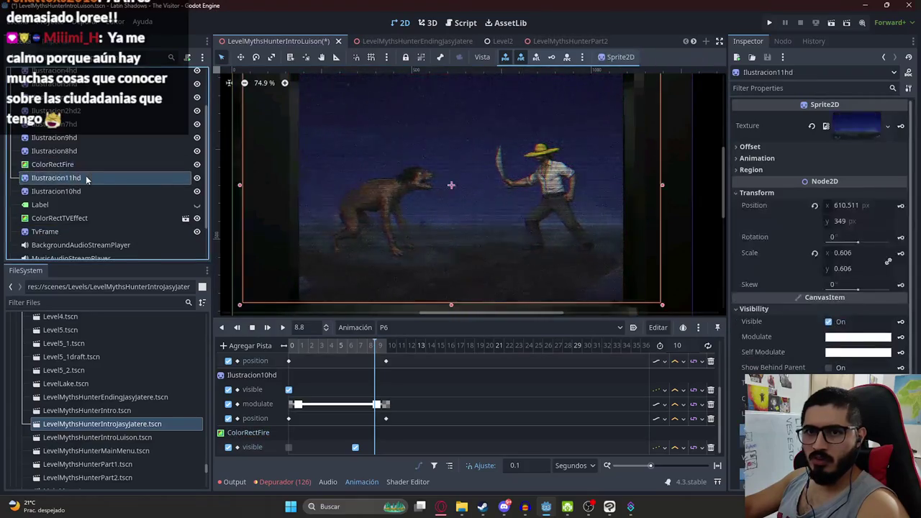
# At 6.8 s, key Ilustracion11hd's Visible off so the fire background shows
pyautogui.moveTo(342, 350); pyautogui.dragTo(286, 347)
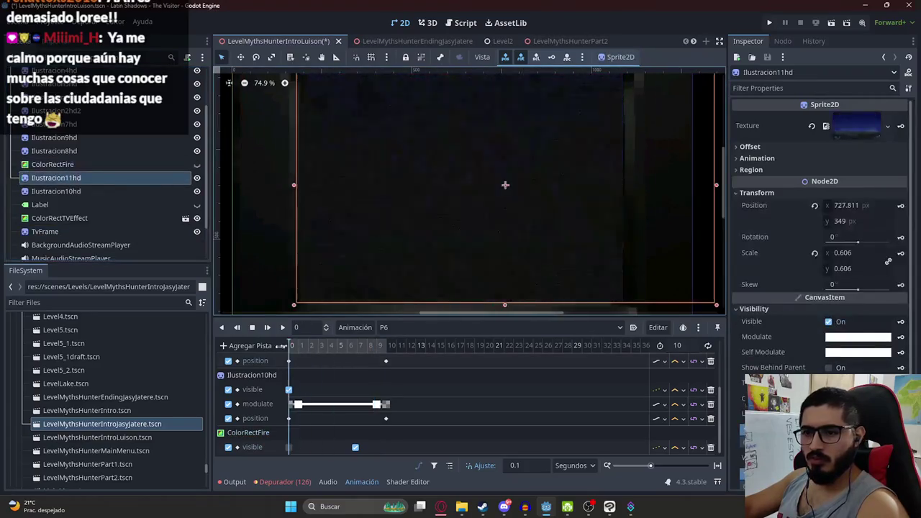
pyautogui.click(358, 347)
pyautogui.keyDown('ctrl'); pyautogui.scroll(3, 456, 392); pyautogui.keyUp('ctrl')
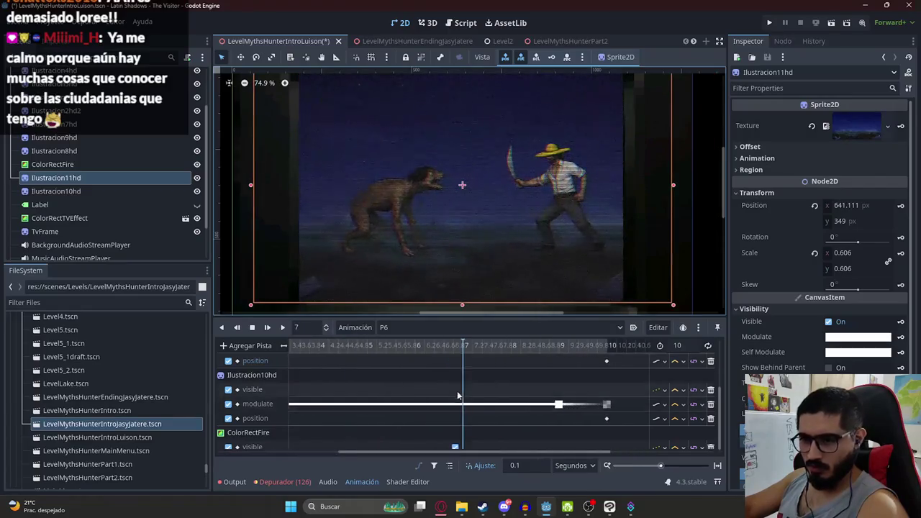
pyautogui.keyDown('ctrl'); pyautogui.scroll(2, 454, 364); pyautogui.keyUp('ctrl')
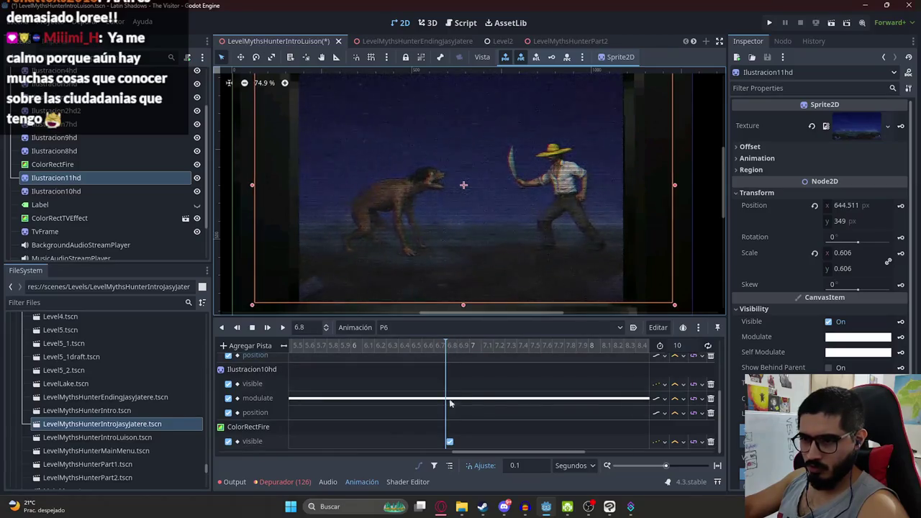
pyautogui.click(449, 442)
pyautogui.click(148, 174)
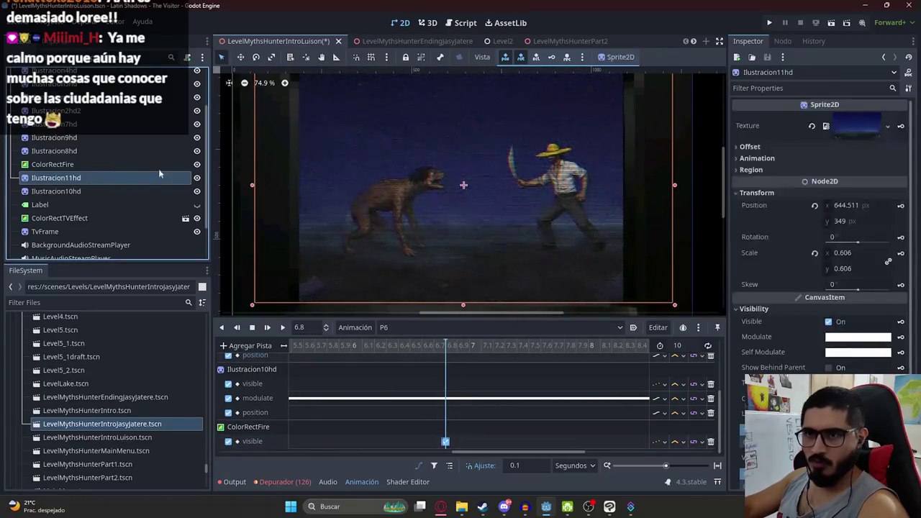
pyautogui.click(198, 178)
pyautogui.click(197, 177)
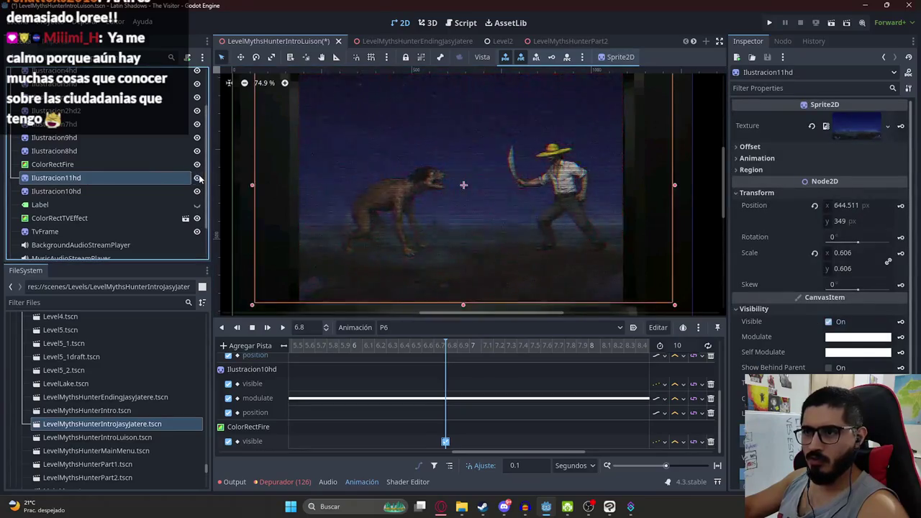
pyautogui.click(829, 322)
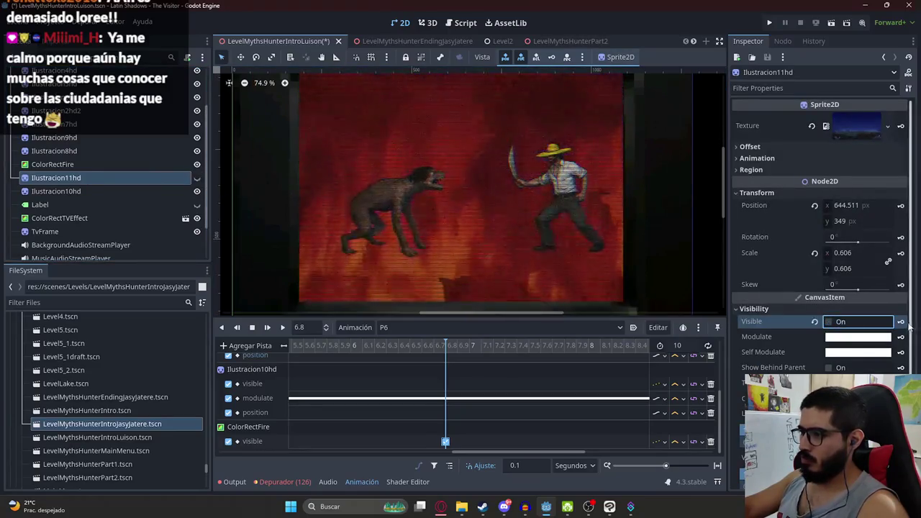
# Preview the cutscene up to about 9 s and save the scene
pyautogui.click(283, 328)
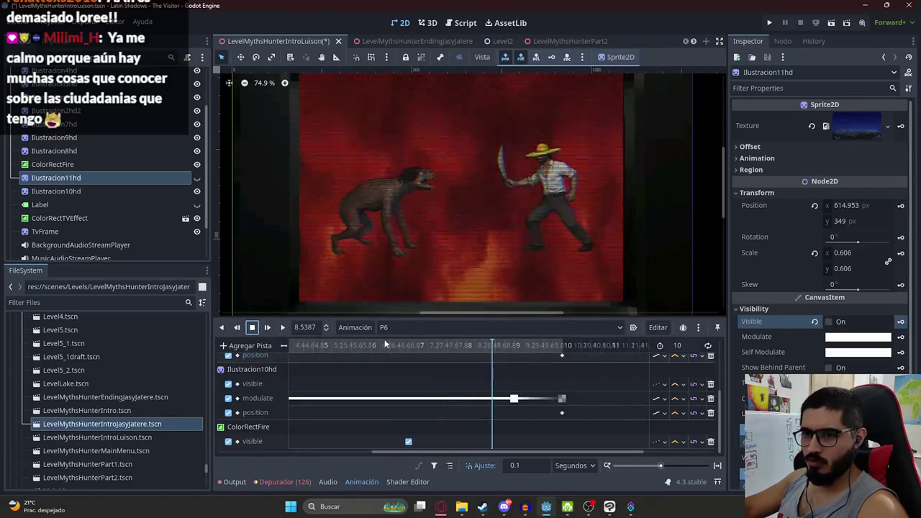
pyautogui.scroll(-2, 451, 346)
pyautogui.moveTo(431, 347)
pyautogui.mouseDown()
pyautogui.moveTo(457, 350)
pyautogui.moveTo(438, 357)
pyautogui.mouseUp()
pyautogui.hotkey('ctrl', 's')
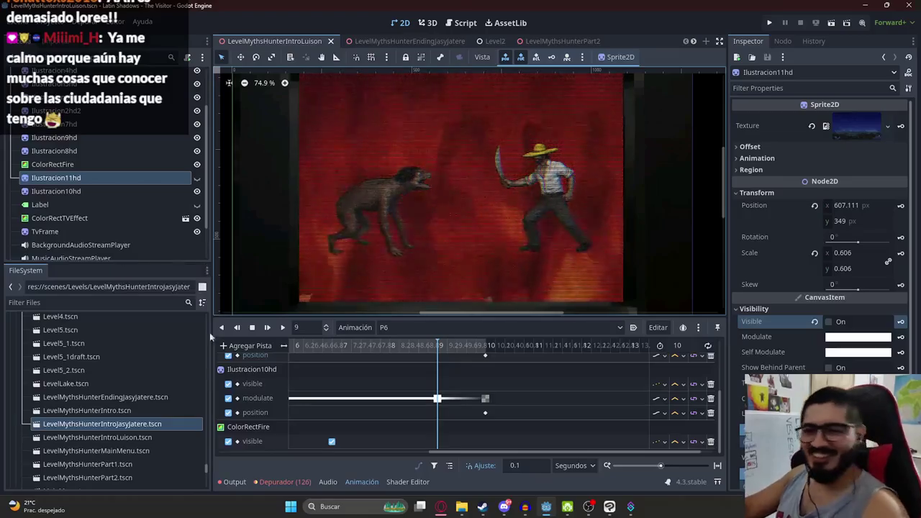
pyautogui.moveTo(450, 509)
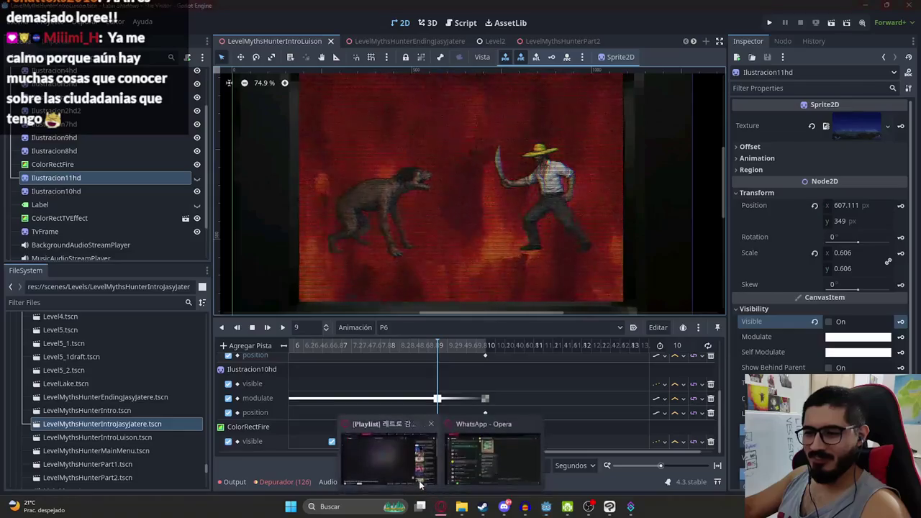
# Search 'kevin ben 10' in a new Opera tab, view mutant Kevin images, then return to Godot
pyautogui.click(380, 440)
pyautogui.click(844, 12)
pyautogui.write('kevin ben 10')
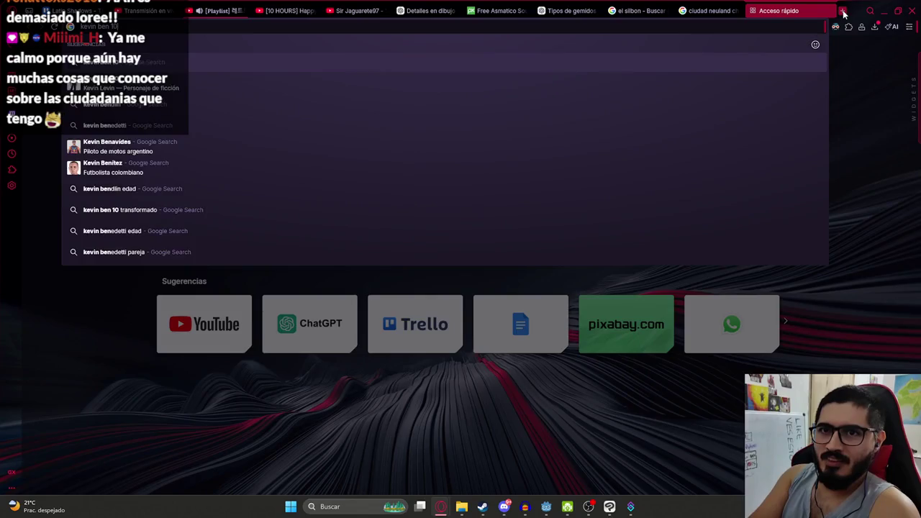
pyautogui.press('Return')
pyautogui.click(259, 193)
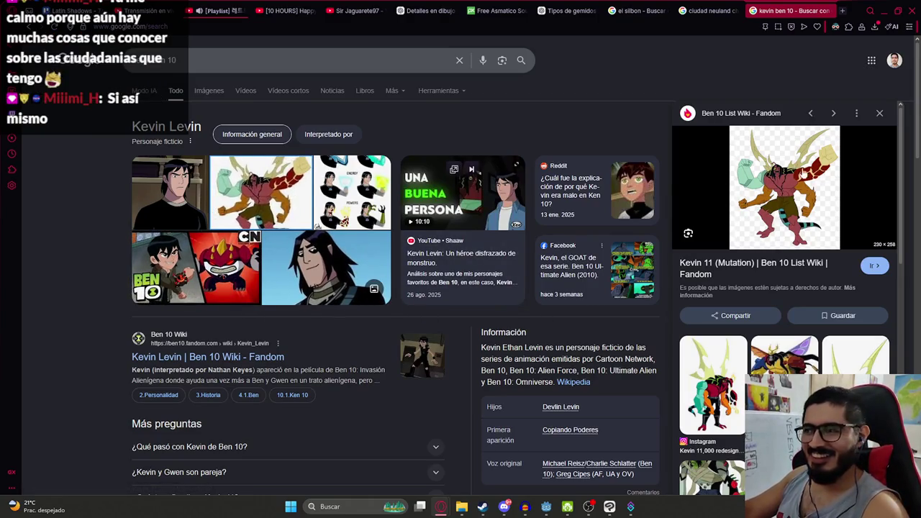
pyautogui.click(724, 369)
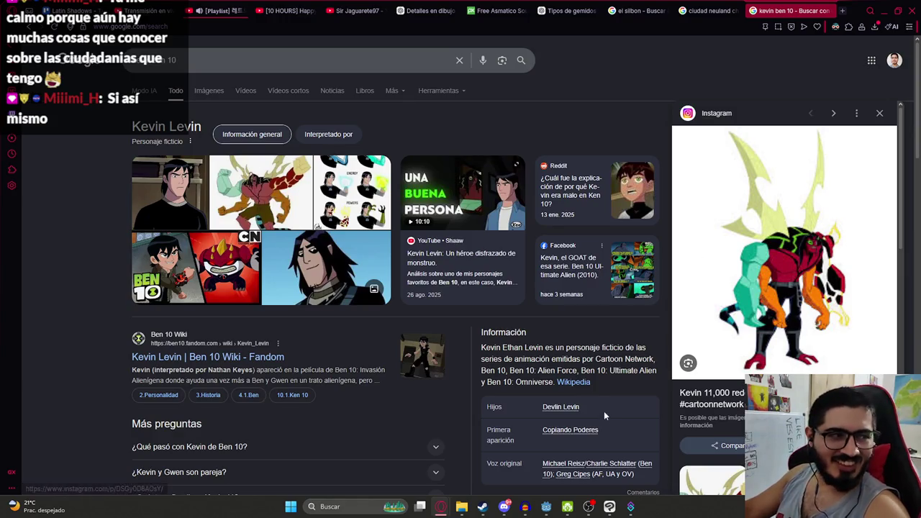
pyautogui.hotkey('alt', 'Tab')
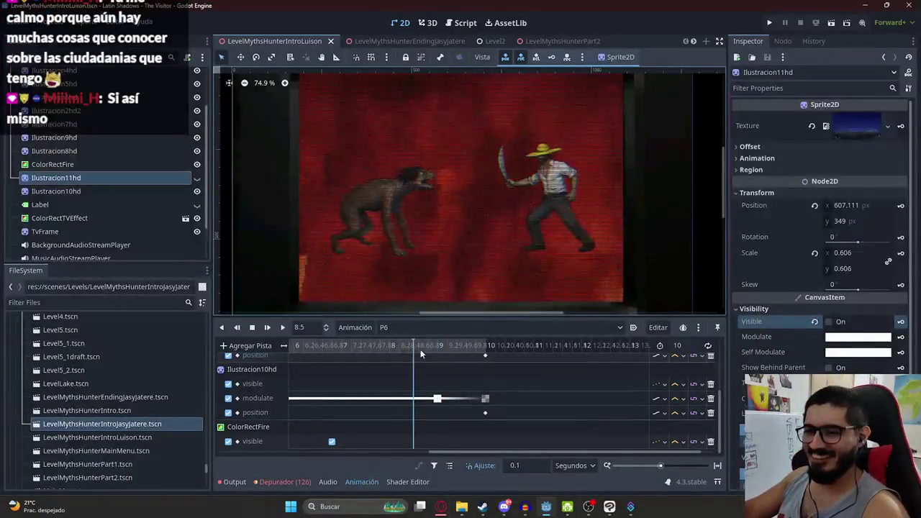
pyautogui.scroll(-2, 439, 352)
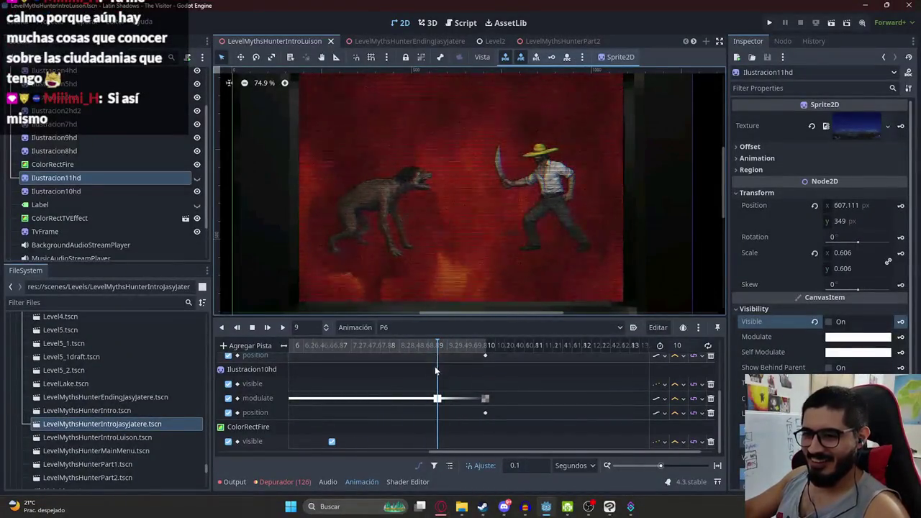
pyautogui.hotkey('ctrl', 's')
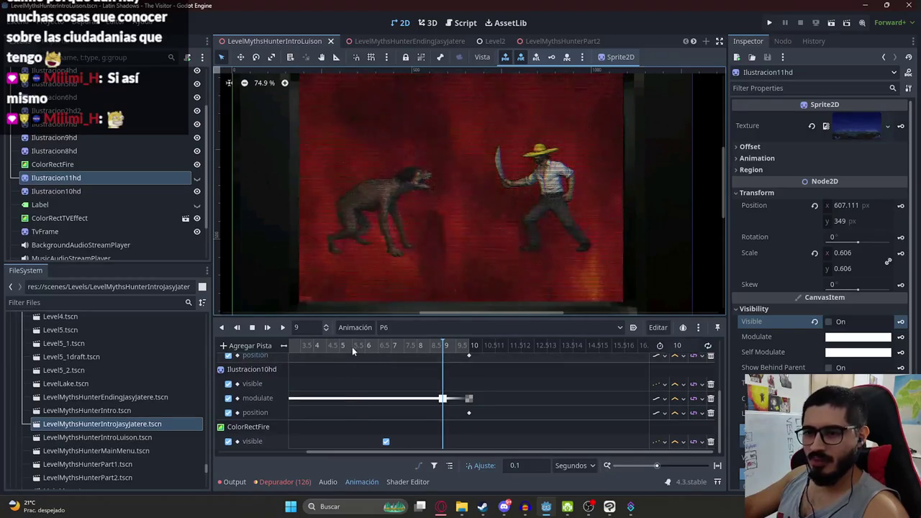
pyautogui.scroll(-3, 357, 360)
pyautogui.press('s')
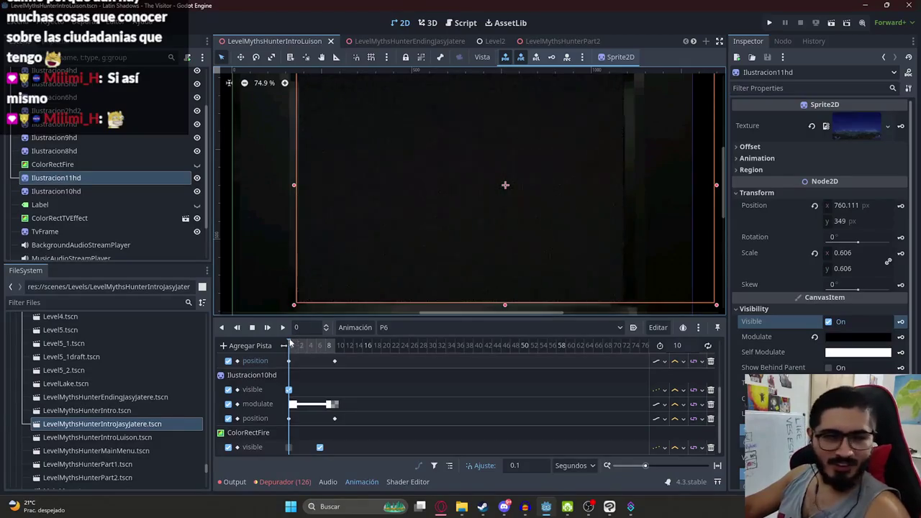
pyautogui.click(280, 328)
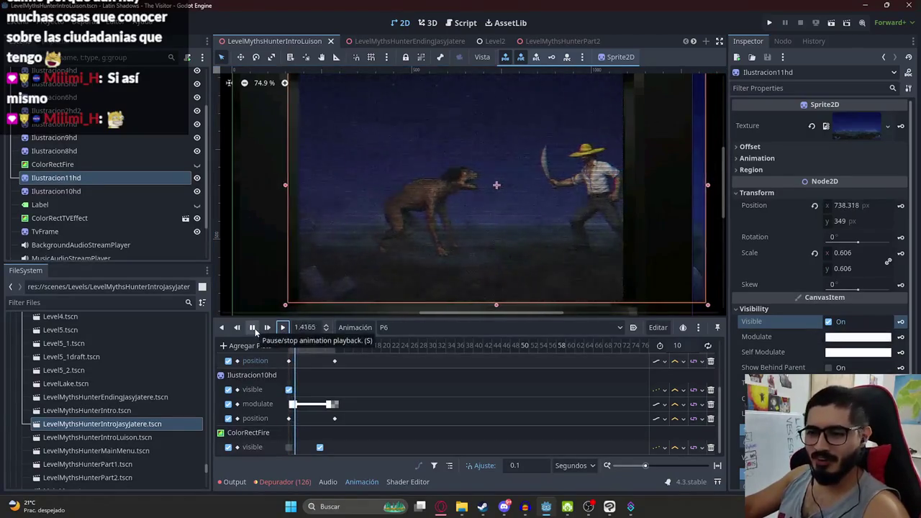
pyautogui.scroll(5, 412, 367)
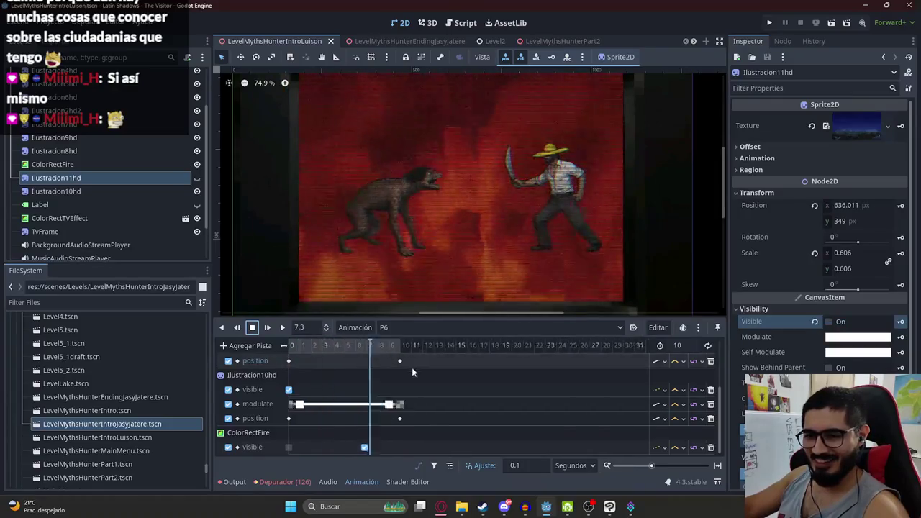
pyautogui.click(403, 348)
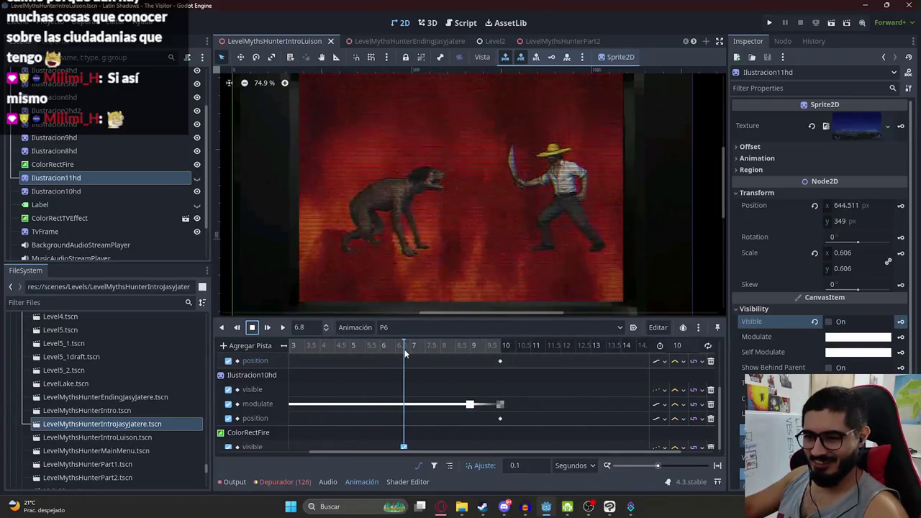
# Key Ilustracion11hd's modulate as white at 6.8 s
pyautogui.scroll(-1, 421, 401)
pyautogui.click(867, 338)
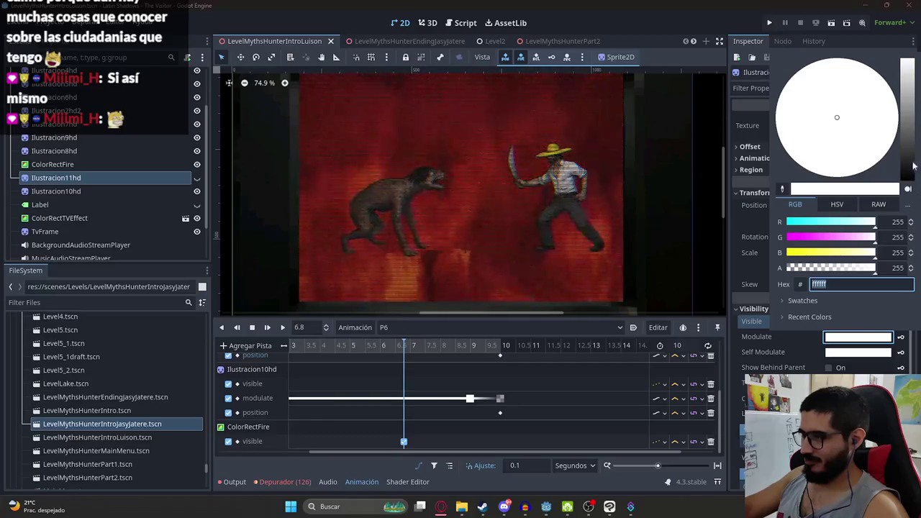
pyautogui.moveTo(914, 167); pyautogui.dragTo(918, 338)
pyautogui.click(903, 342)
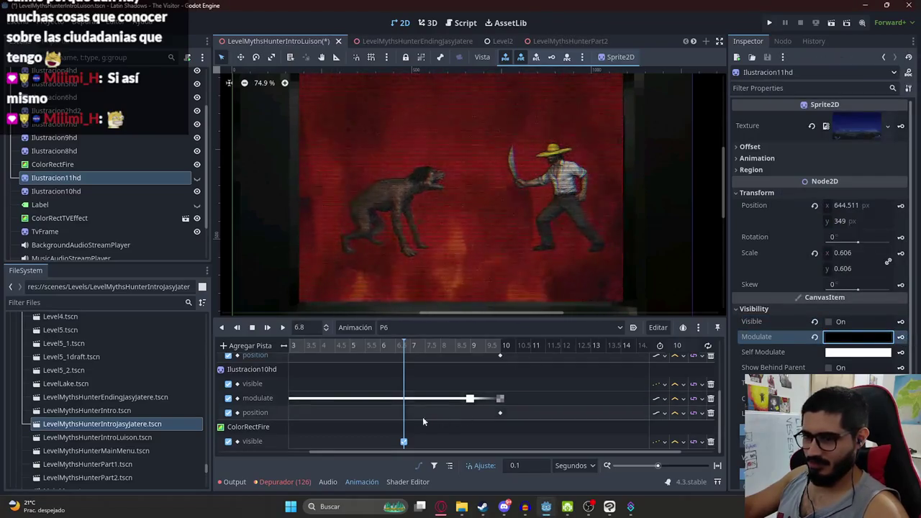
pyautogui.scroll(-2, 428, 417)
pyautogui.scroll(2, 407, 411)
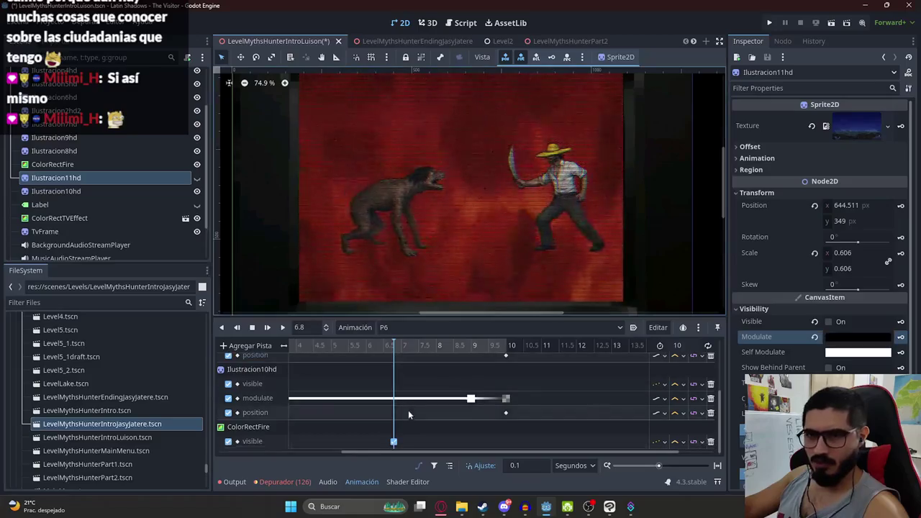
pyautogui.scroll(3, 416, 397)
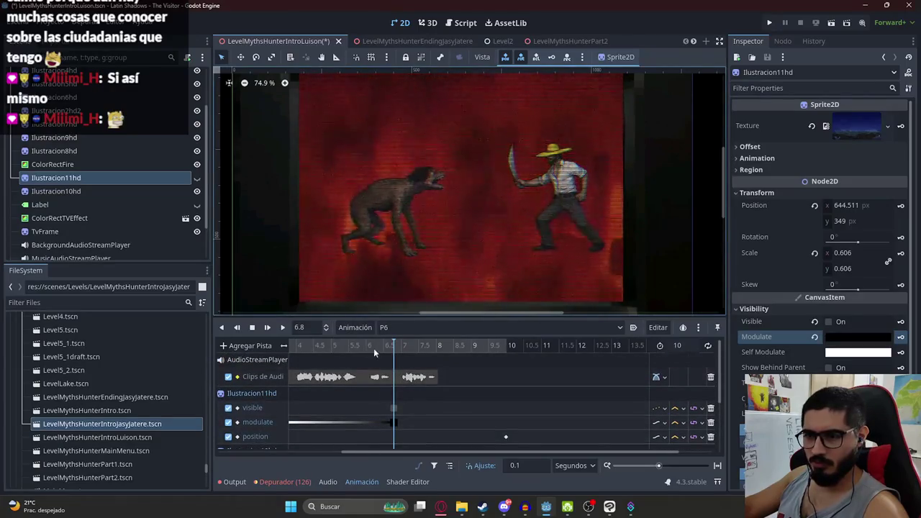
pyautogui.click(396, 422)
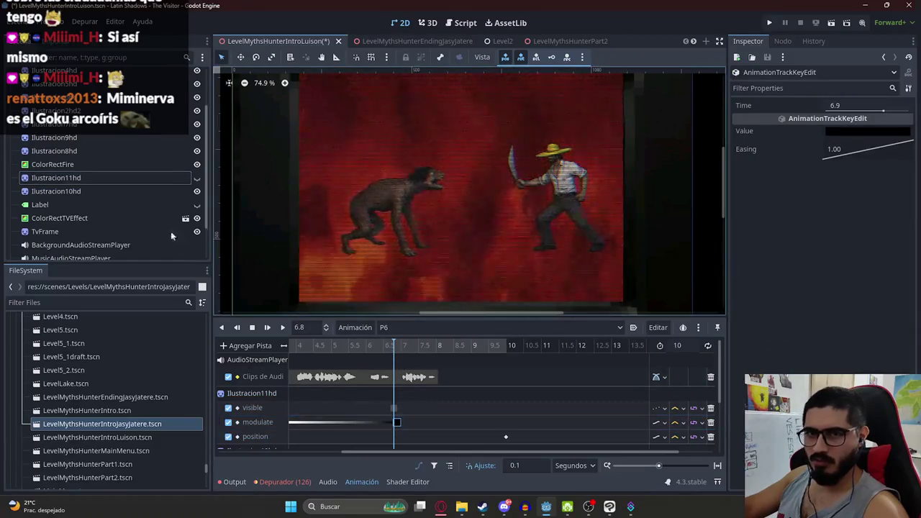
pyautogui.click(143, 177)
pyautogui.click(814, 337)
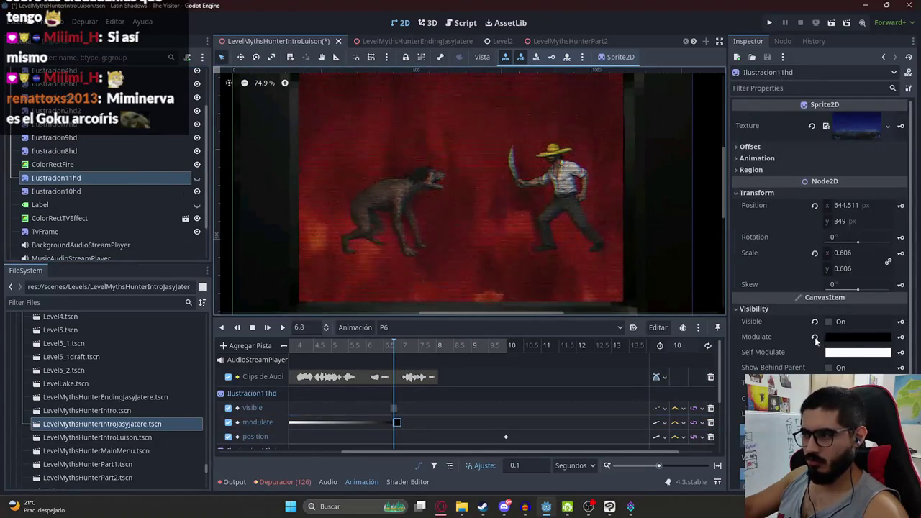
pyautogui.click(900, 336)
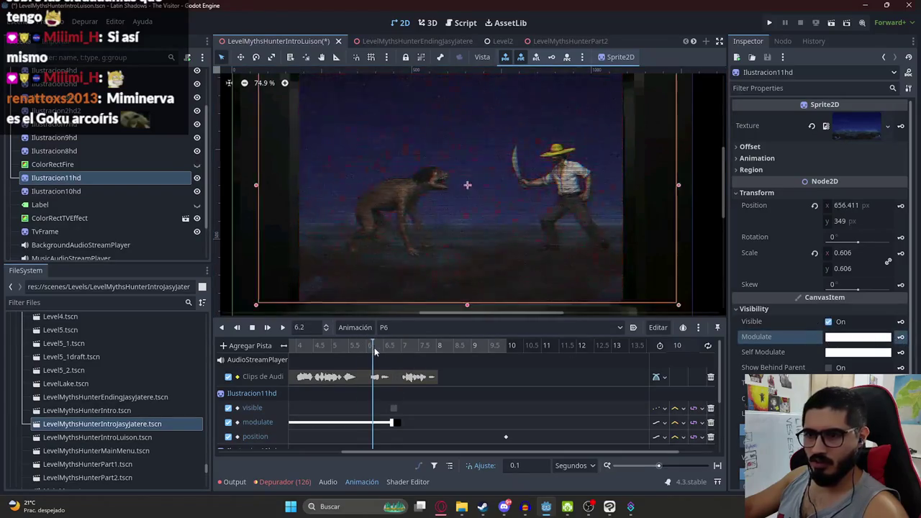
# At 9 s, make Ilustracion11hd visible and key its modulate fully transparent
pyautogui.click(455, 352)
pyautogui.click(469, 352)
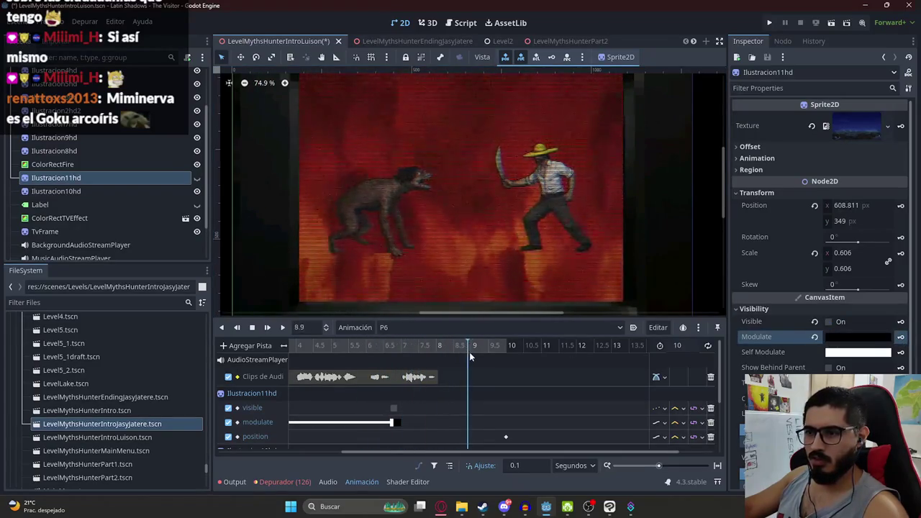
pyautogui.click(828, 322)
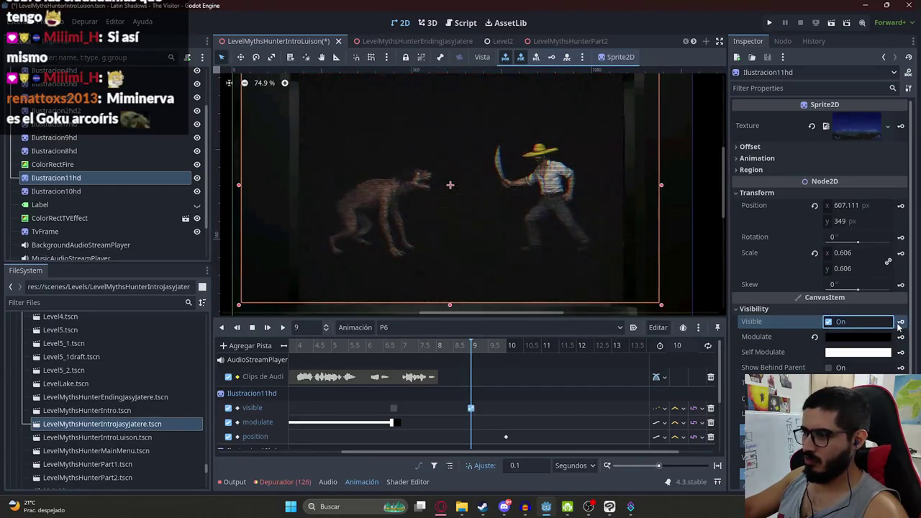
pyautogui.scroll(-2, 553, 373)
pyautogui.click(848, 336)
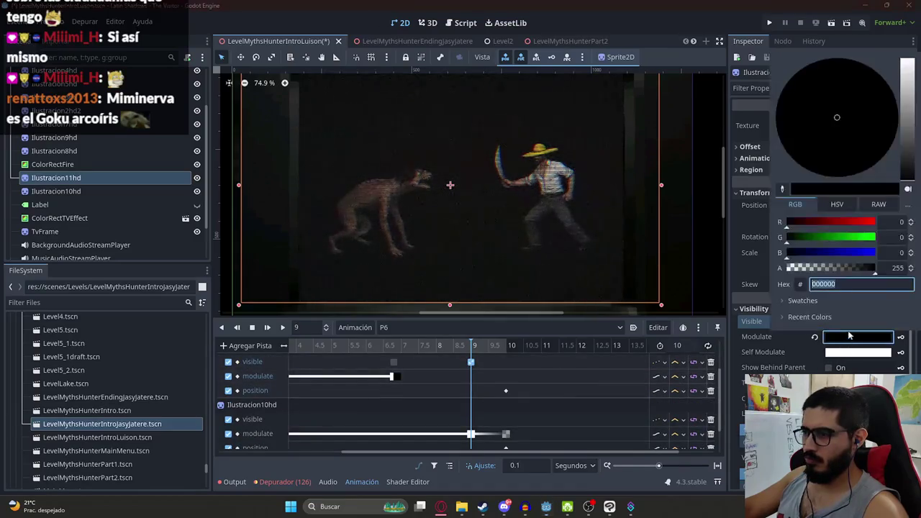
pyautogui.moveTo(856, 268); pyautogui.dragTo(788, 268)
pyautogui.click(737, 343)
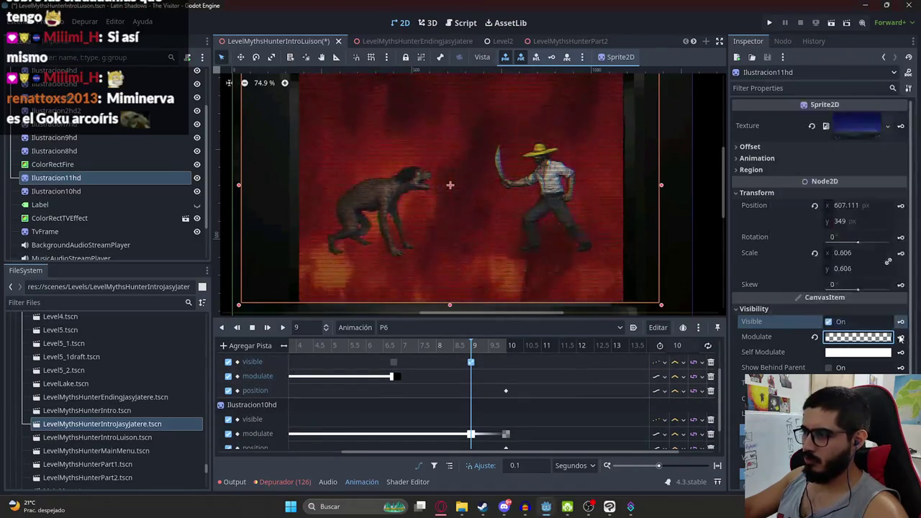
# Key opaque black modulate #000000 at 10 s, preview the fade, and save
pyautogui.click(512, 345)
pyautogui.click(857, 336)
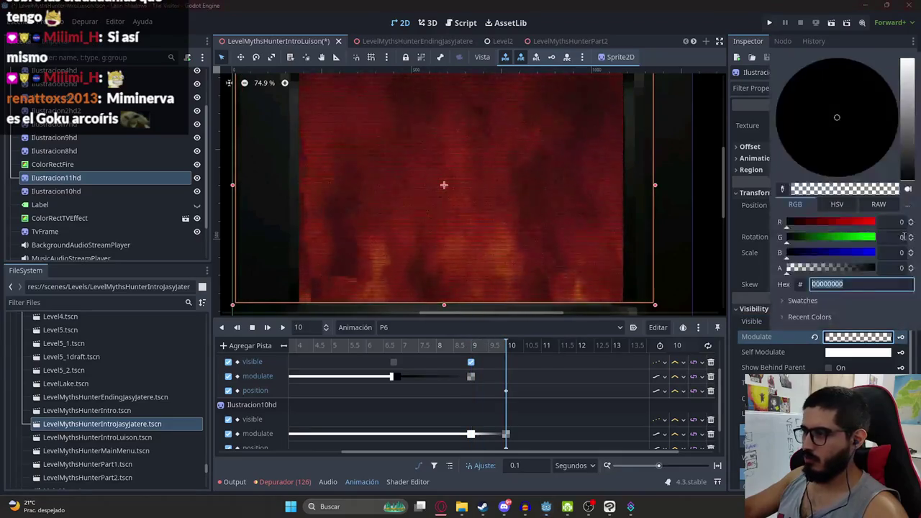
pyautogui.write('000000')
pyautogui.press('Return')
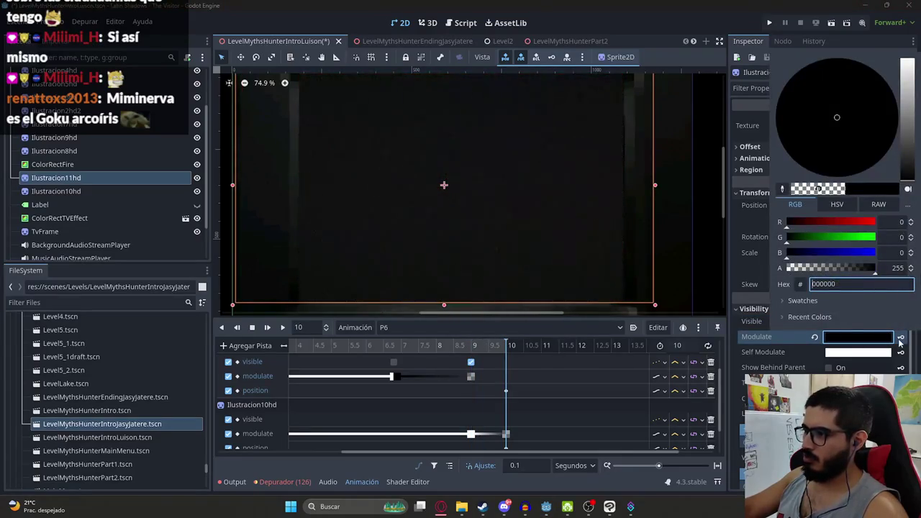
pyautogui.click(900, 338)
pyautogui.moveTo(508, 348)
pyautogui.mouseDown()
pyautogui.moveTo(471, 346)
pyautogui.moveTo(515, 351)
pyautogui.mouseUp()
pyautogui.click(252, 329)
pyautogui.scroll(-2, 373, 379)
pyautogui.hotkey('ctrl', 's')
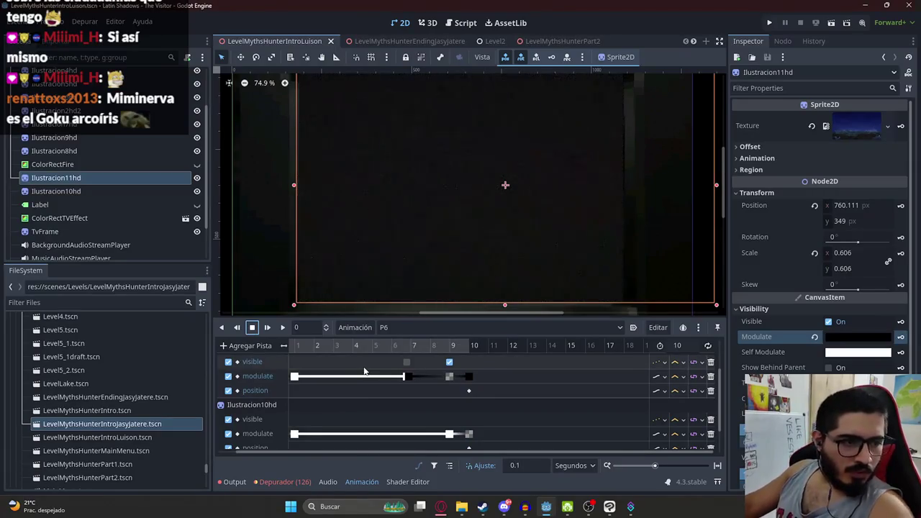
pyautogui.click(282, 328)
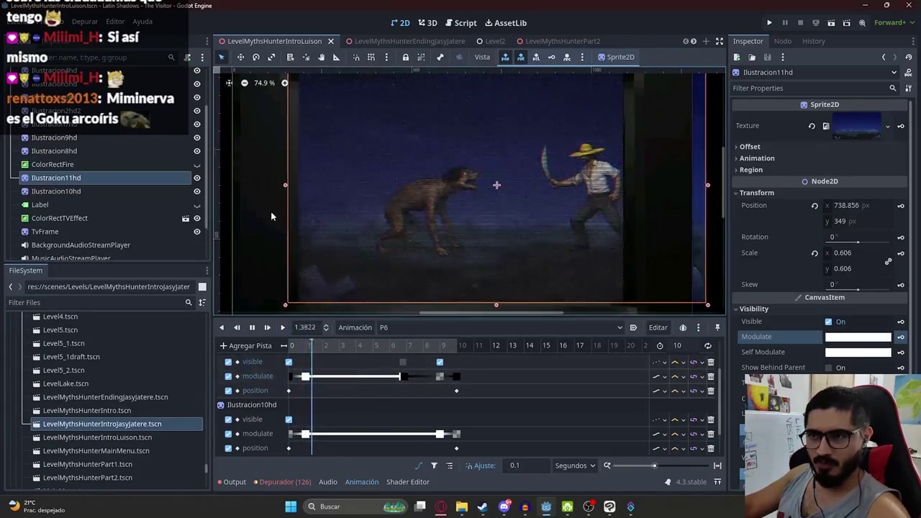
pyautogui.click(268, 213)
pyautogui.scroll(-2, 475, 209)
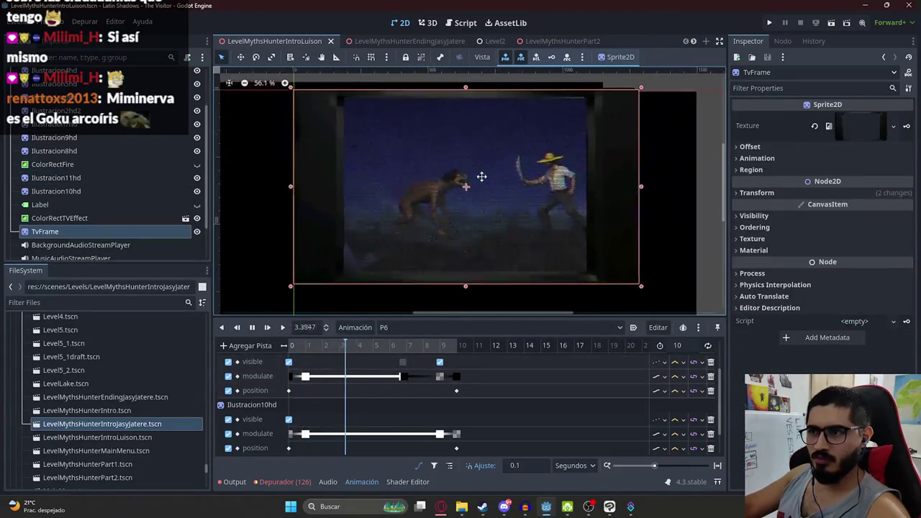
pyautogui.click(639, 82)
pyautogui.scroll(1, 511, 216)
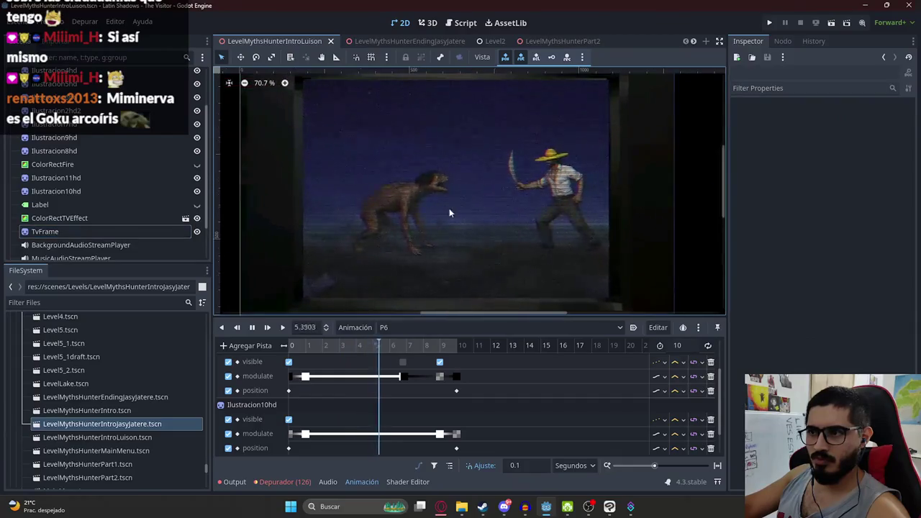
pyautogui.click(252, 327)
pyautogui.click(282, 328)
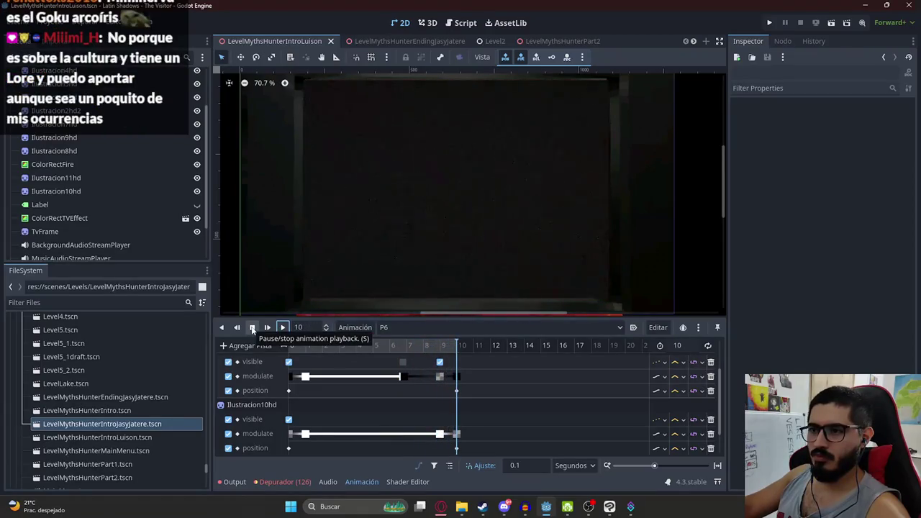
pyautogui.click(252, 327)
pyautogui.scroll(2, 180, 120)
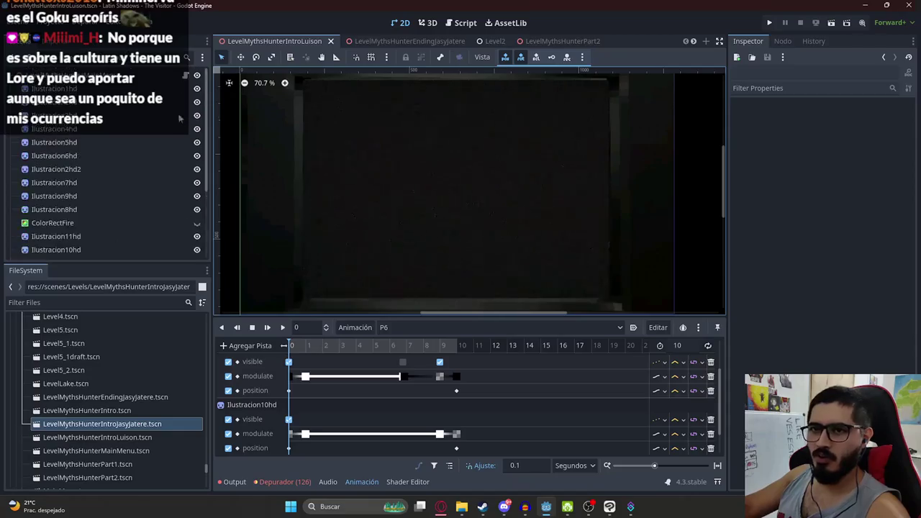
# Duplicate the P4 elif branch below itself in the intro script
pyautogui.click(186, 76)
pyautogui.moveTo(470, 274); pyautogui.dragTo(375, 266)
pyautogui.hotkey('ctrl', 'c')
pyautogui.click(403, 284)
pyautogui.press('Tab')
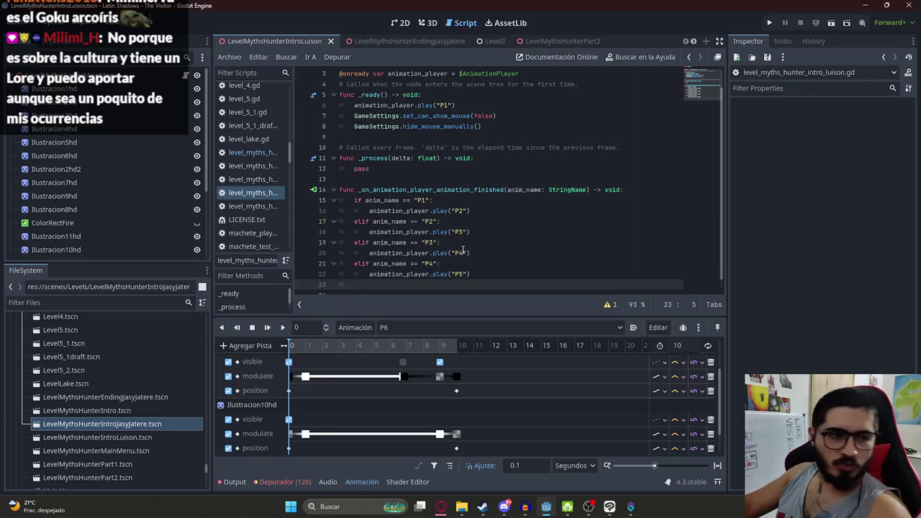
pyautogui.hotkey('ctrl', 'v')
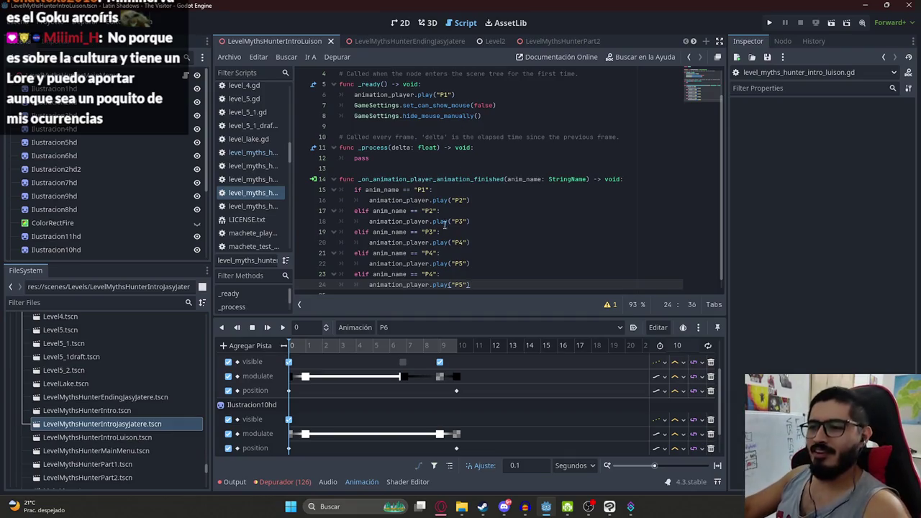
# Edit the copied branch to check "P5" and play "P6"
pyautogui.click(431, 274)
pyautogui.write('5')
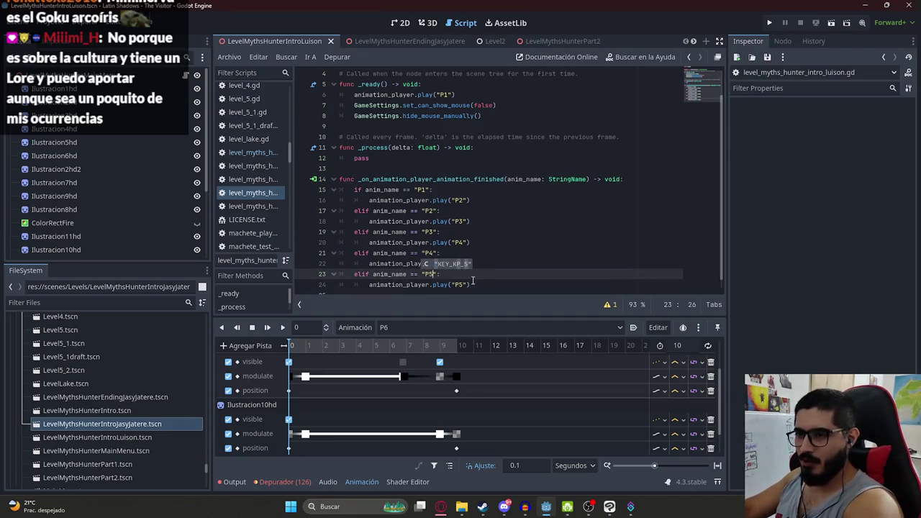
pyautogui.click(462, 285)
pyautogui.press('BackSpace')
pyautogui.write('6')
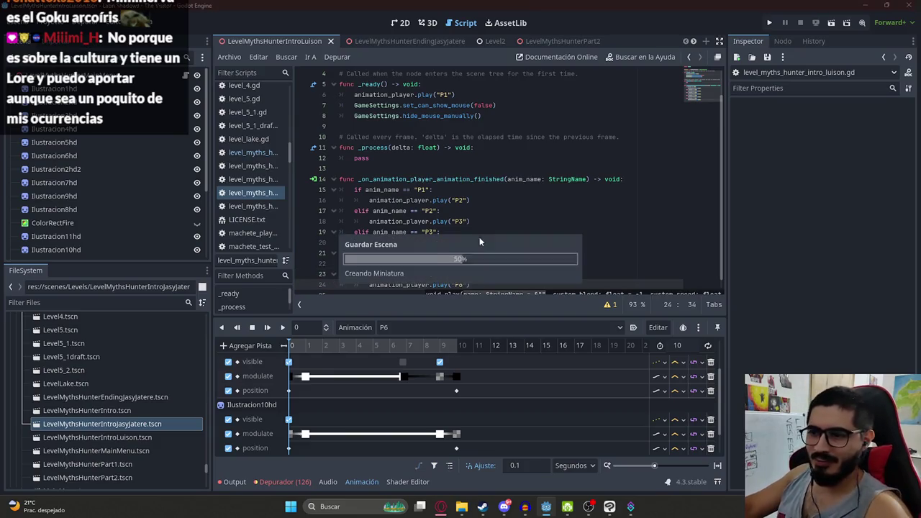
pyautogui.click(510, 229)
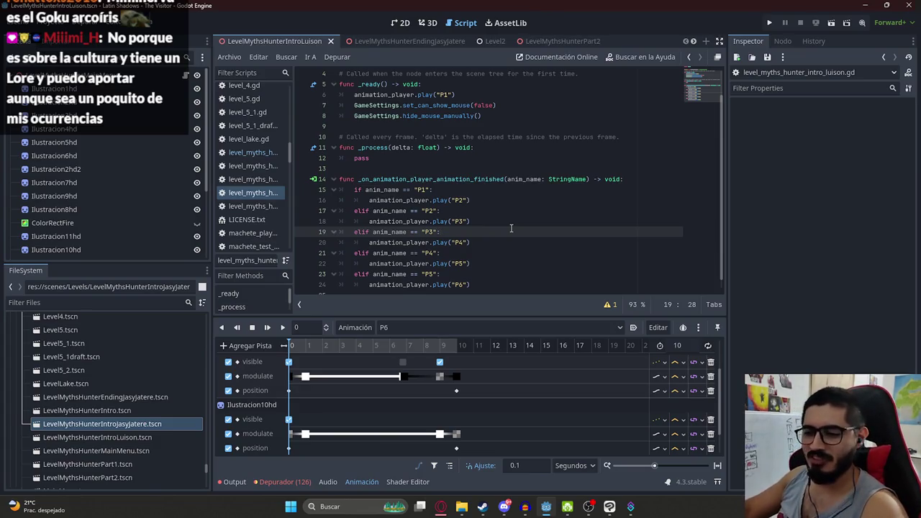
pyautogui.click(477, 278)
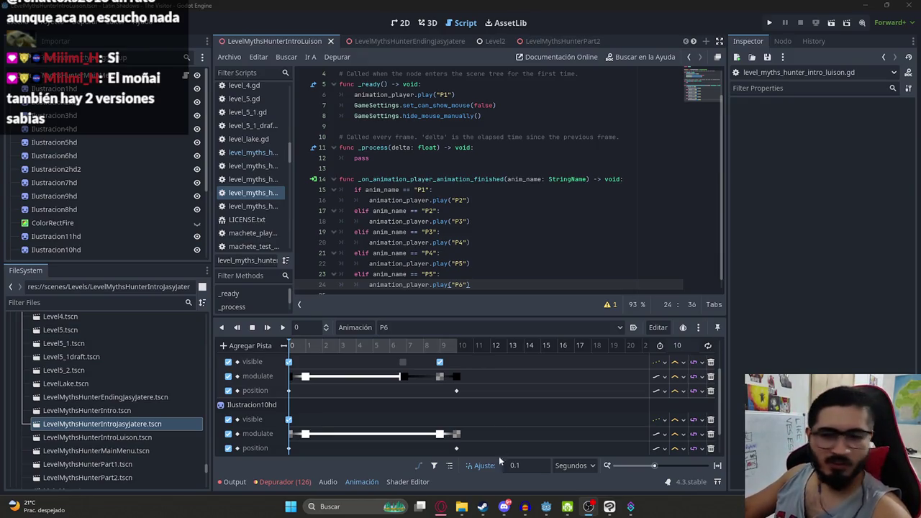
# Run a new Google search for 'moñai' in Opera
pyautogui.moveTo(441, 506)
pyautogui.click(394, 432)
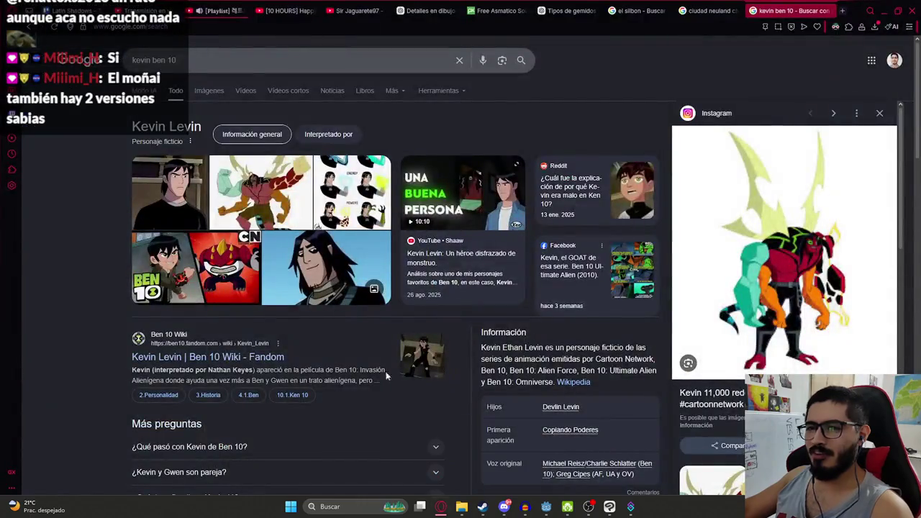
pyautogui.click(459, 60)
pyautogui.write('mp')
pyautogui.press('BackSpace')
pyautogui.write('oñai')
pyautogui.press('Return')
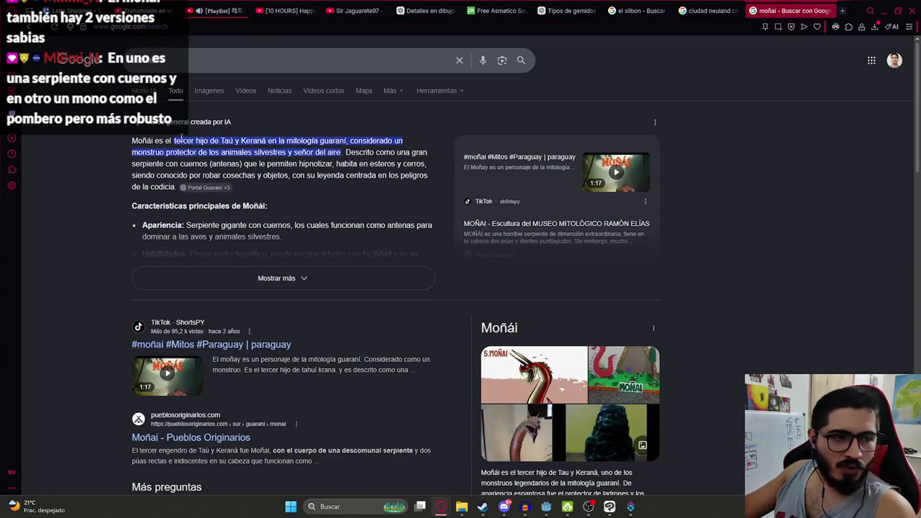
# Preview the moñai image results, including the Bestiario ink drawing, then bring up Clip Studio Paint
pyautogui.click(205, 93)
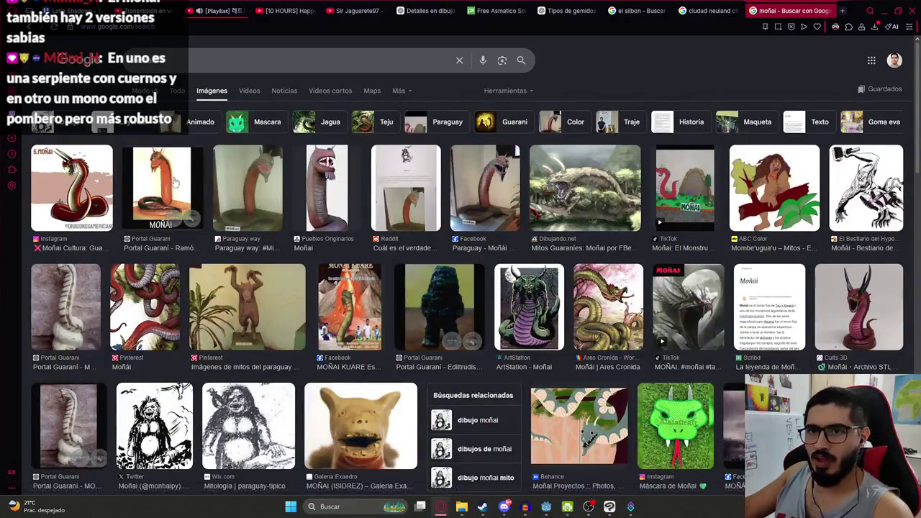
pyautogui.click(52, 181)
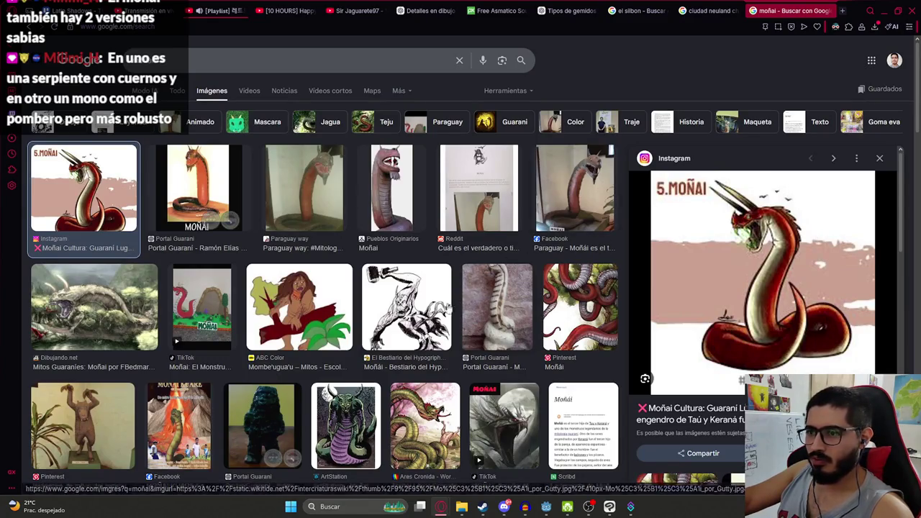
pyautogui.click(407, 310)
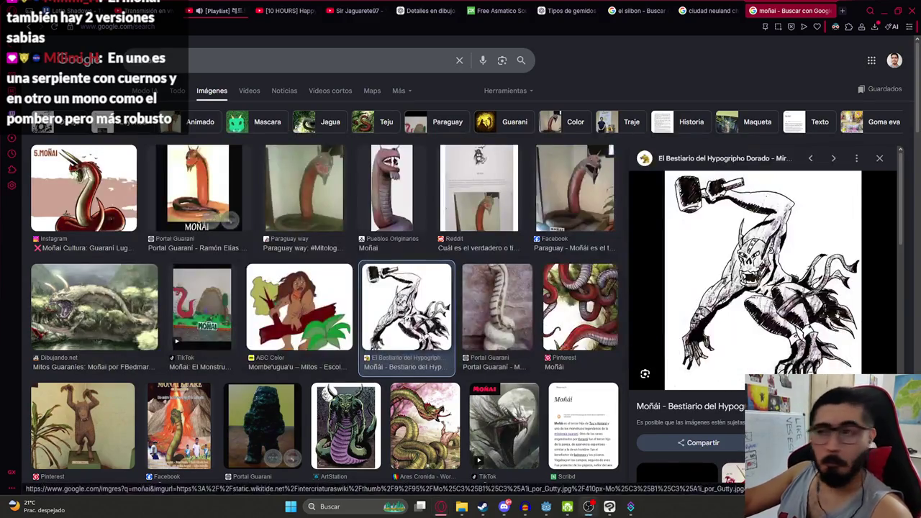
pyautogui.click(628, 508)
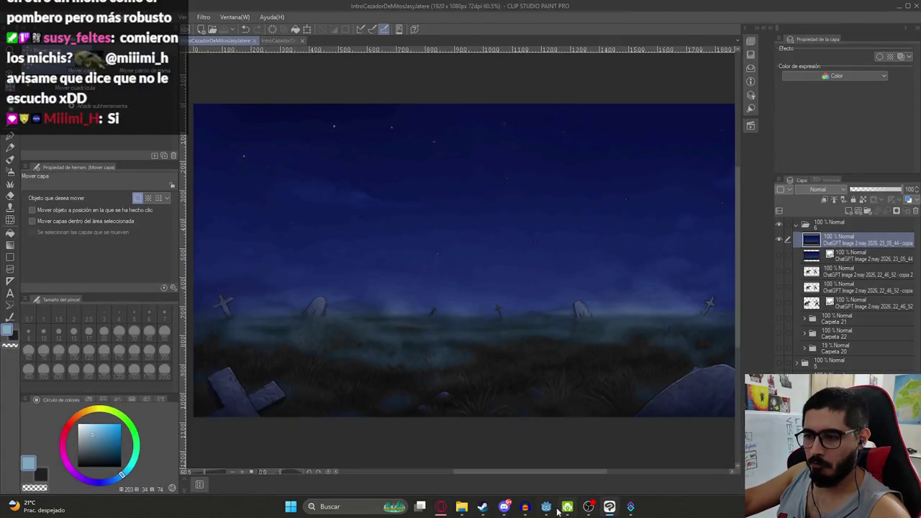
# Bring Godot back in front, comparing with the drawing, and open the LevelMythsHunterIntroLuison tab's context menu
pyautogui.click(545, 510)
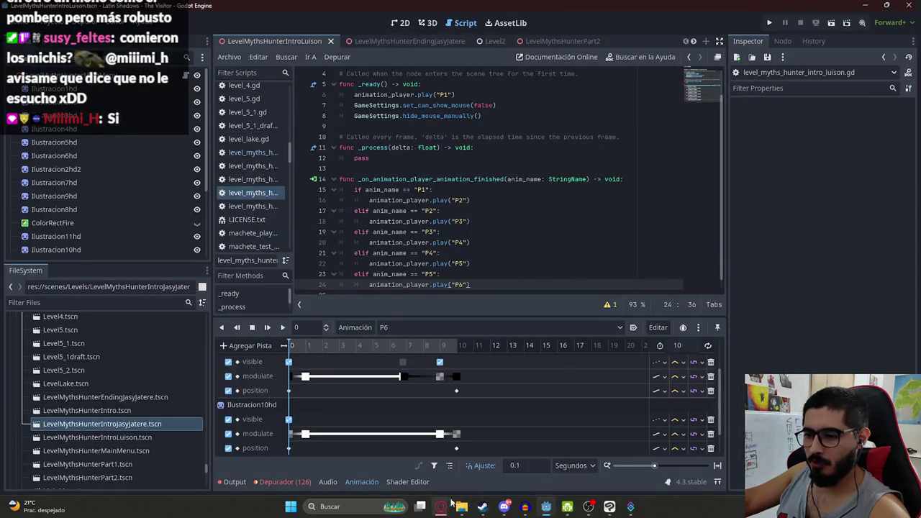
pyautogui.click(544, 506)
pyautogui.click(545, 505)
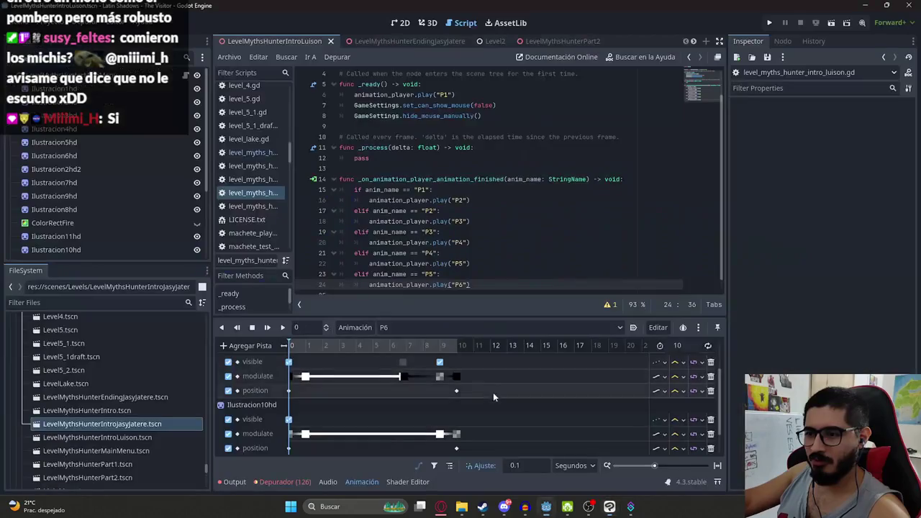
pyautogui.click(544, 506)
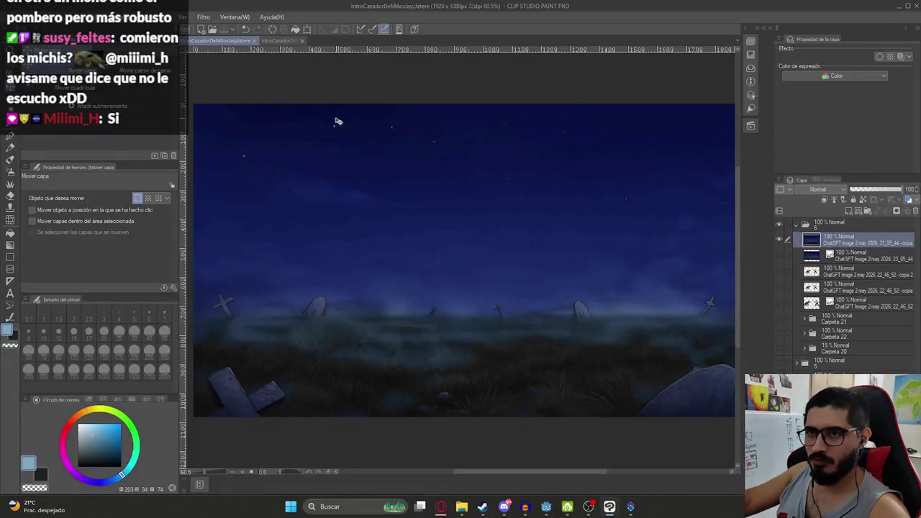
pyautogui.click(541, 506)
pyautogui.scroll(-1, 417, 230)
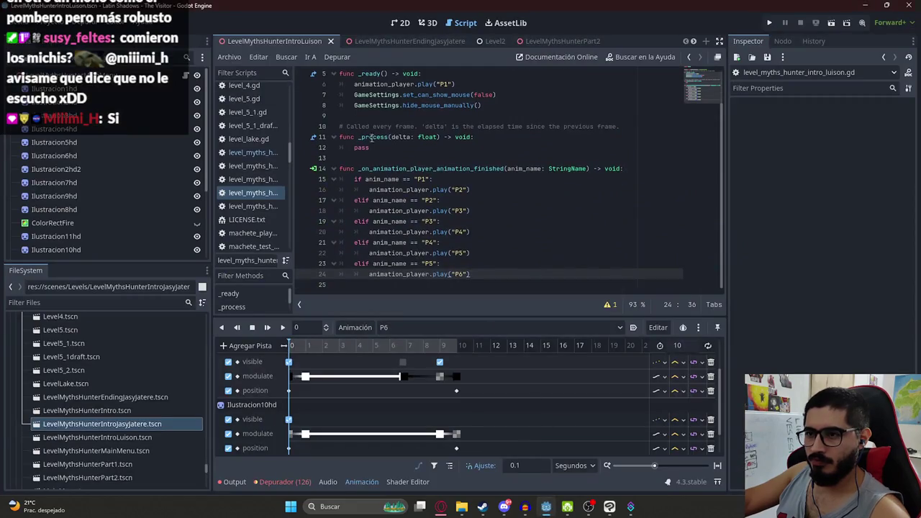
pyautogui.rightClick(290, 41)
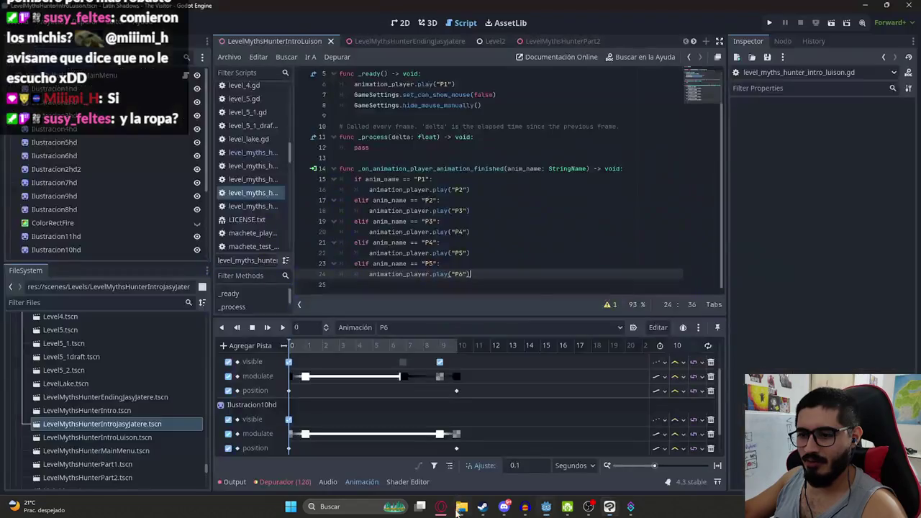
# Glance at the moñai image results, then return to the Godot editor
pyautogui.moveTo(441, 507)
pyautogui.click(389, 460)
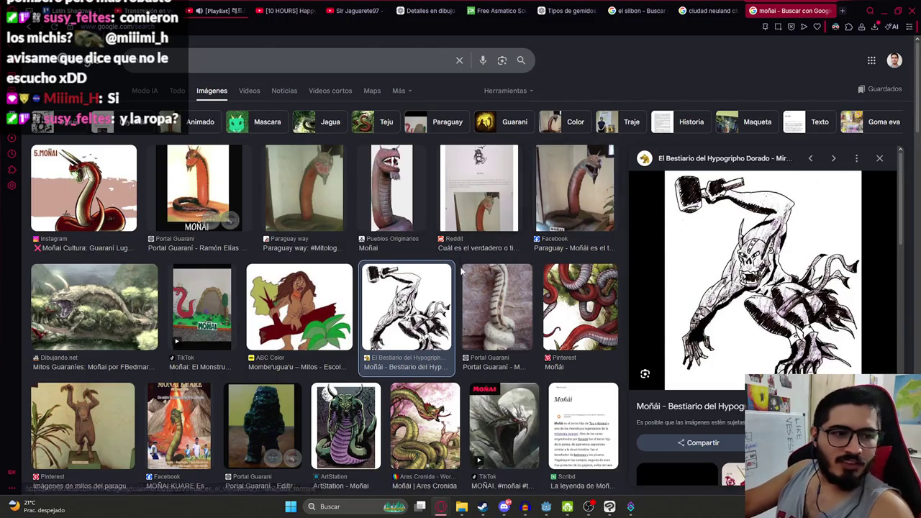
pyautogui.click(546, 507)
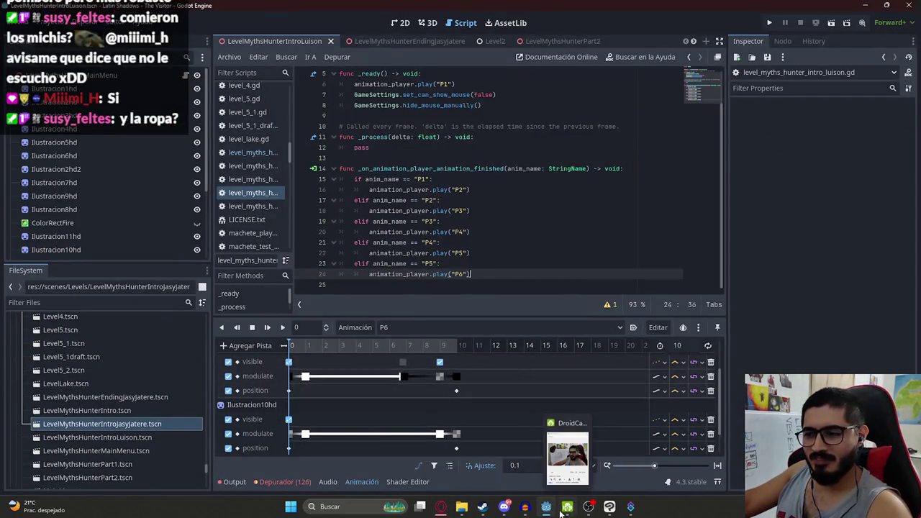
# Test-run the Luison intro scene with Reproducir Esta Escena and watch the cutscene
pyautogui.rightClick(267, 43)
pyautogui.click(305, 112)
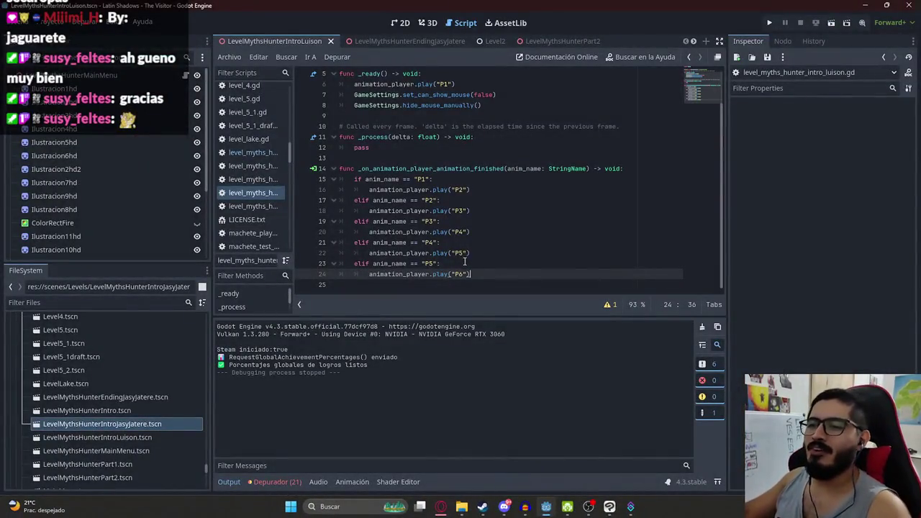
pyautogui.moveTo(472, 274)
pyautogui.mouseDown()
pyautogui.moveTo(368, 254)
pyautogui.moveTo(352, 263)
pyautogui.mouseUp()
# Duplicate the P5 branch below line 24 and rename its animation to P6
pyautogui.hotkey('ctrl', 'c')
pyautogui.click(508, 274)
pyautogui.hotkey('ctrl', 'v')
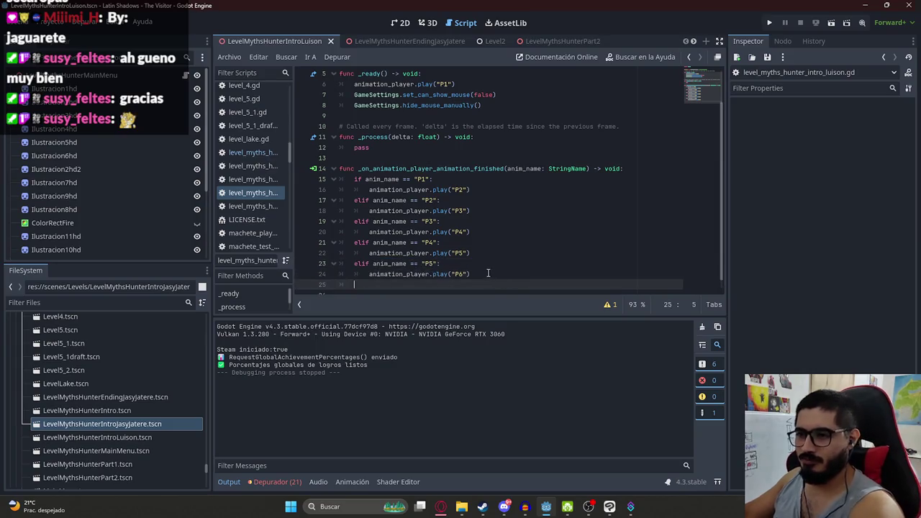
pyautogui.click(436, 274)
pyautogui.press('BackSpace')
pyautogui.write('6')
# Replace line 26's play call with get_tree().change_scene_to_file to LevelMythsHunterPart2.tscn
pyautogui.moveTo(470, 285); pyautogui.dragTo(373, 286)
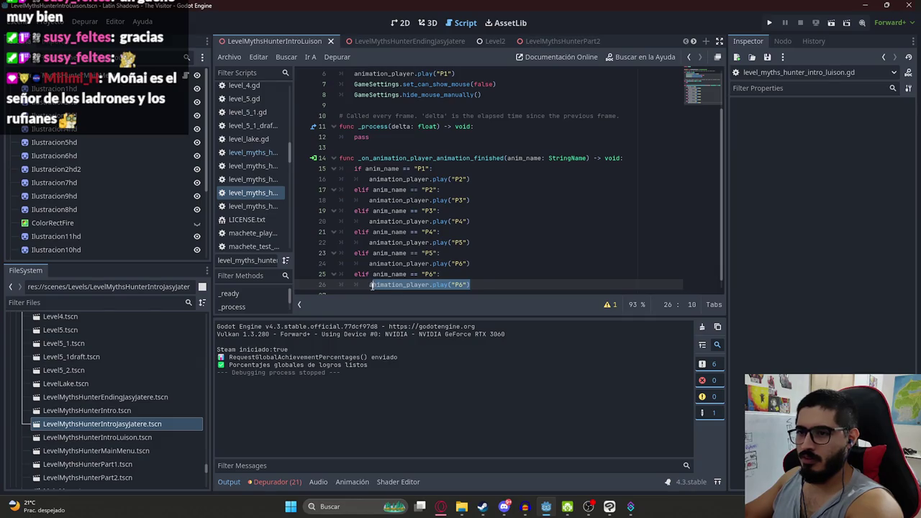
pyautogui.press('BackSpace')
pyautogui.press('BackSpace')
pyautogui.write('get')
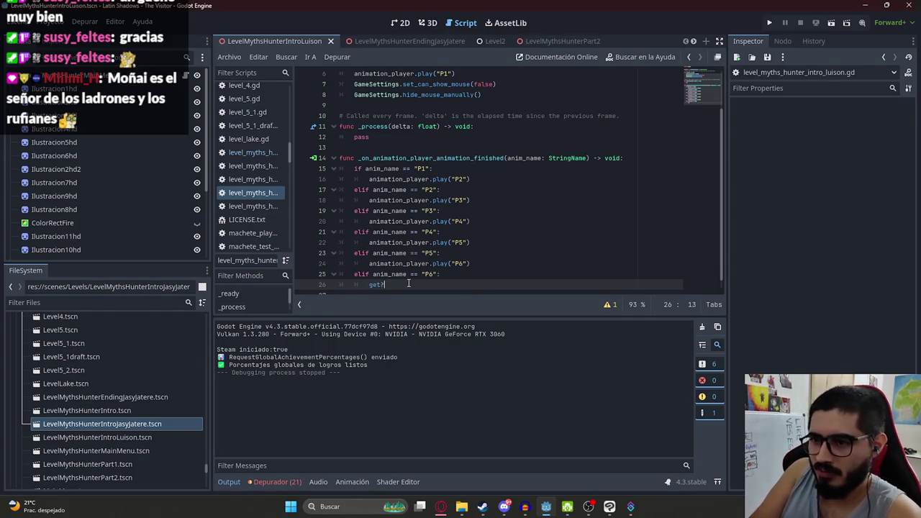
pyautogui.write('_tre')
pyautogui.press('Return')
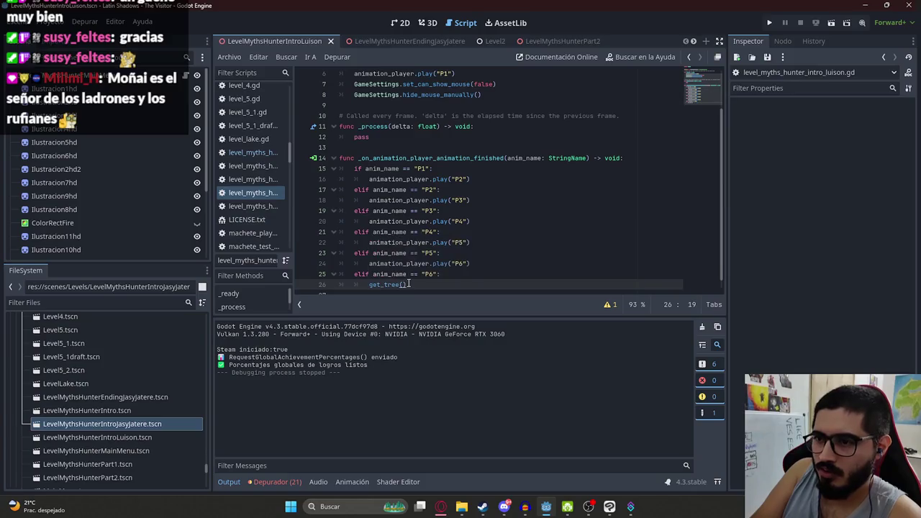
pyautogui.write('.cha')
pyautogui.press('Return')
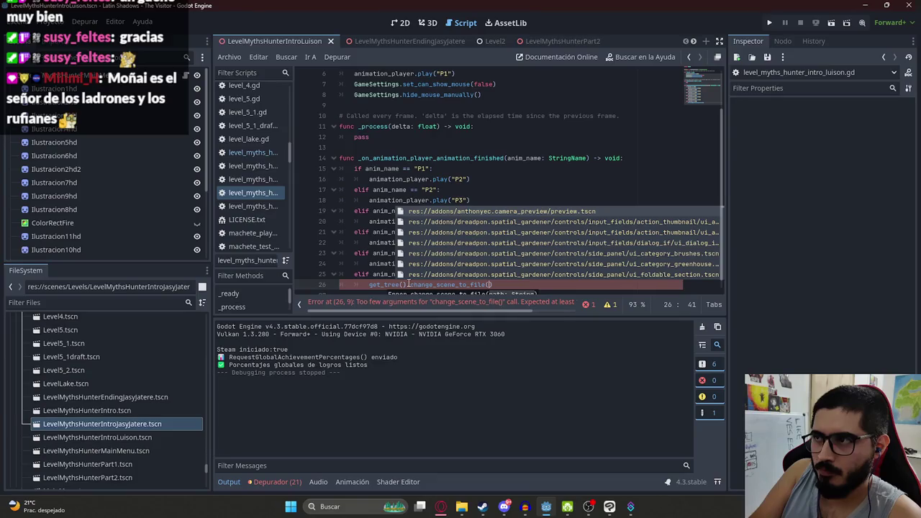
pyautogui.write('part2')
pyautogui.press('Return')
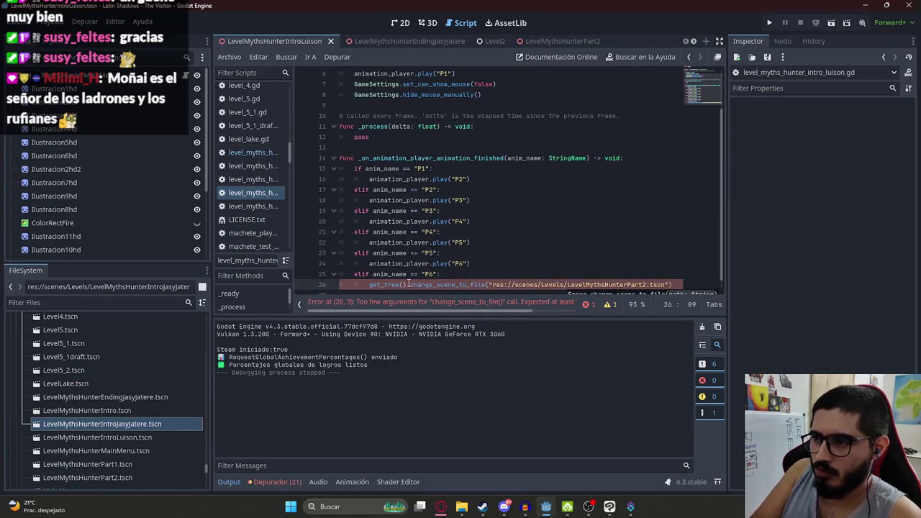
# Pause the city-pop playlist on the YouTube tab in Opera
pyautogui.moveTo(440, 506)
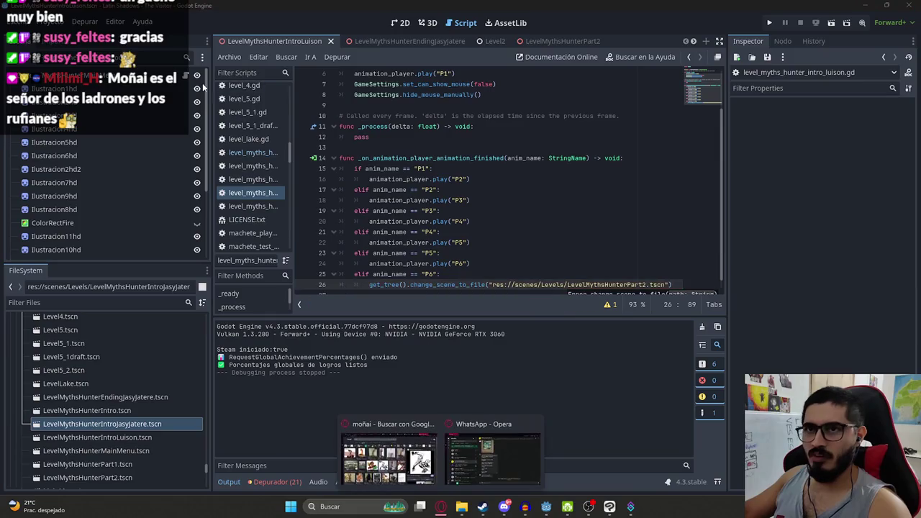
pyautogui.click(388, 453)
pyautogui.click(230, 10)
pyautogui.press('space')
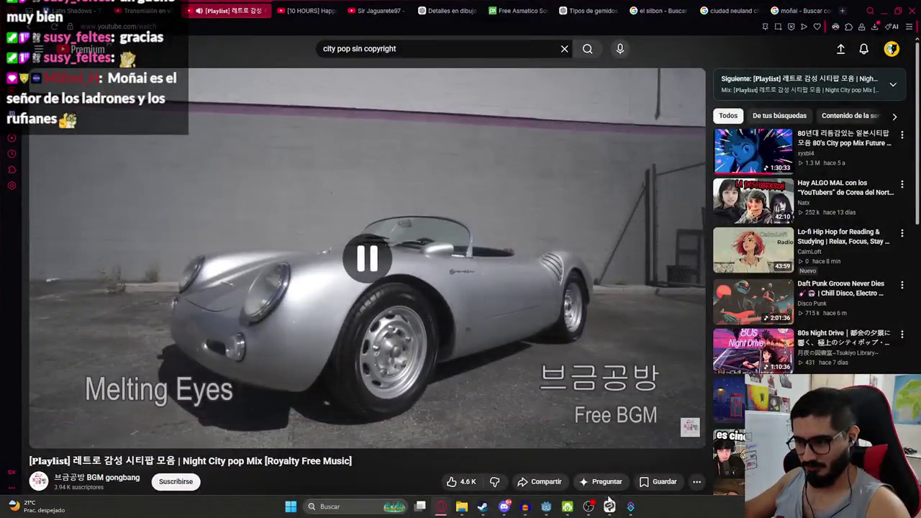
# Close line 26's call with ')', then save and test-run the scene before quitting the game
pyautogui.click(546, 506)
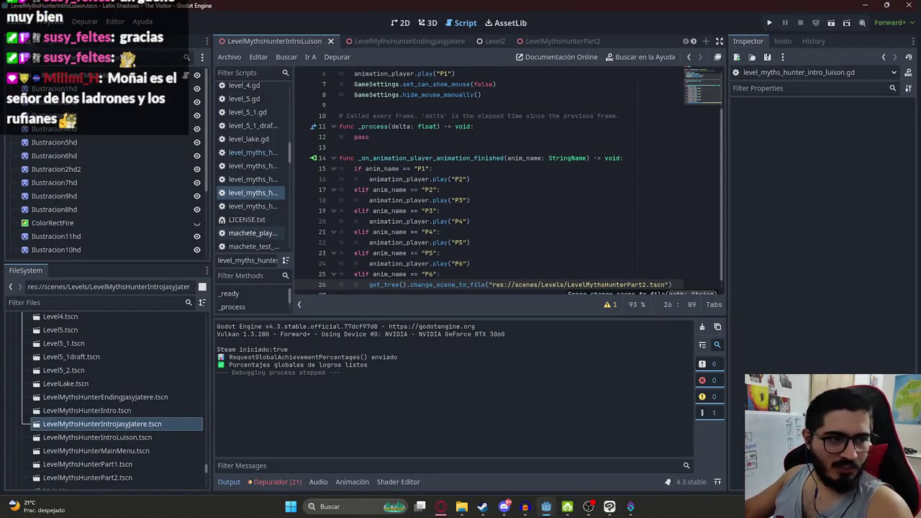
pyautogui.write(')')
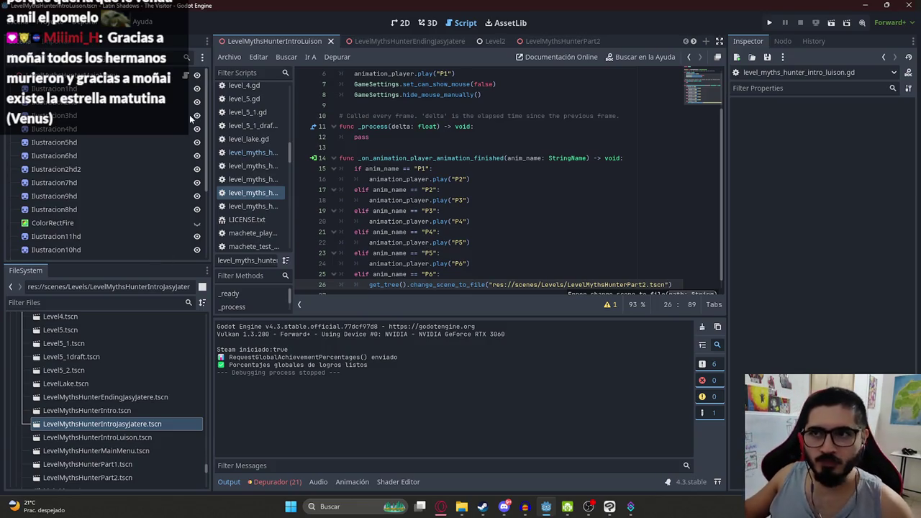
pyautogui.rightClick(263, 41)
pyautogui.click(324, 123)
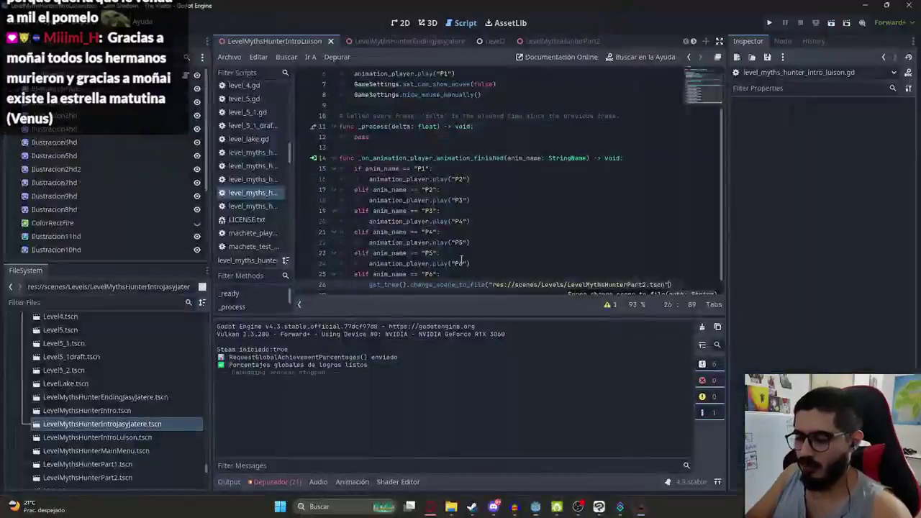
pyautogui.hotkey('alt', 'F4')
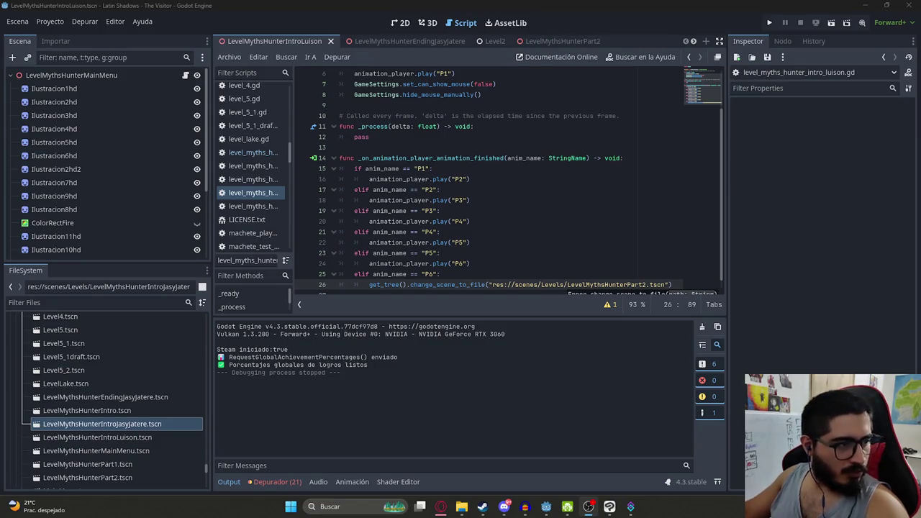
pyautogui.rightClick(283, 38)
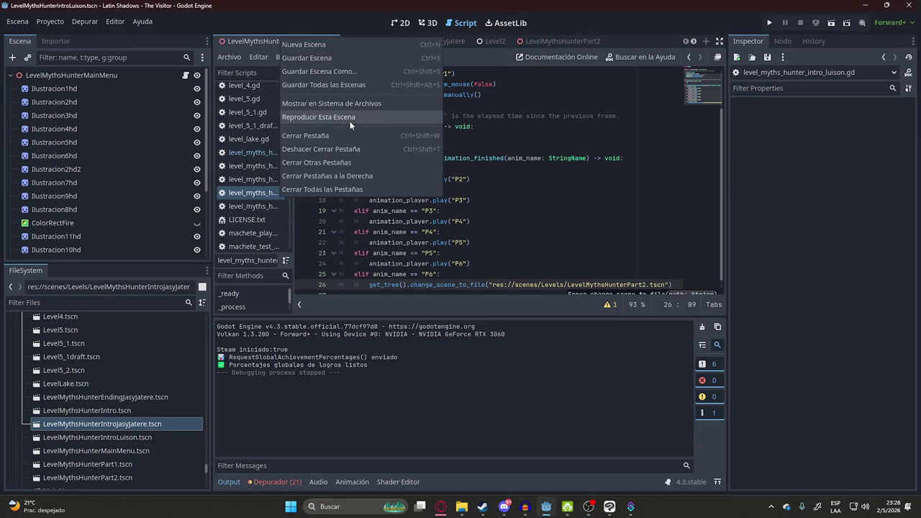
pyautogui.click(349, 118)
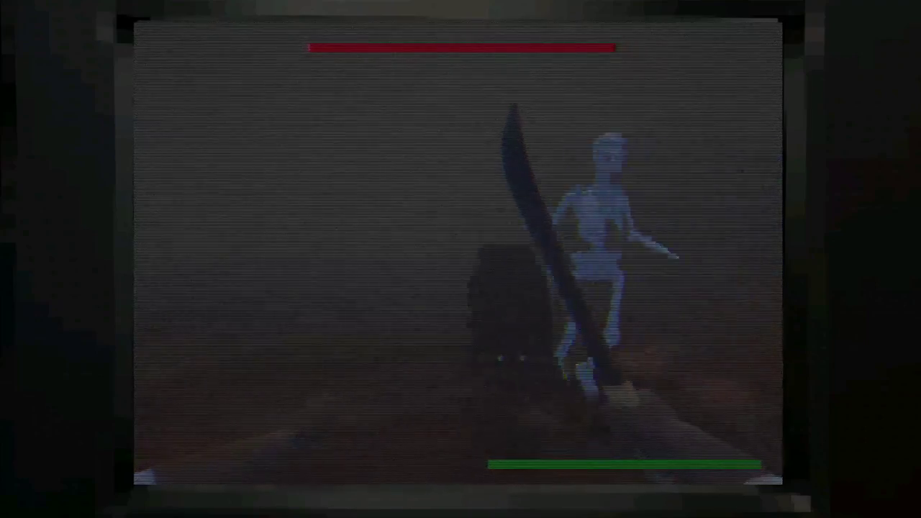
pyautogui.hotkey('alt', 'F4')
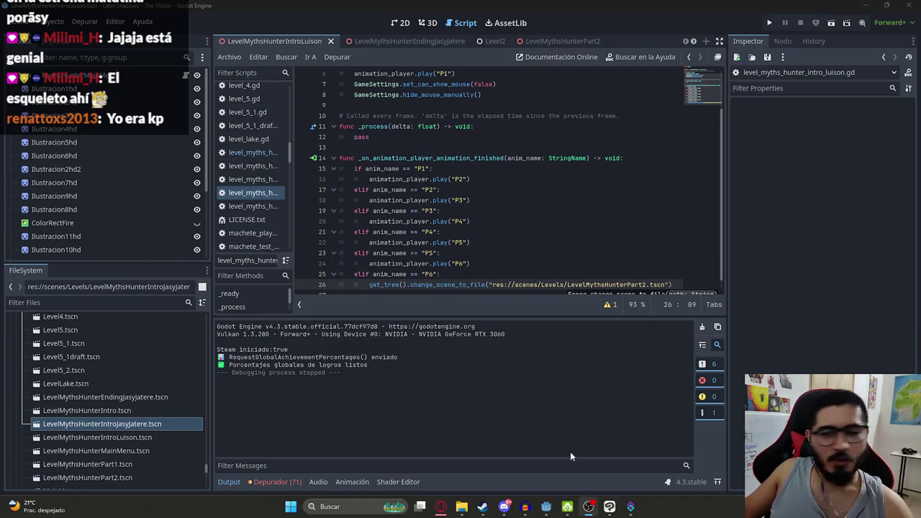
pyautogui.moveTo(440, 506)
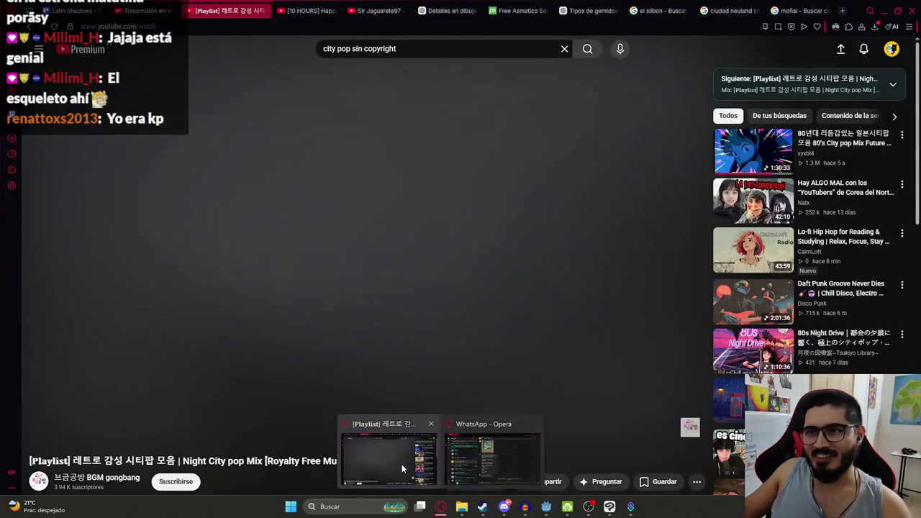
# Resume the background music video and move to the channel page tab
pyautogui.click(403, 469)
pyautogui.click(231, 162)
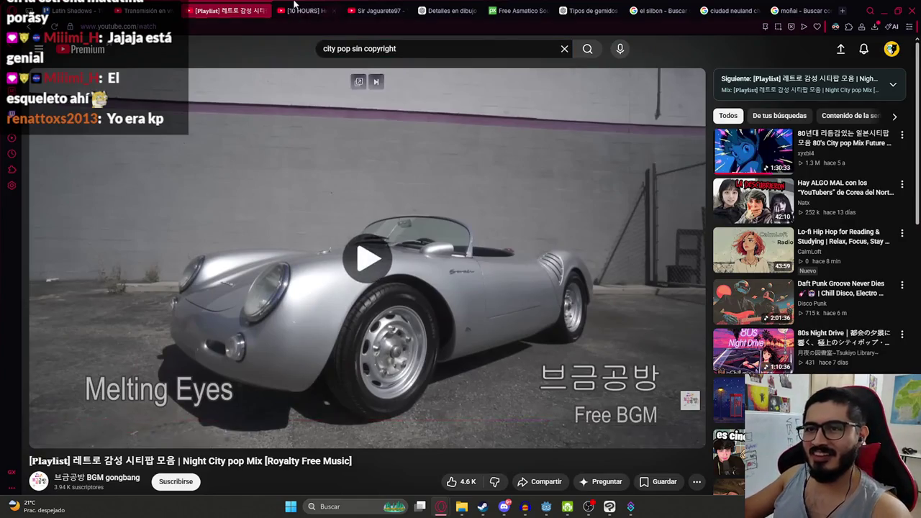
pyautogui.click(302, 10)
pyautogui.click(370, 10)
# Search YouTube for 'esqueleto captado en camara', browse the results, then close that tab
pyautogui.click(382, 49)
pyautogui.write('esqueleto captado en ca')
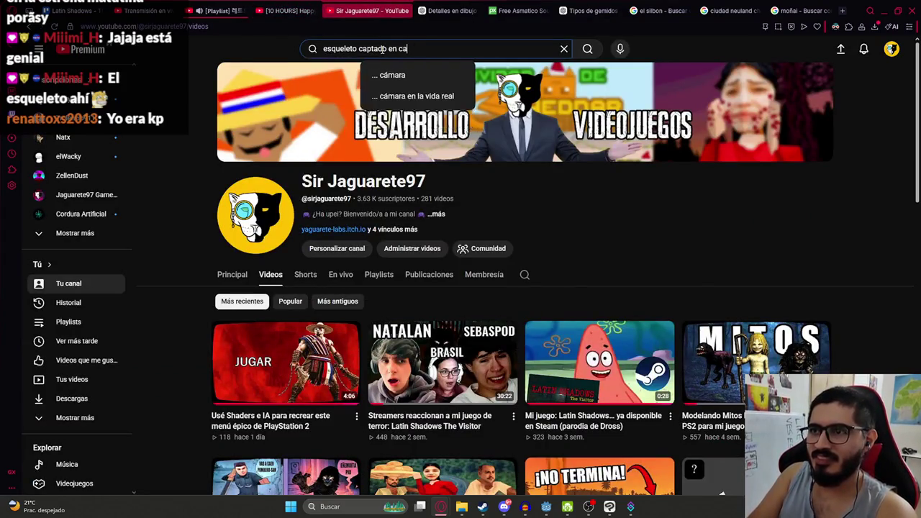
pyautogui.write('mara')
pyautogui.press('Return')
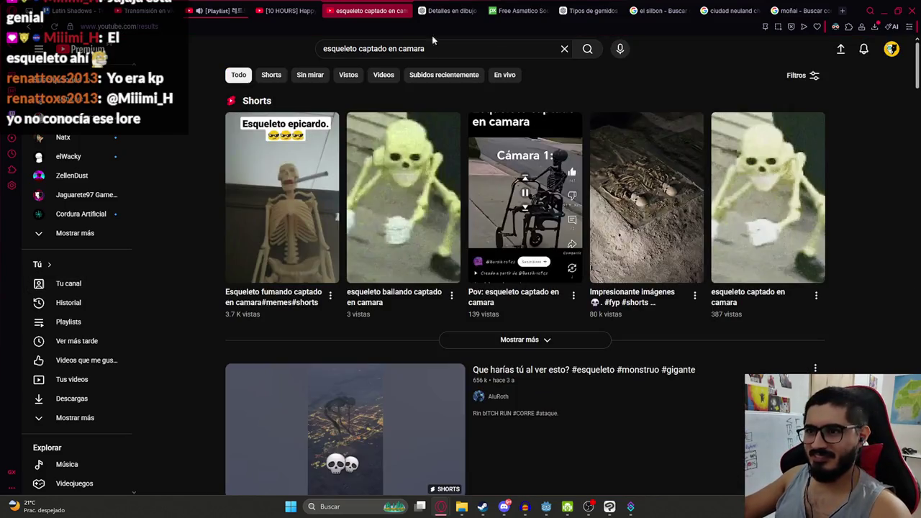
pyautogui.scroll(-10, 421, 266)
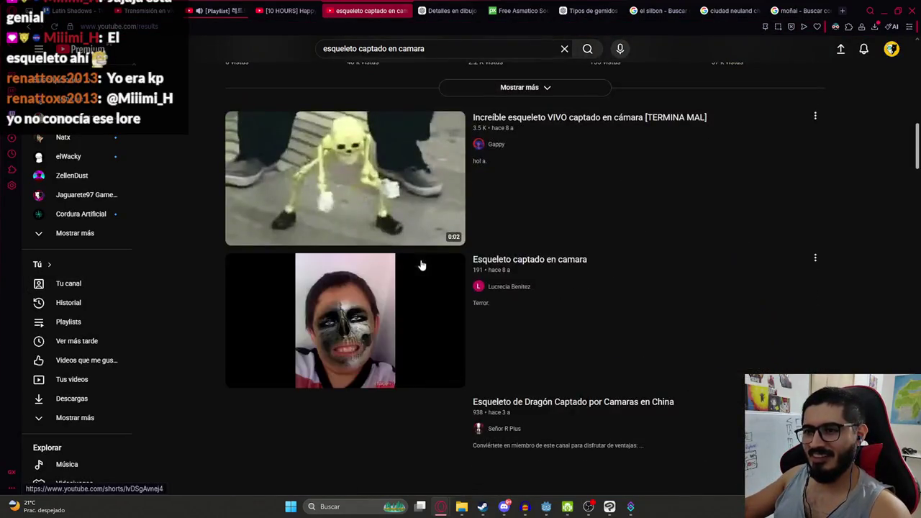
pyautogui.scroll(-7, 422, 266)
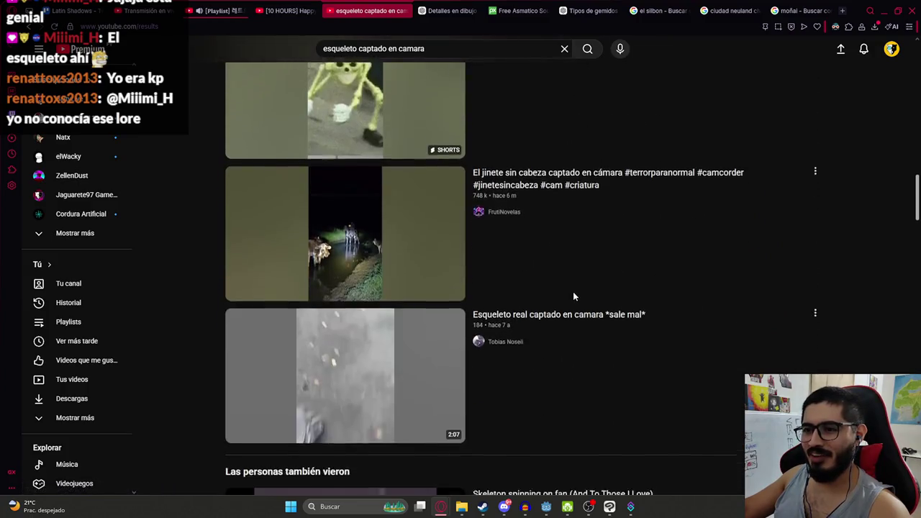
pyautogui.scroll(-2, 574, 288)
pyautogui.scroll(-4, 586, 277)
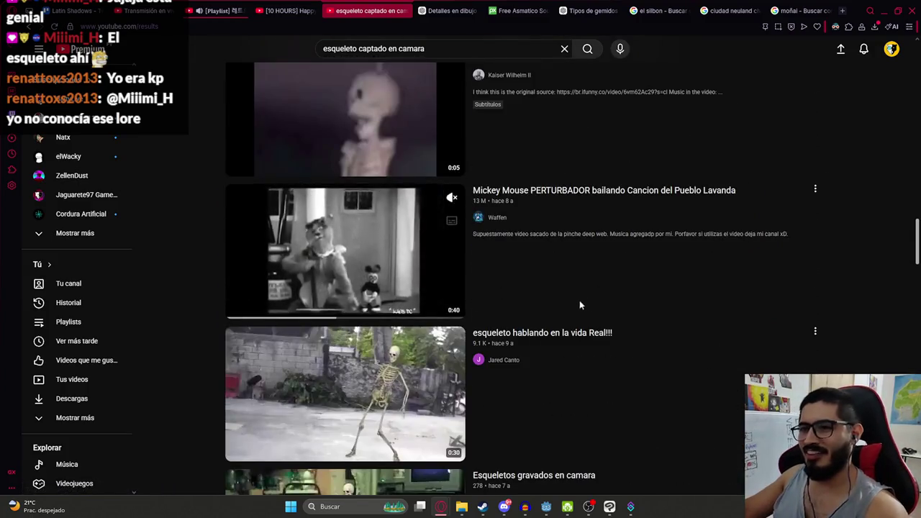
pyautogui.click(405, 11)
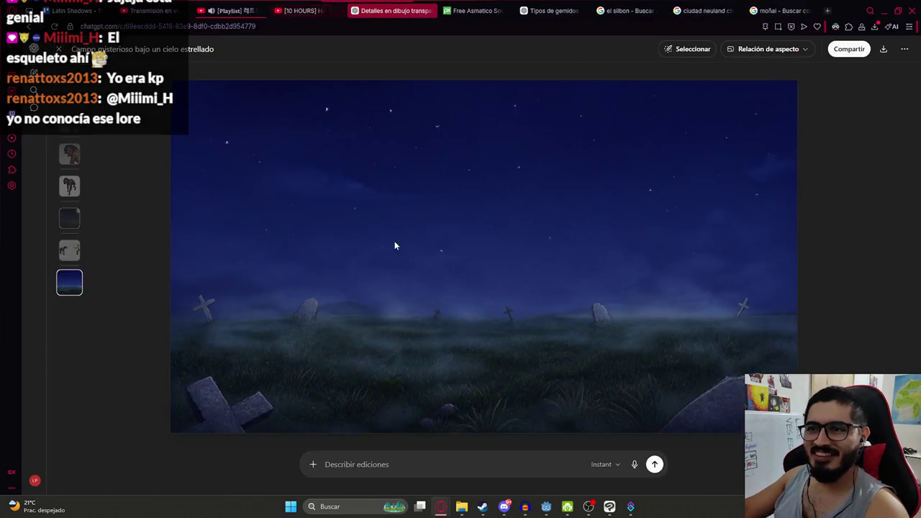
# Close the enlarged graveyard image, search the system for 'gIMP', and return to Godot
pyautogui.press('Escape')
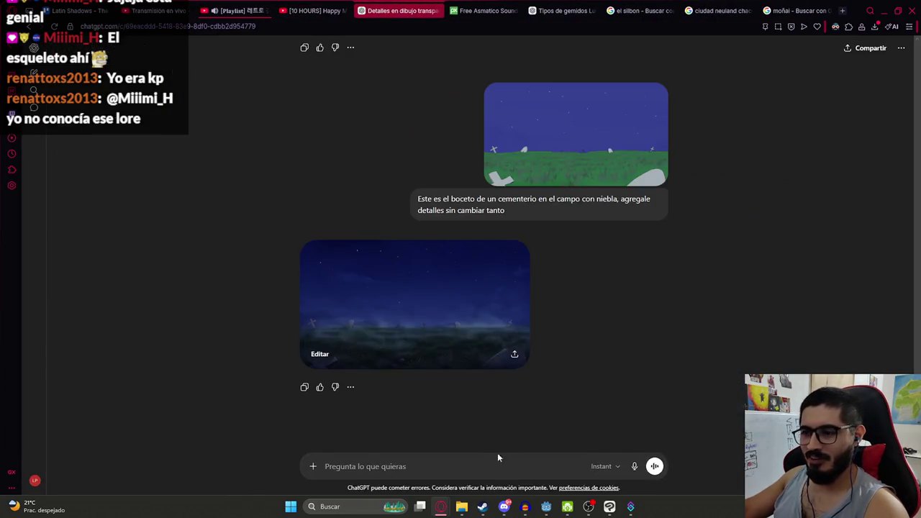
pyautogui.press('super')
pyautogui.write('gIMP')
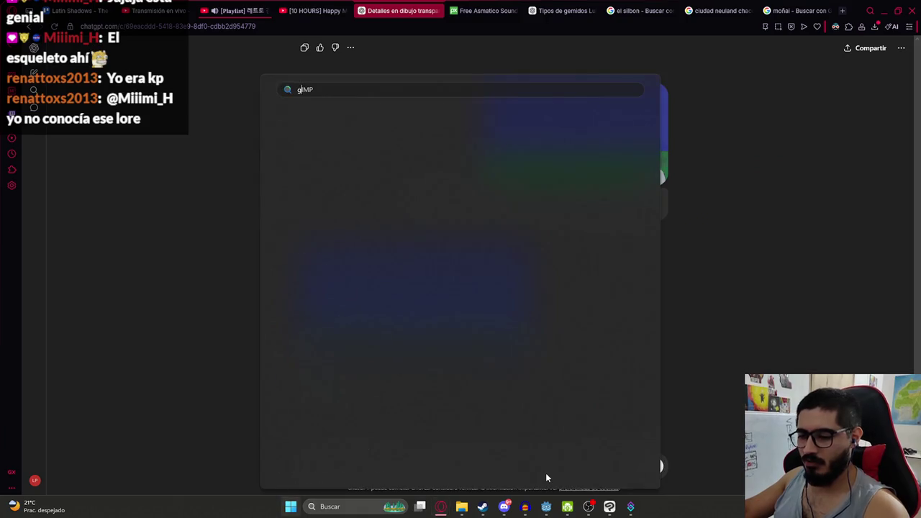
pyautogui.click(547, 498)
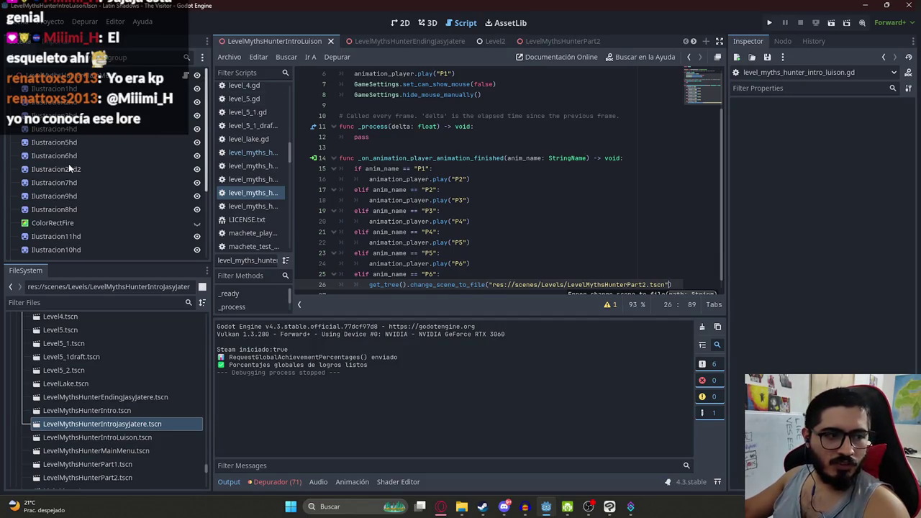
# In the 2D view, select the AnimationPlayer and load and play the P1 animation
pyautogui.click(400, 22)
pyautogui.scroll(-5, 122, 205)
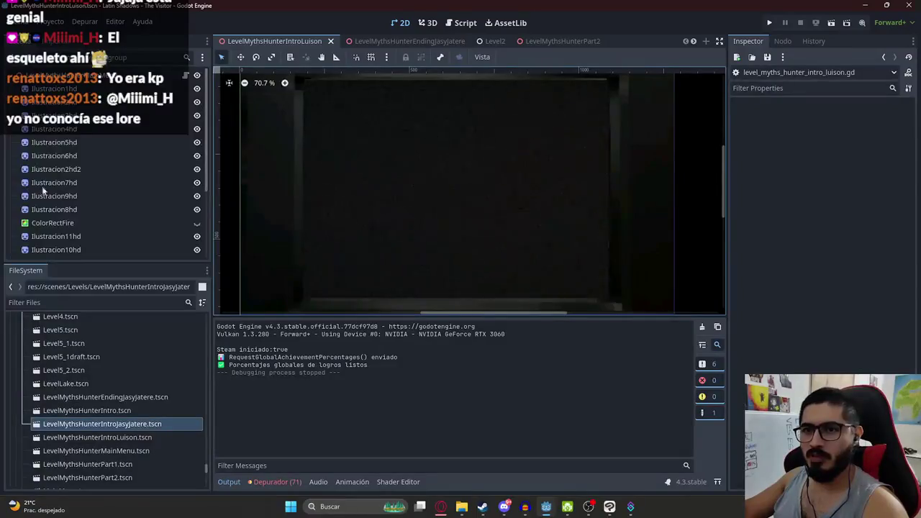
pyautogui.click(58, 251)
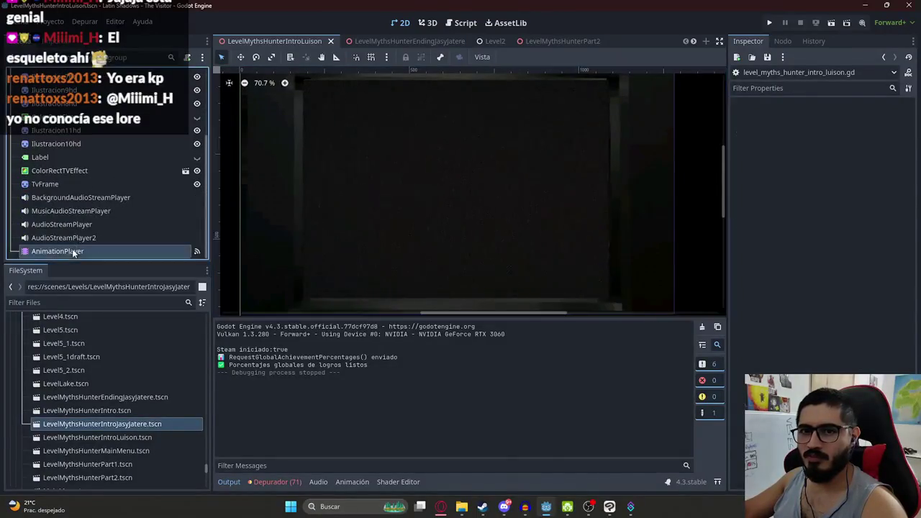
pyautogui.click(421, 327)
pyautogui.click(394, 369)
pyautogui.click(392, 328)
pyautogui.click(394, 342)
pyautogui.click(283, 327)
pyautogui.keyDown('ctrl'); pyautogui.scroll(3, 310, 351); pyautogui.keyUp('ctrl')
pyautogui.click(282, 328)
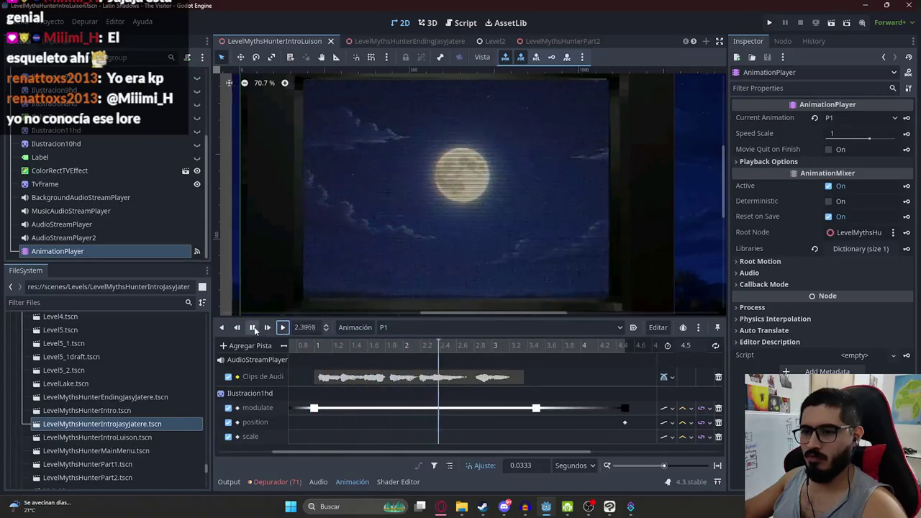
# Select the subtitle Label, rewind the playhead to 0, and key its Visible property
pyautogui.click(113, 157)
pyautogui.keyDown('ctrl'); pyautogui.scroll(-2, 331, 343); pyautogui.keyUp('ctrl')
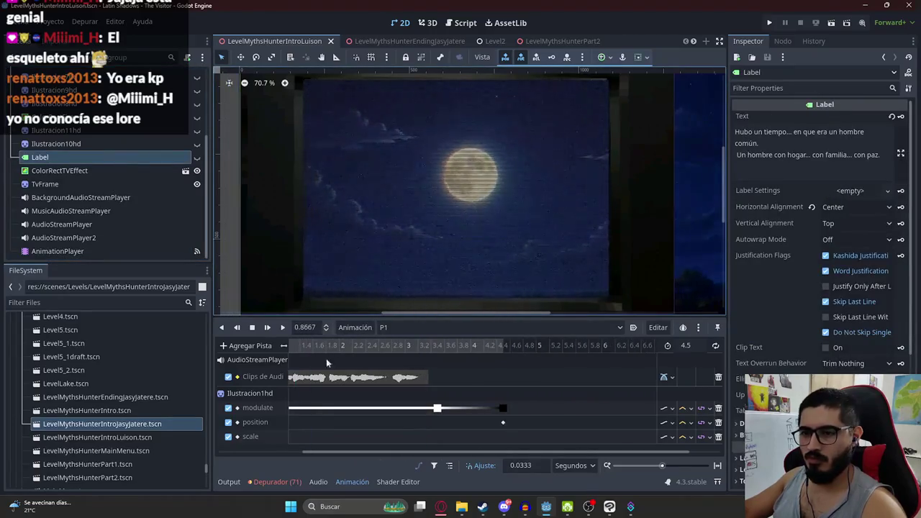
pyautogui.moveTo(317, 451); pyautogui.dragTo(242, 451)
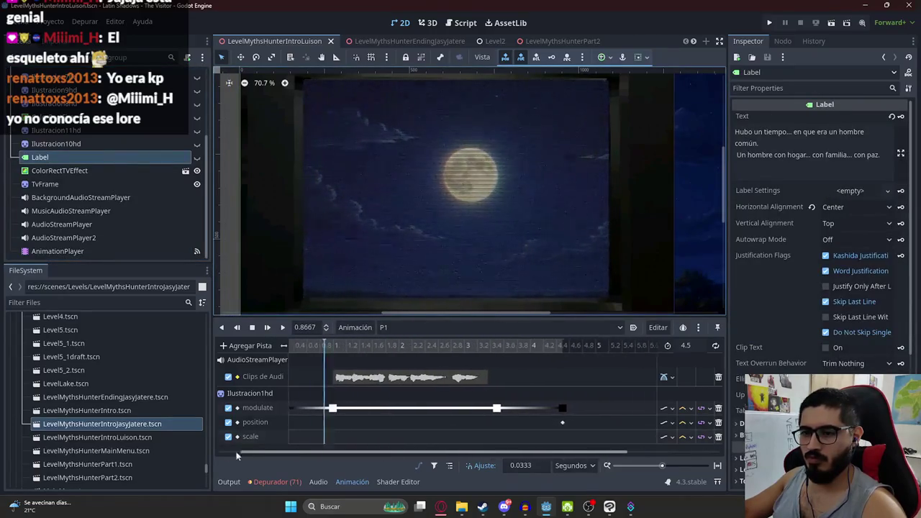
pyautogui.moveTo(327, 345); pyautogui.dragTo(209, 349)
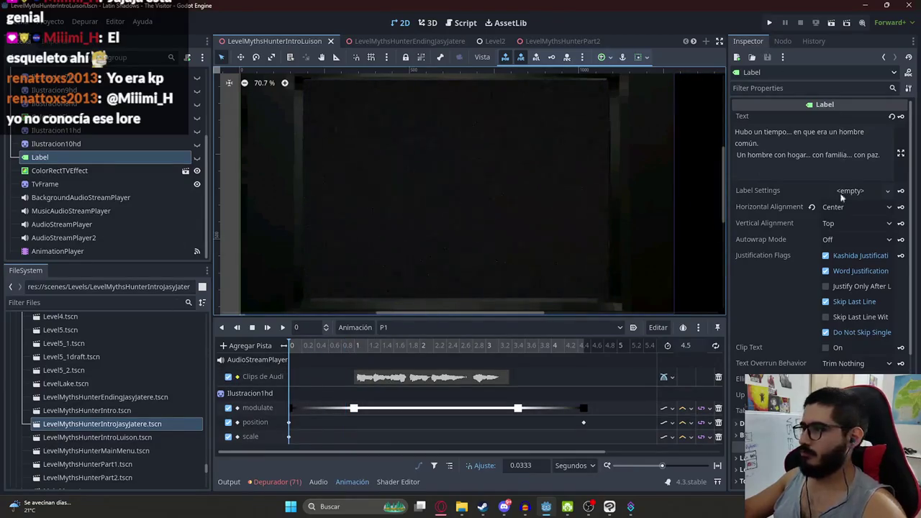
pyautogui.scroll(-4, 820, 288)
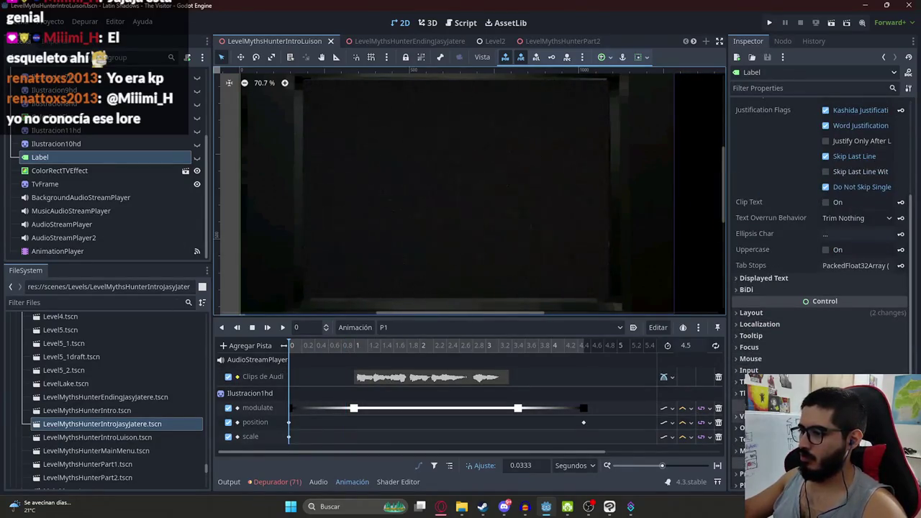
pyautogui.click(910, 465)
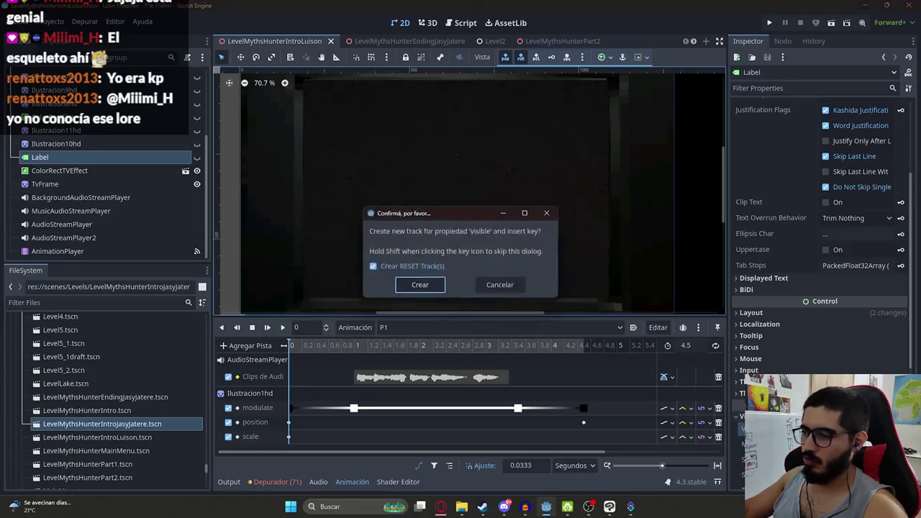
# Create the Label visible track, keying it shown at about 1 s and hidden at 3.37 s, then save
pyautogui.click(443, 287)
pyautogui.click(354, 346)
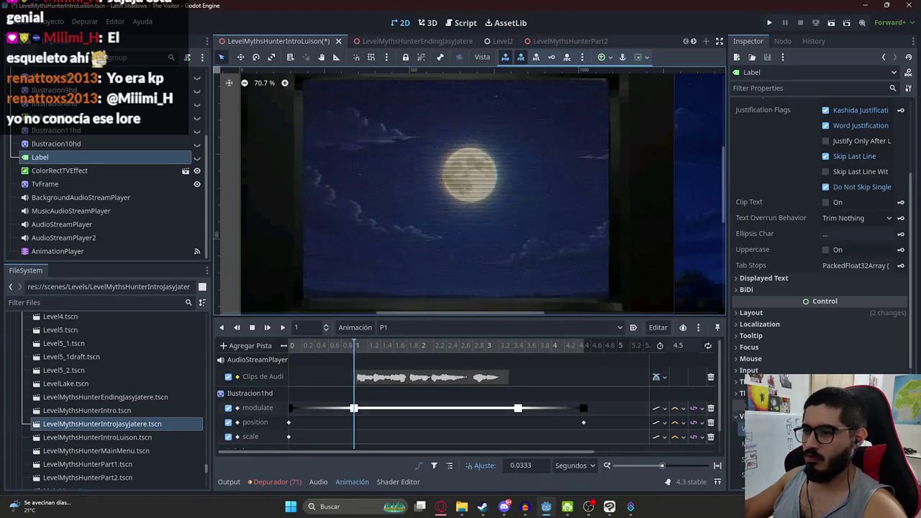
pyautogui.click(196, 157)
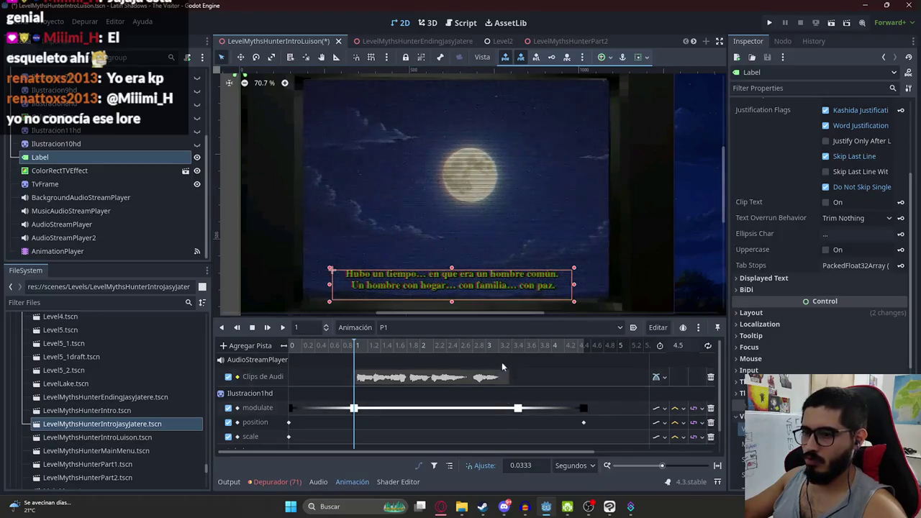
pyautogui.click(509, 347)
pyautogui.click(197, 157)
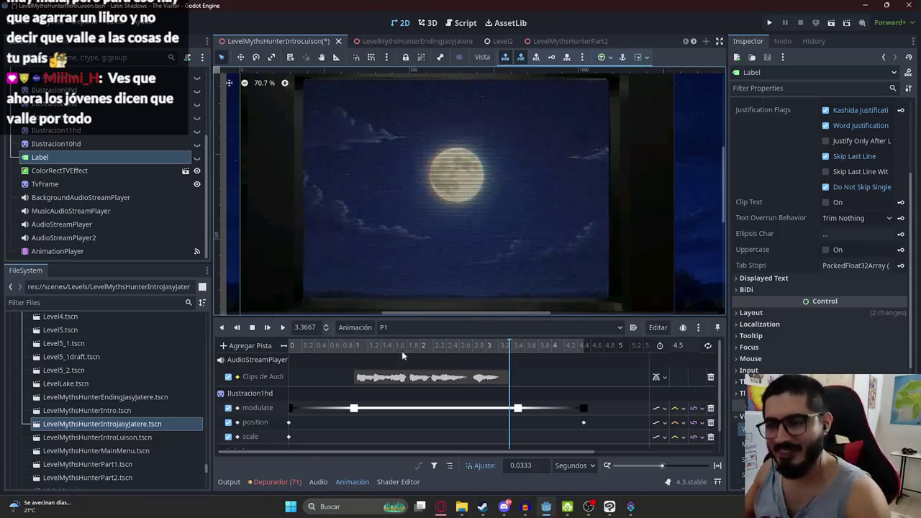
pyautogui.scroll(-2, 417, 370)
pyautogui.hotkey('ctrl', 's')
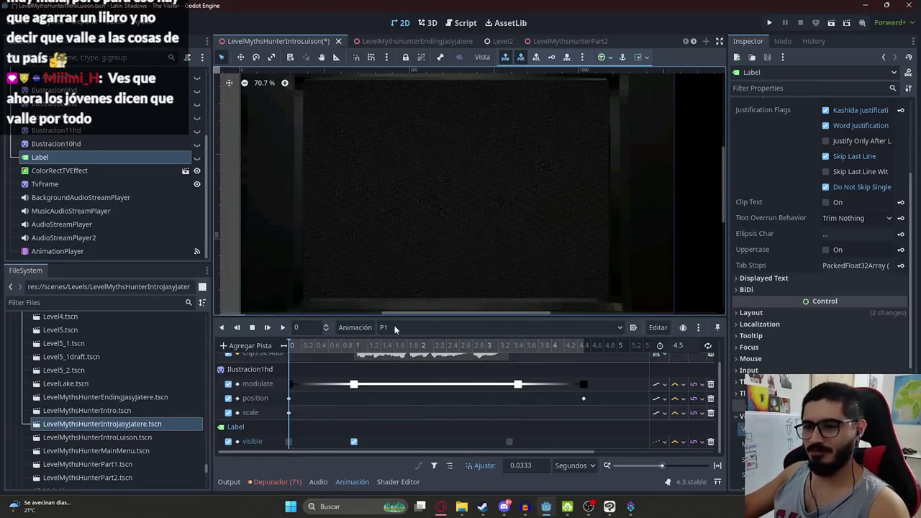
pyautogui.click(587, 350)
# Switch to the P2 animation, play it, and rewind to its start
pyautogui.click(402, 327)
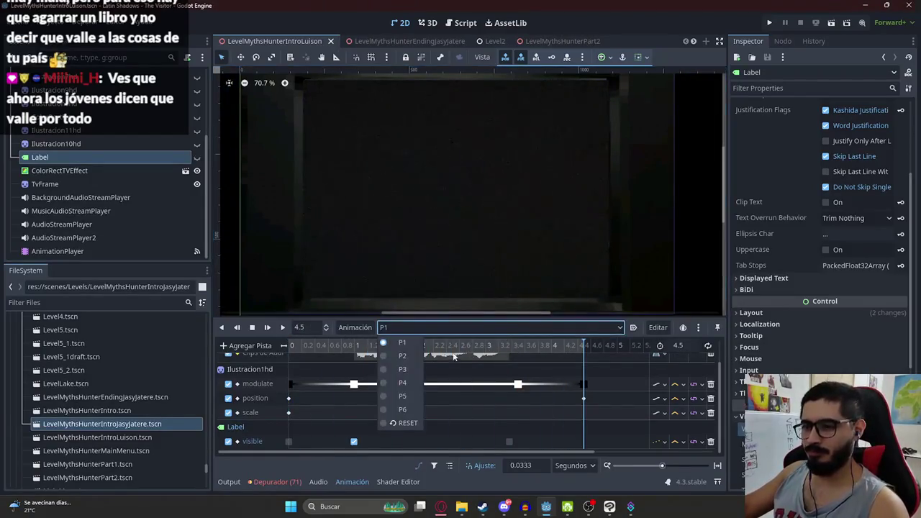
pyautogui.click(416, 355)
pyautogui.click(321, 349)
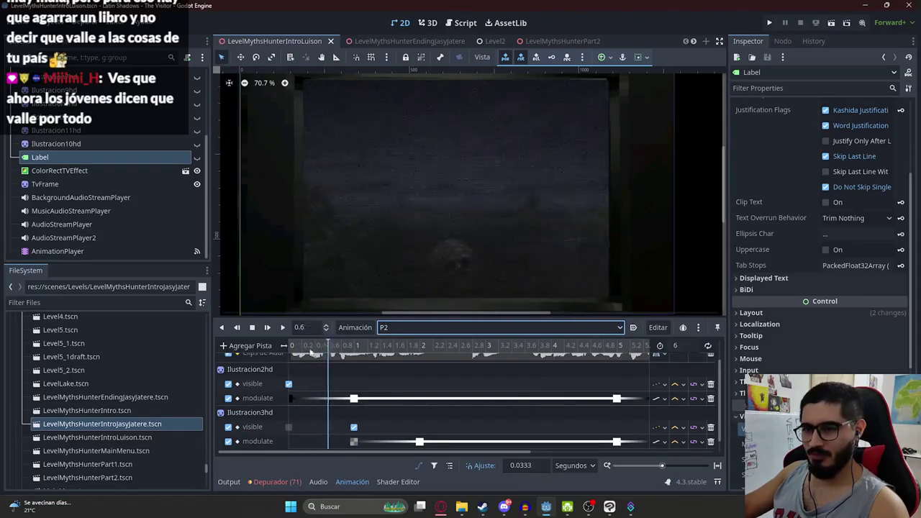
pyautogui.click(282, 327)
pyautogui.scroll(2, 432, 403)
pyautogui.click(252, 327)
pyautogui.scroll(-2, 336, 380)
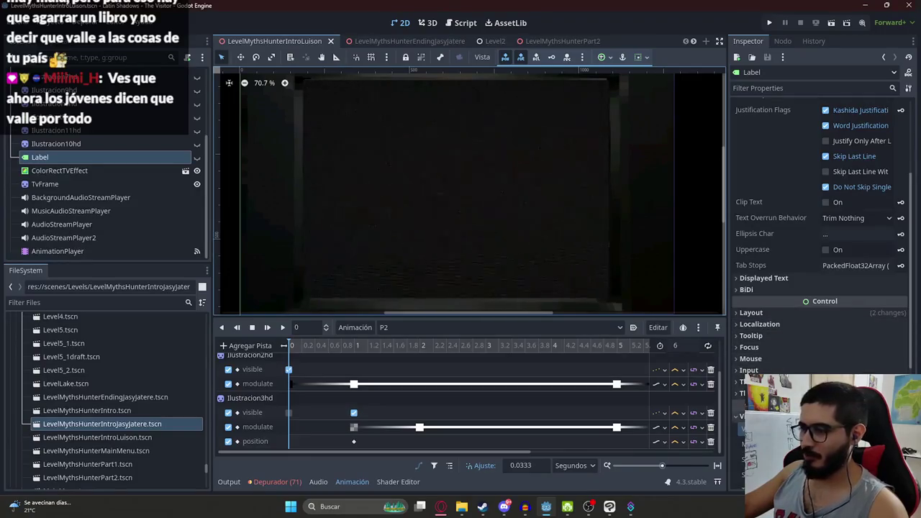
# Key the subtitle Label visible at P2's start and hidden at 6 s, then save
pyautogui.click(196, 156)
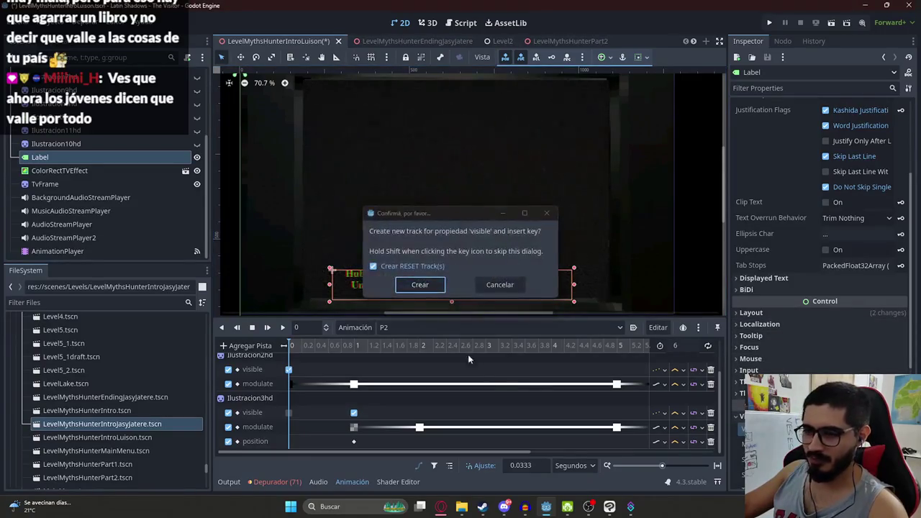
pyautogui.click(417, 286)
pyautogui.scroll(3, 339, 373)
pyautogui.scroll(-2, 387, 386)
pyautogui.moveTo(367, 345); pyautogui.dragTo(404, 351)
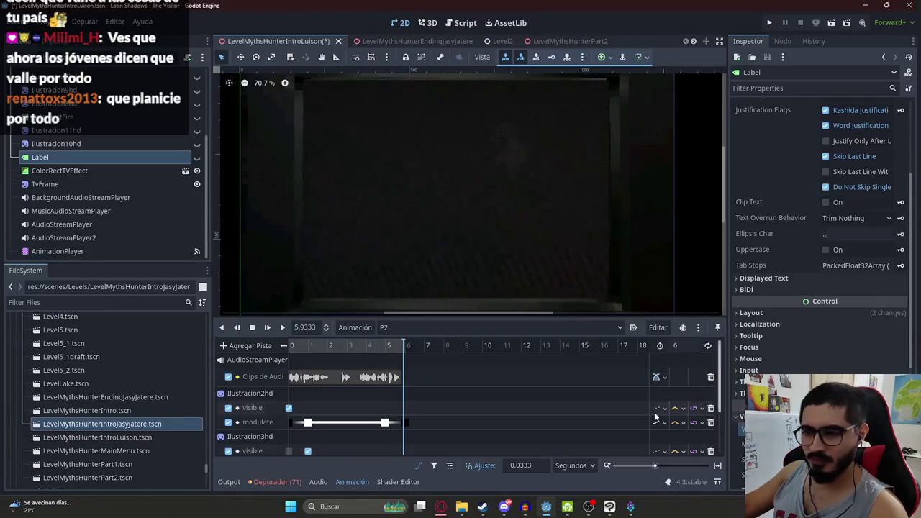
pyautogui.scroll(-3, 416, 372)
pyautogui.click(404, 348)
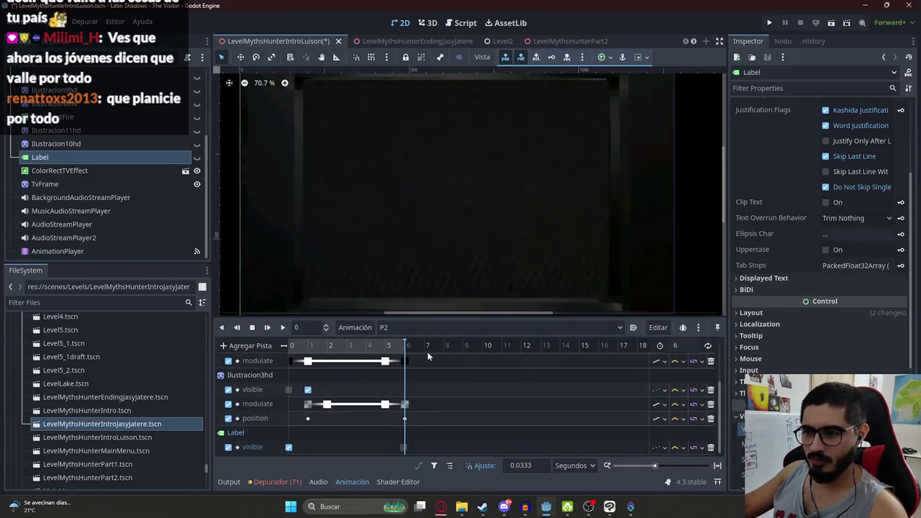
pyautogui.hotkey('ctrl', 's')
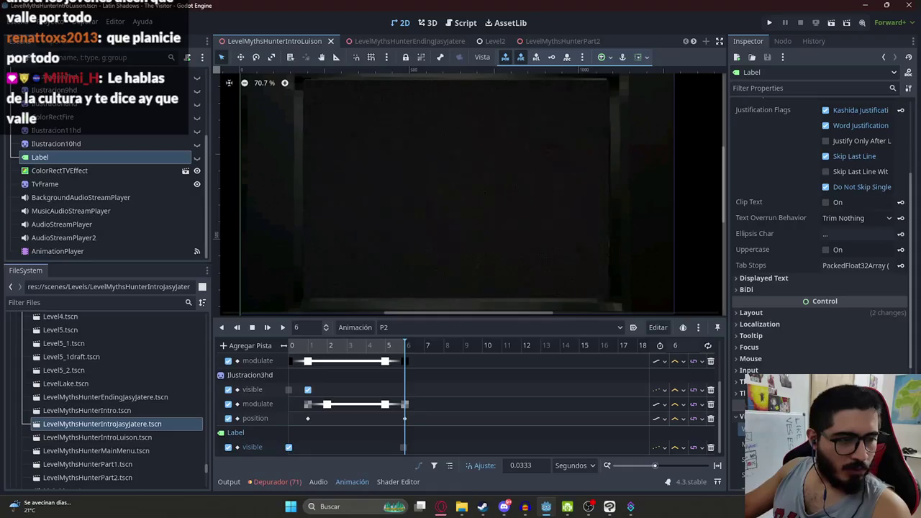
# Select the P3 animation from the Animation dropdown
pyautogui.click(402, 328)
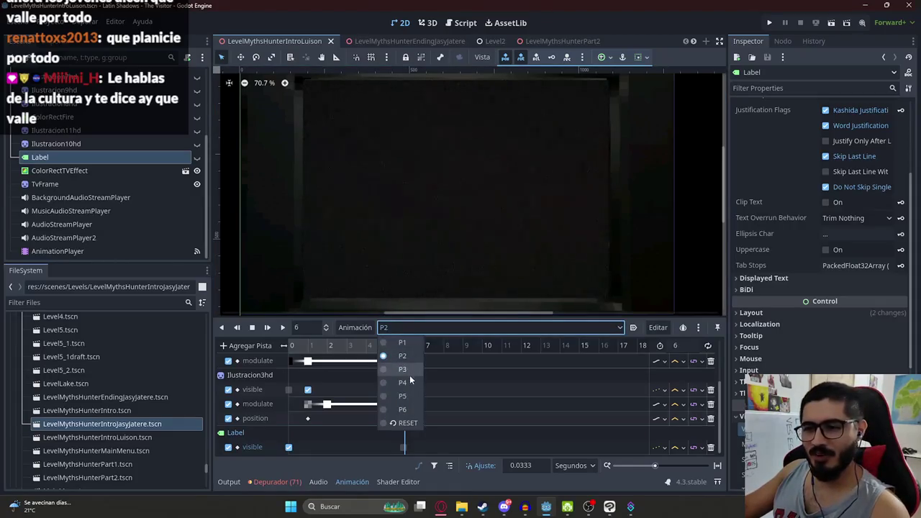
pyautogui.click(354, 348)
pyautogui.click(438, 328)
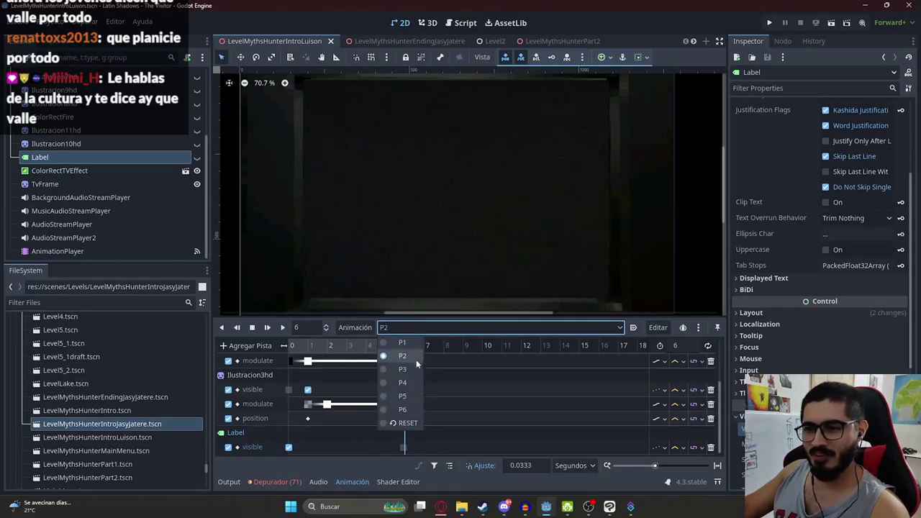
pyautogui.click(402, 369)
pyautogui.scroll(2, 310, 377)
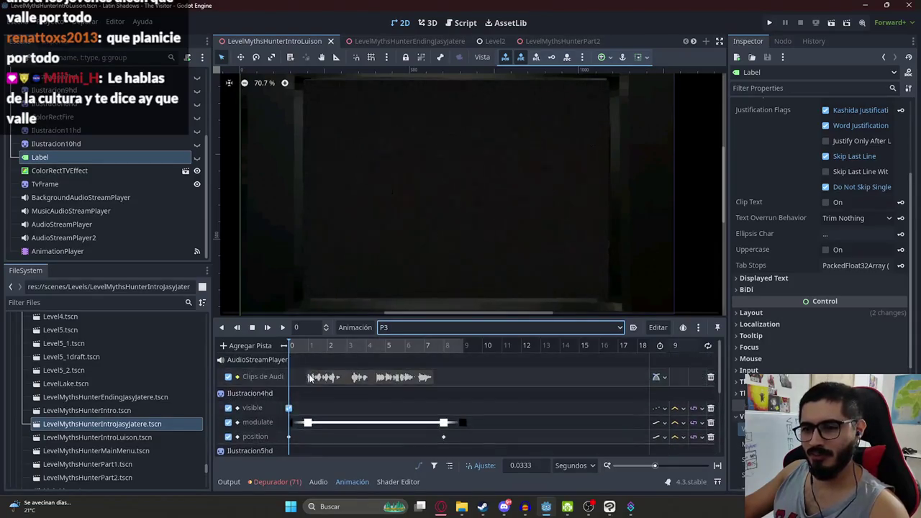
# Key the subtitle Label visible at about 0.87 s in P3, move to about 7.5 s, and save
pyautogui.click(306, 352)
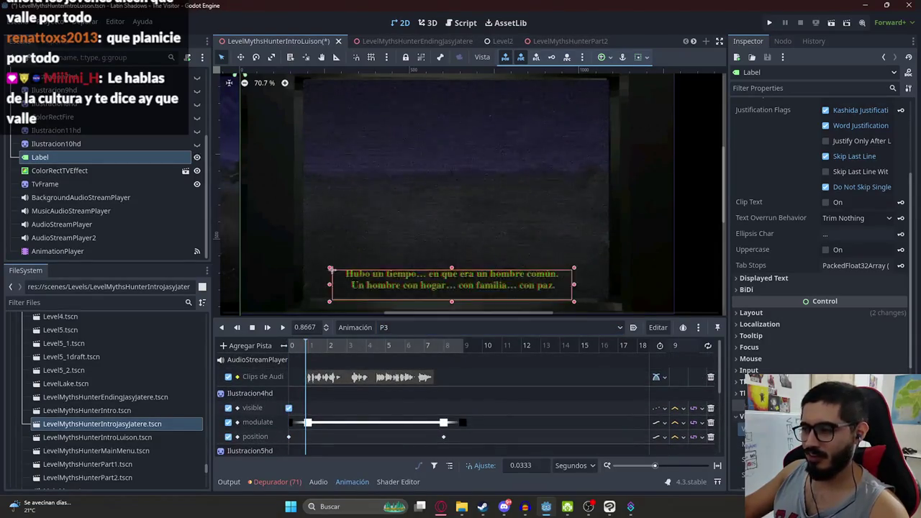
pyautogui.press('Insert')
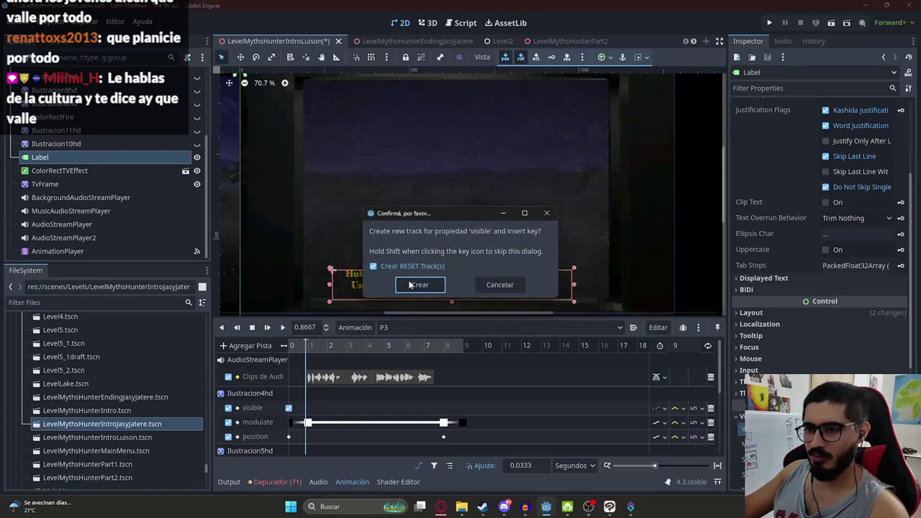
pyautogui.click(419, 295)
pyautogui.click(435, 346)
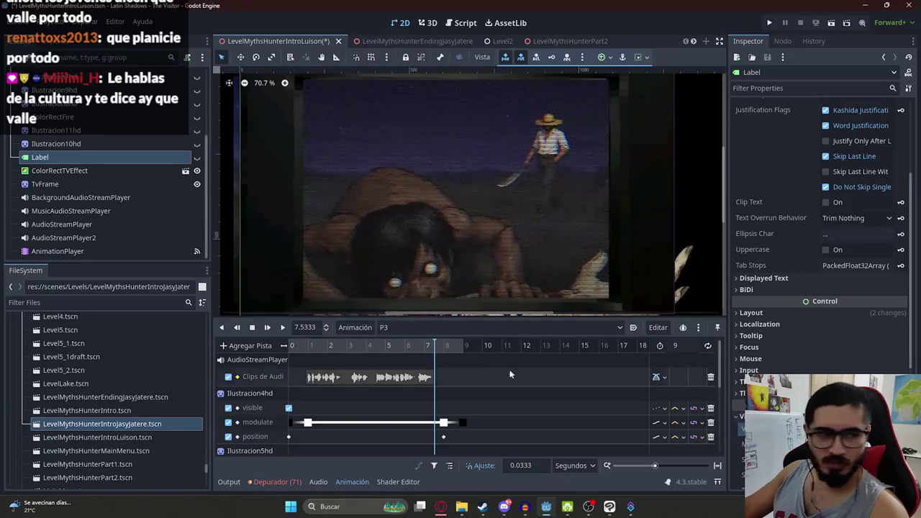
pyautogui.hotkey('ctrl', 's')
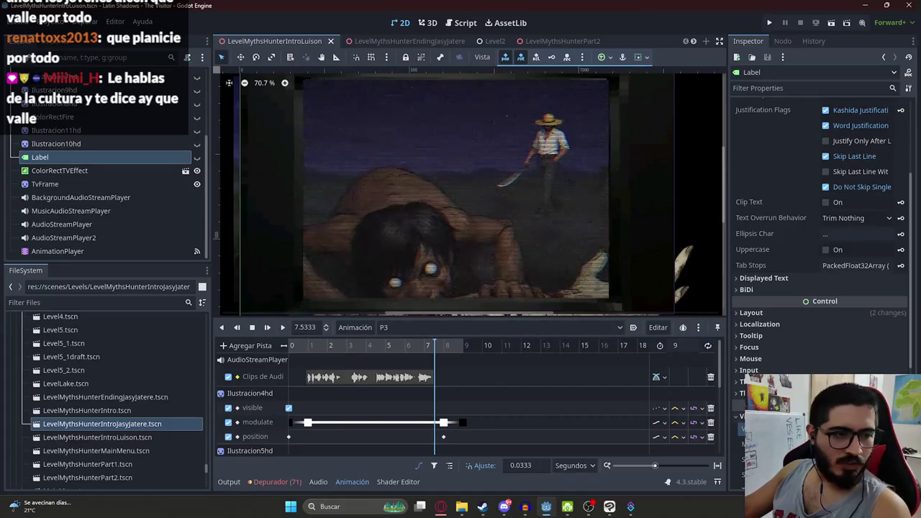
# Scrub through P3 to check the subtitle timing, then switch to the P4 animation
pyautogui.click(299, 344)
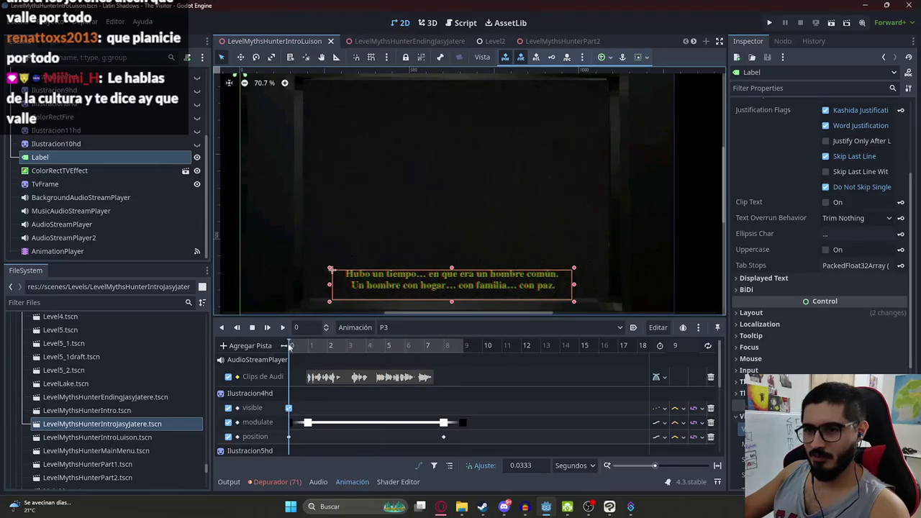
pyautogui.scroll(-3, 318, 367)
pyautogui.keyDown('ctrl'); pyautogui.scroll(2, 315, 344); pyautogui.keyUp('ctrl')
pyautogui.scroll(-5, 316, 360)
pyautogui.scroll(3, 305, 354)
pyautogui.keyDown('ctrl'); pyautogui.scroll(-2, 327, 386); pyautogui.keyUp('ctrl')
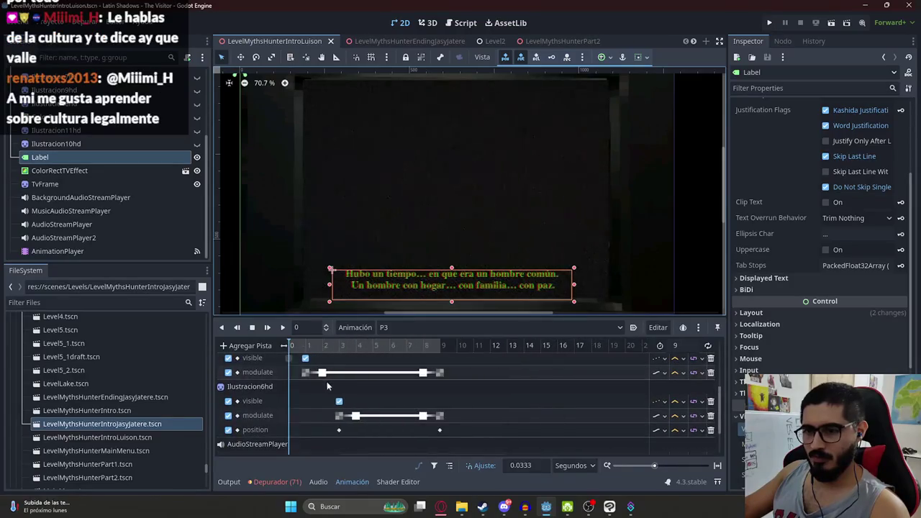
pyautogui.scroll(-3, 328, 381)
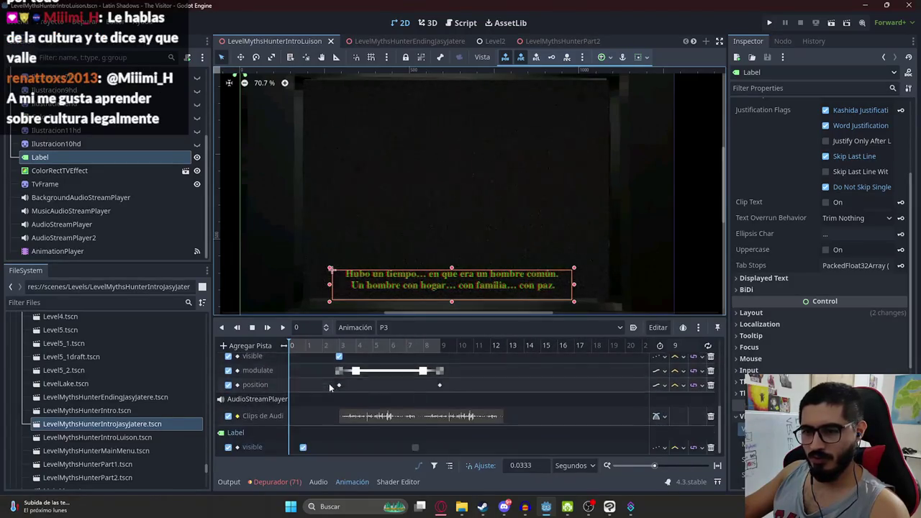
pyautogui.moveTo(299, 346); pyautogui.dragTo(451, 354)
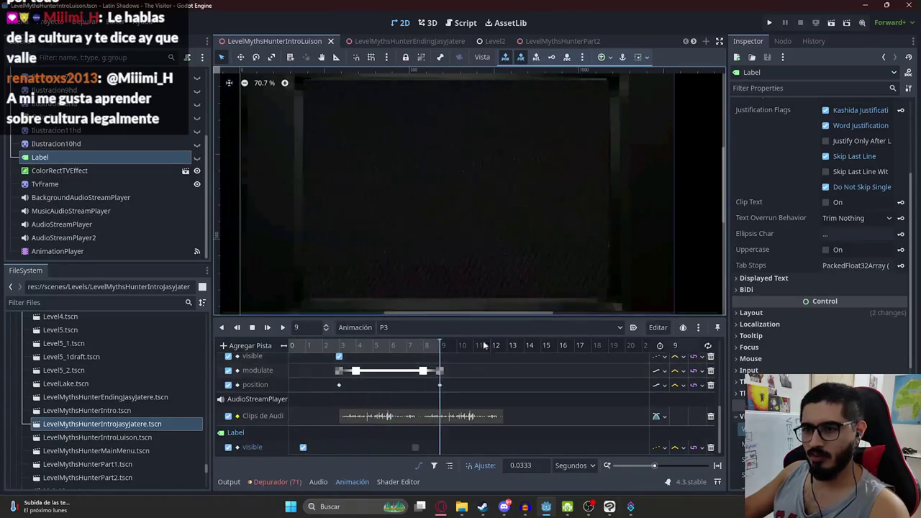
pyautogui.click(403, 327)
pyautogui.click(391, 380)
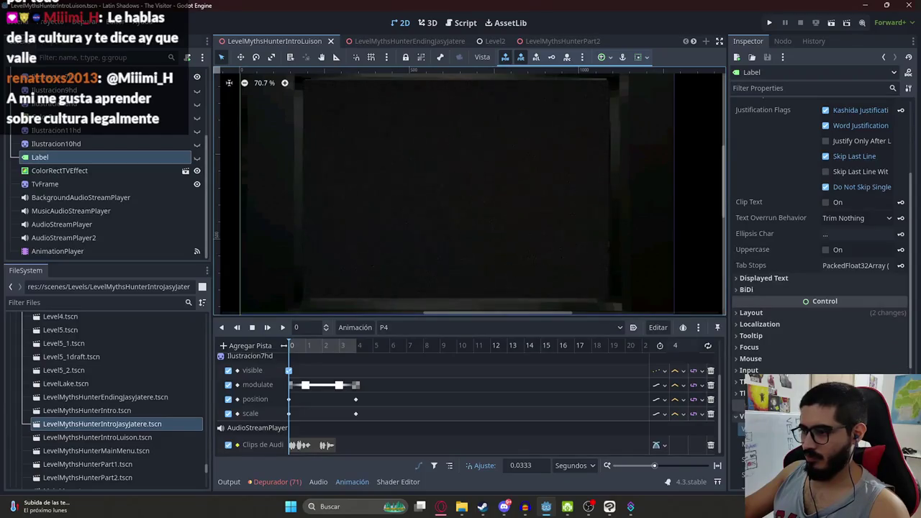
# Make the subtitle Label visible and key it on a new track in P4, then scrub to 2.8 s
pyautogui.click(735, 417)
pyautogui.click(900, 430)
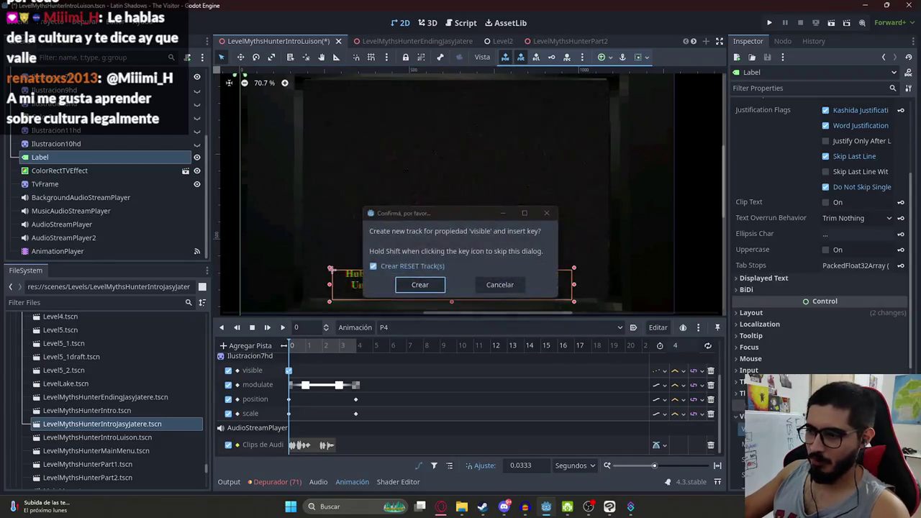
pyautogui.click(422, 283)
pyautogui.click(325, 348)
pyautogui.moveTo(325, 352); pyautogui.dragTo(335, 353)
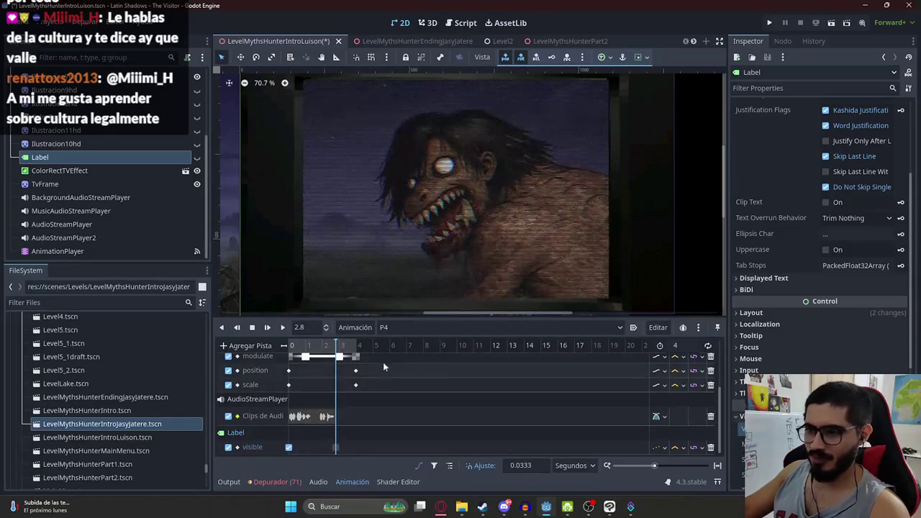
# In P5, key the Label's visibility at about 1 s, move to 7 s, and save
pyautogui.click(385, 329)
pyautogui.click(400, 393)
pyautogui.scroll(5, 324, 388)
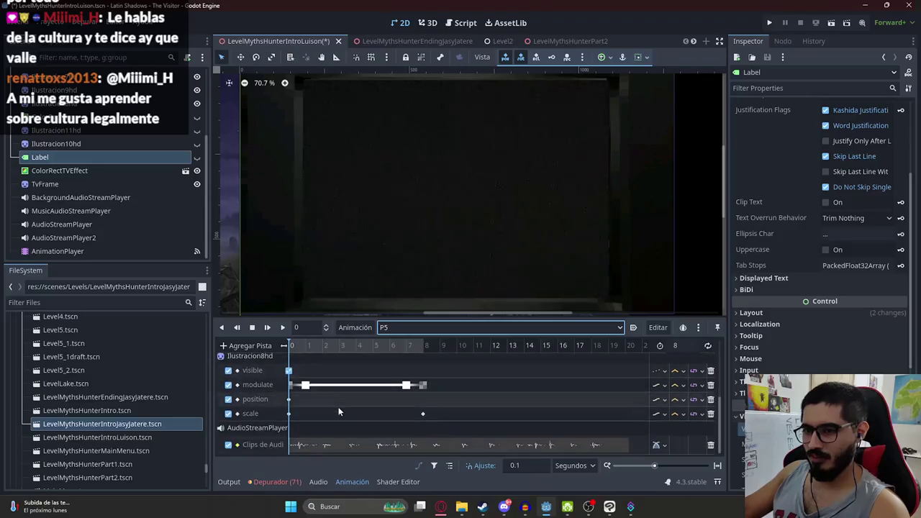
pyautogui.click(308, 347)
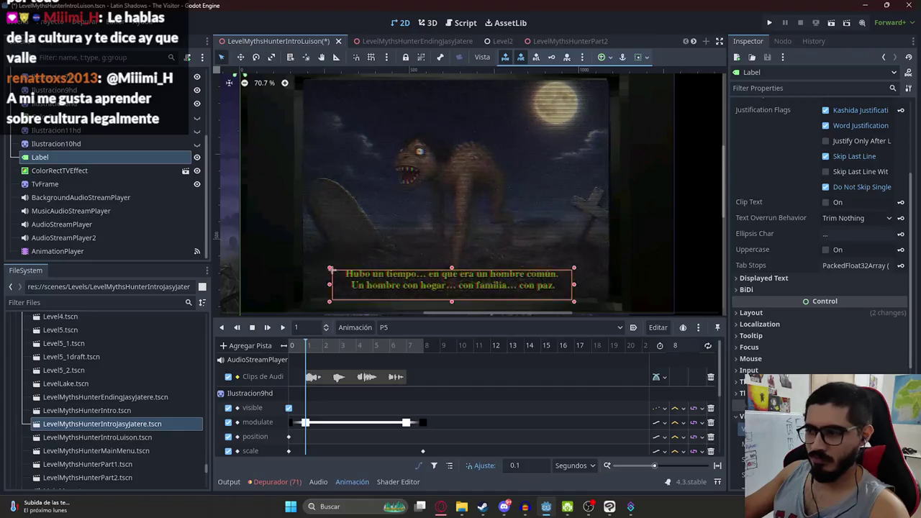
pyautogui.click(908, 506)
pyautogui.press('Return')
pyautogui.click(407, 345)
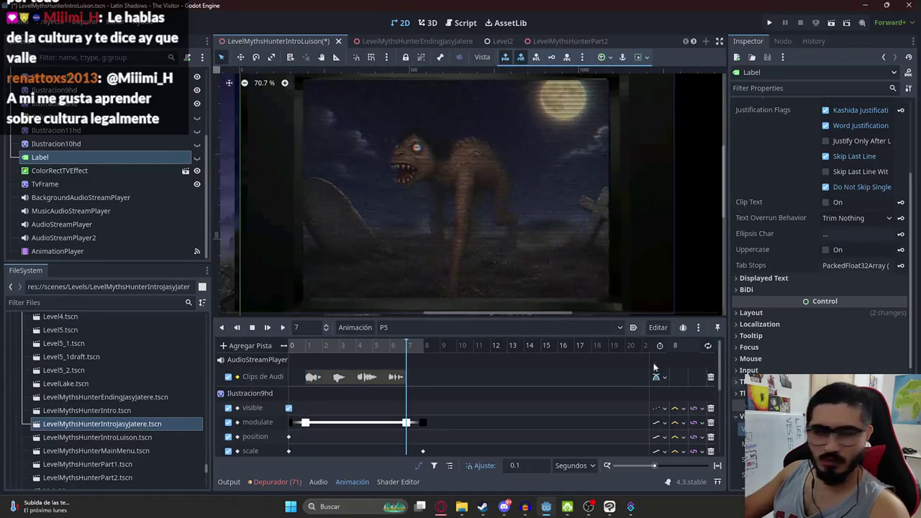
pyautogui.hotkey('ctrl', 's')
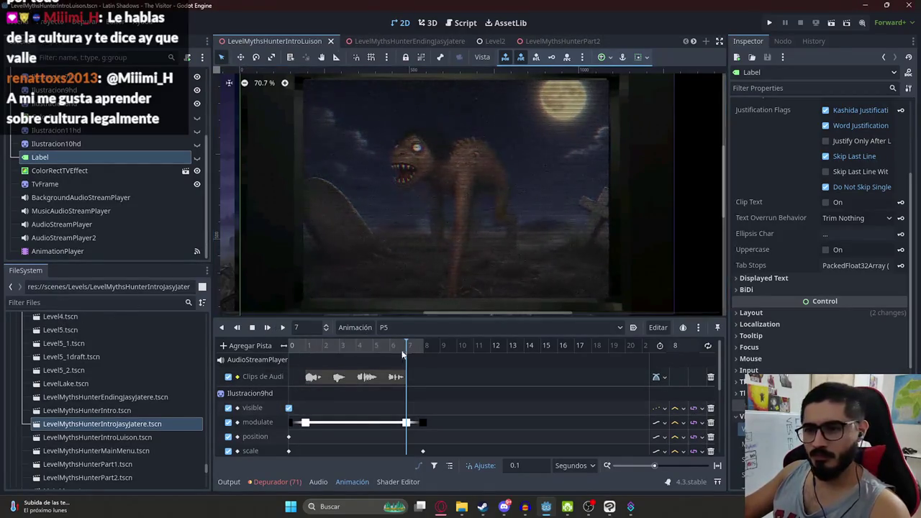
# In P6, key the subtitle Label visible at the 1 s mark, then hide it again
pyautogui.click(443, 329)
pyautogui.click(400, 410)
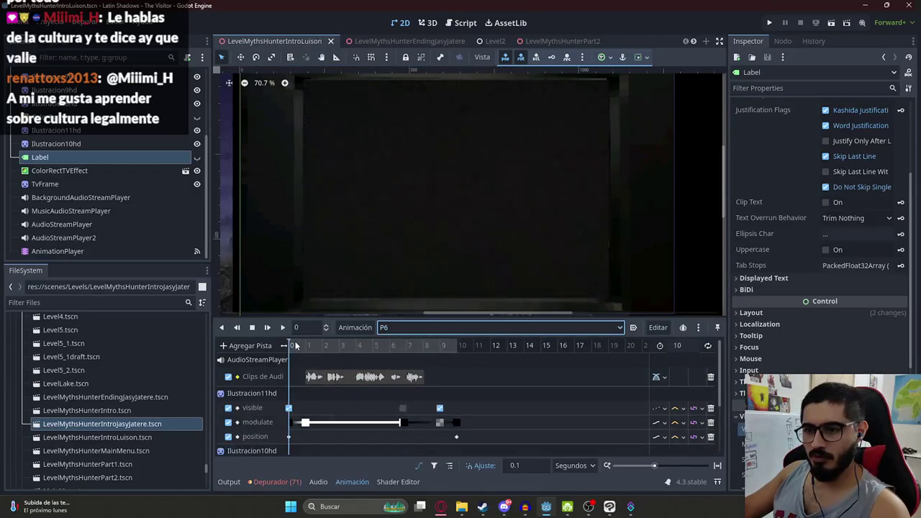
pyautogui.click(308, 346)
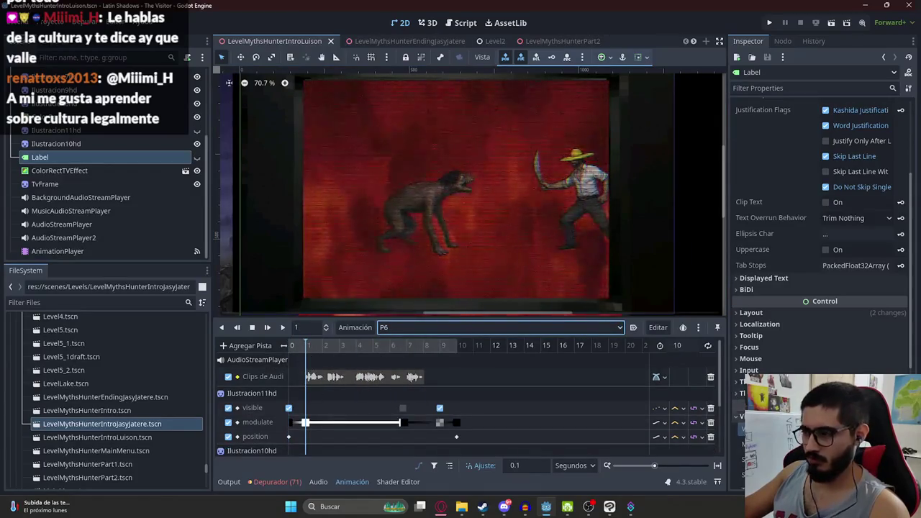
pyautogui.click(196, 157)
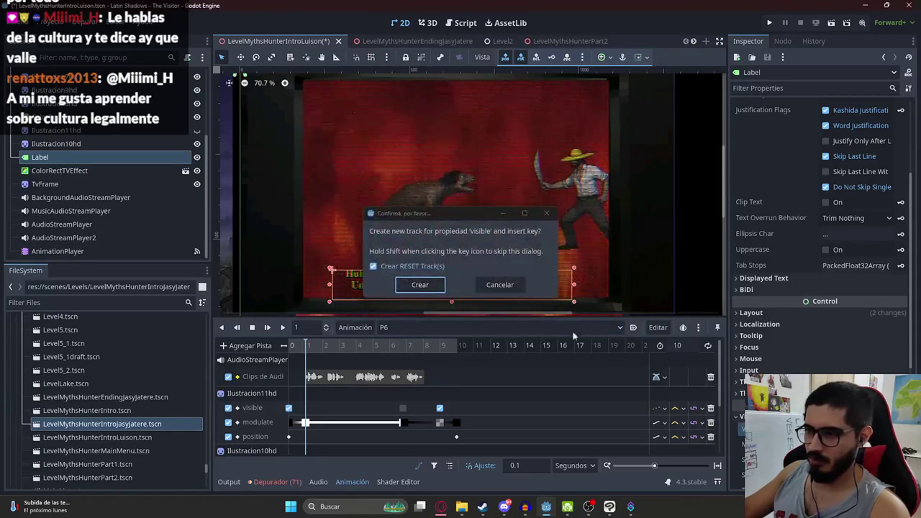
pyautogui.click(418, 285)
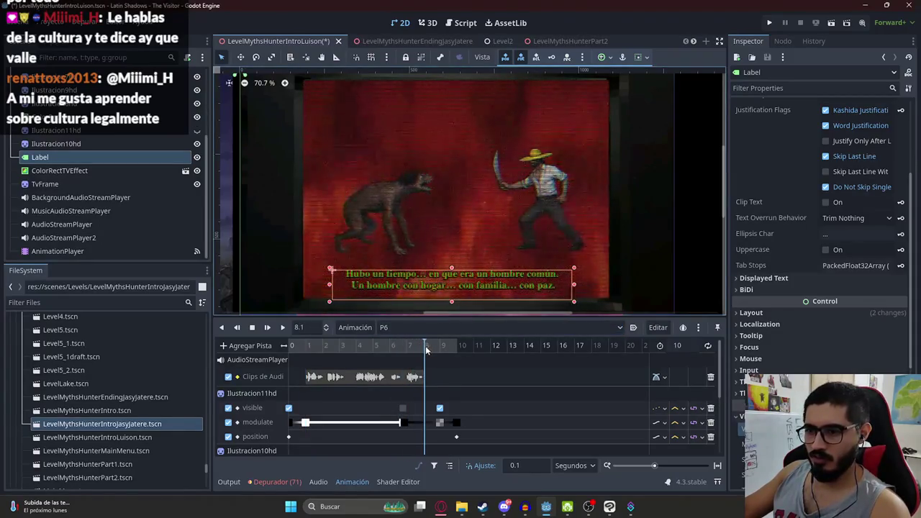
pyautogui.click(197, 157)
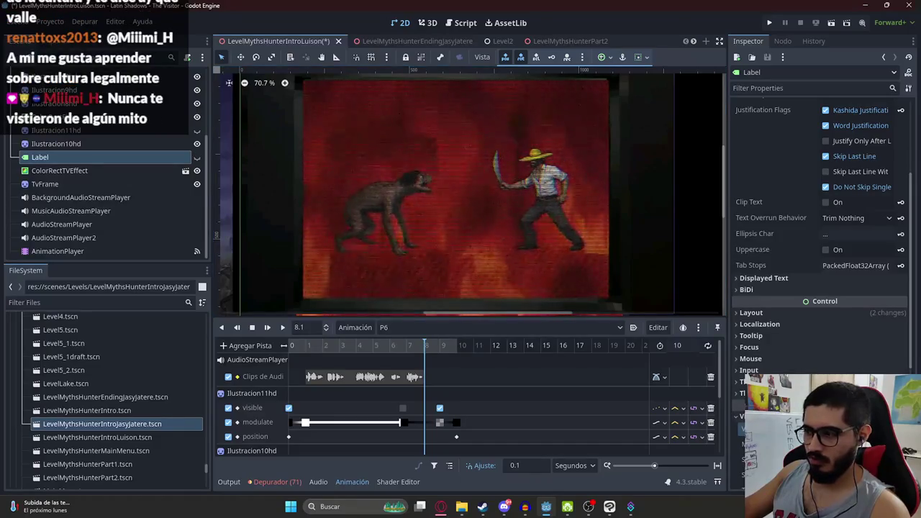
pyautogui.scroll(-3, 476, 414)
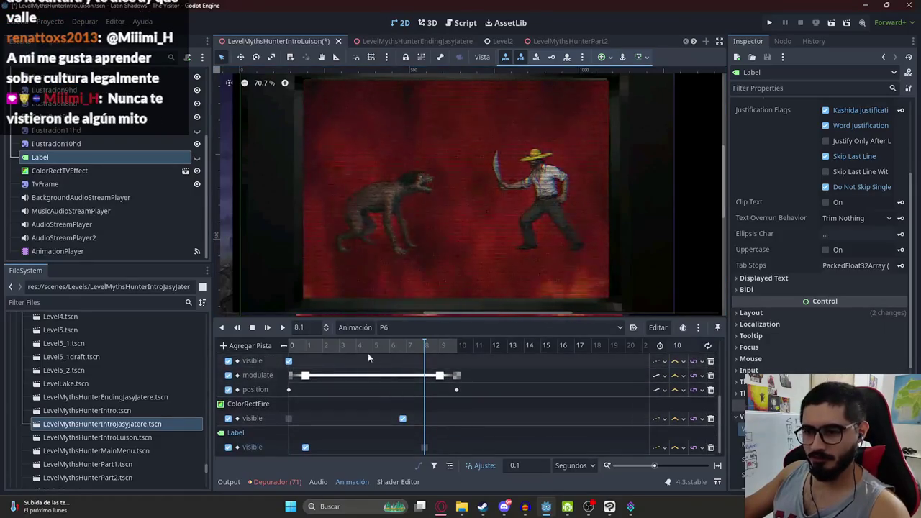
# Switch the AnimationPlayer back to RESET and bring up the scene tab's options
pyautogui.click(406, 328)
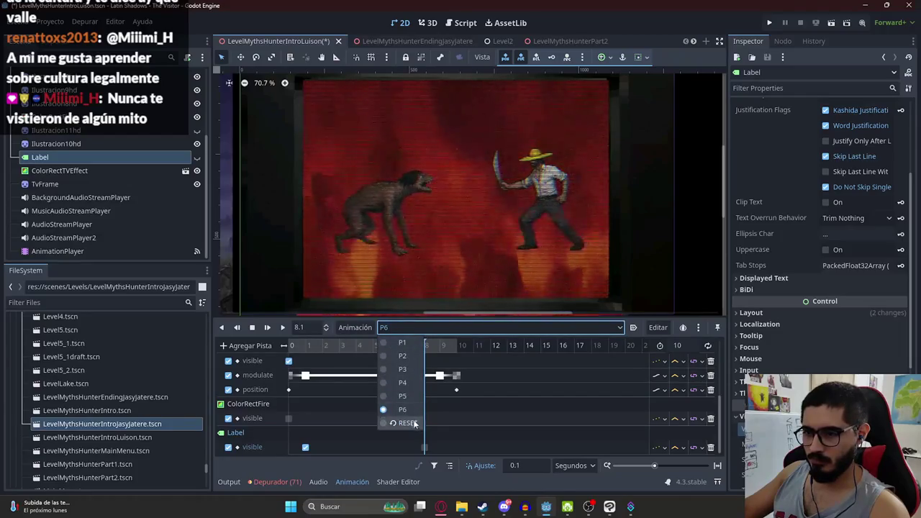
pyautogui.click(403, 422)
pyautogui.rightClick(279, 42)
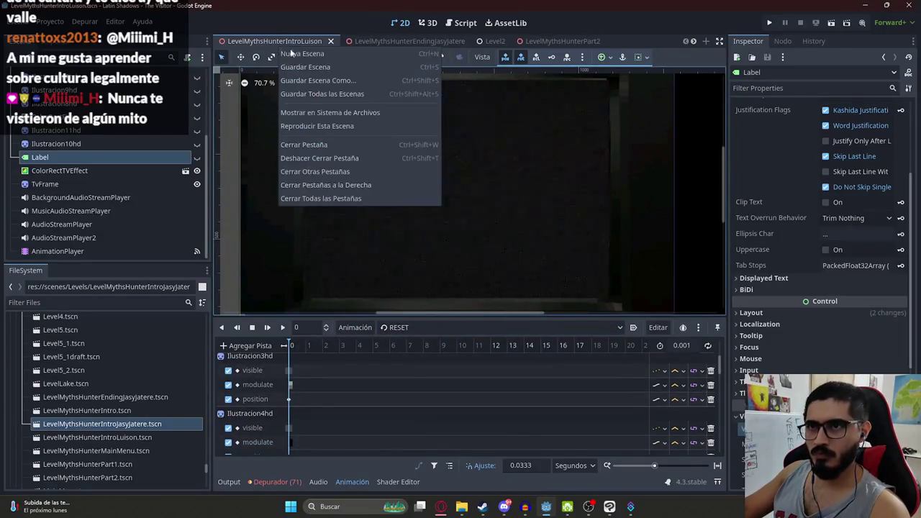
# Run the Luisón intro scene with F6, watch the subtitles play, then stop it with F8
pyautogui.click(312, 128)
pyautogui.press('F6')
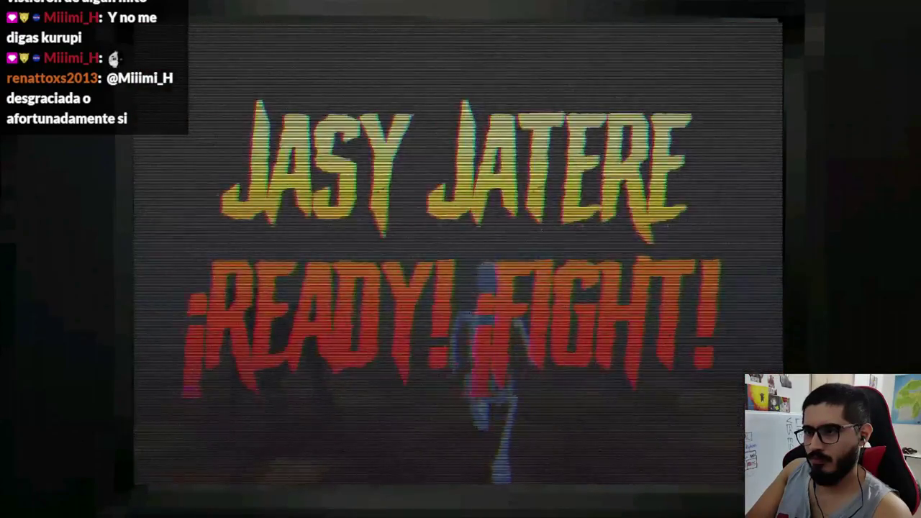
pyautogui.press('F8')
pyautogui.scroll(3, 454, 256)
pyautogui.click(492, 112)
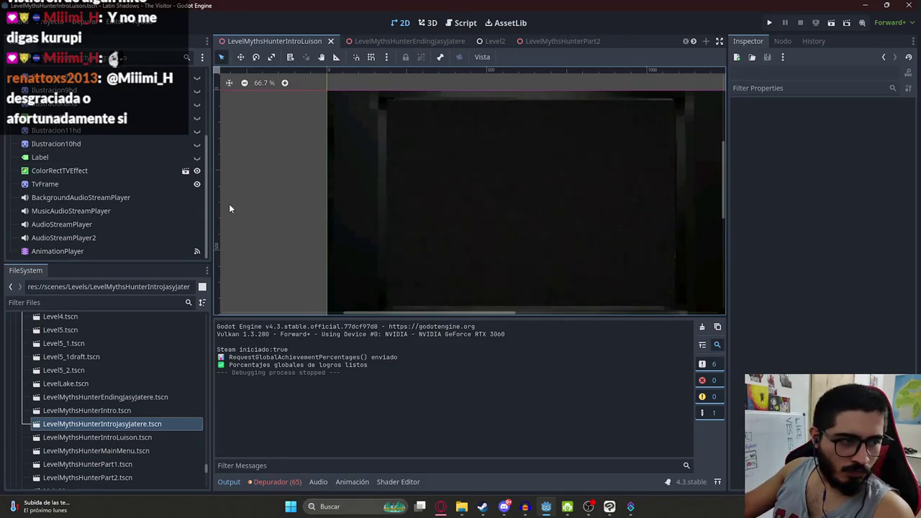
# Zoom and pan the 2D viewport, then select the AnimationPlayer node to show its RESET tracks
pyautogui.scroll(-3, 272, 209)
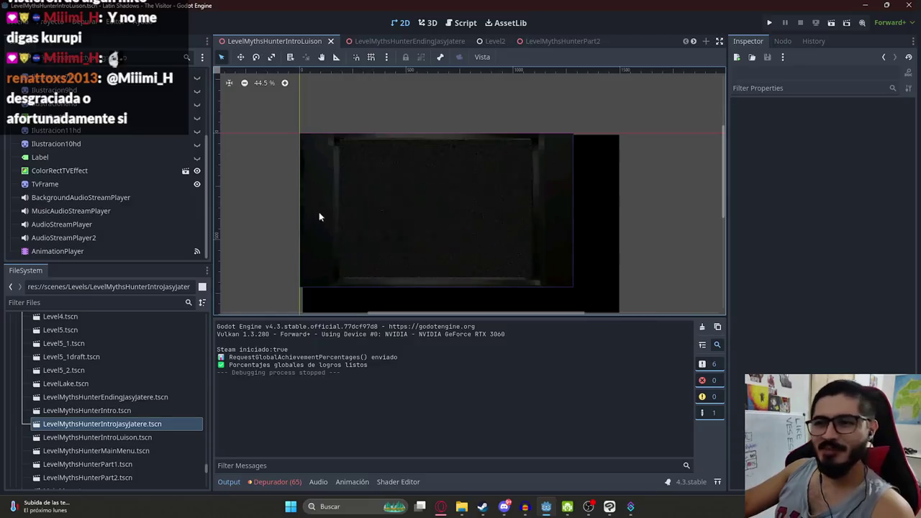
pyautogui.scroll(-3, 302, 187)
pyautogui.moveTo(284, 152); pyautogui.dragTo(299, 174)
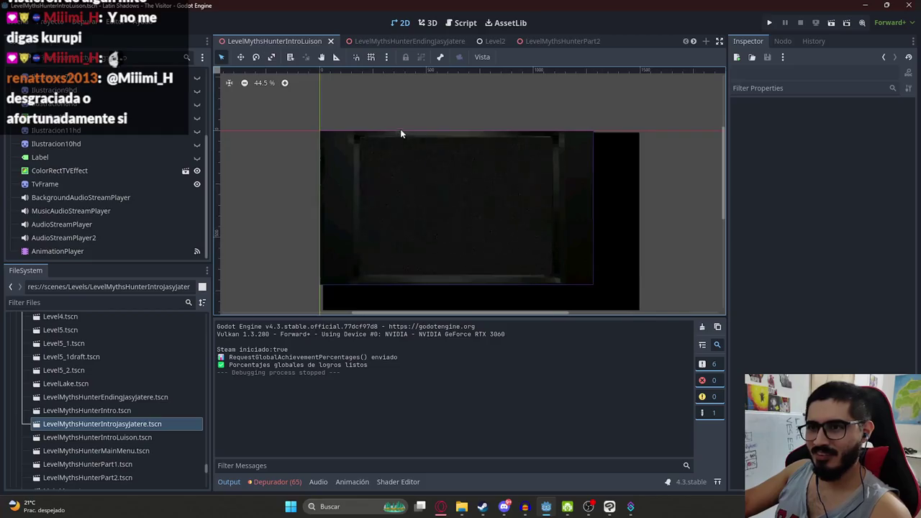
pyautogui.scroll(-1, 423, 183)
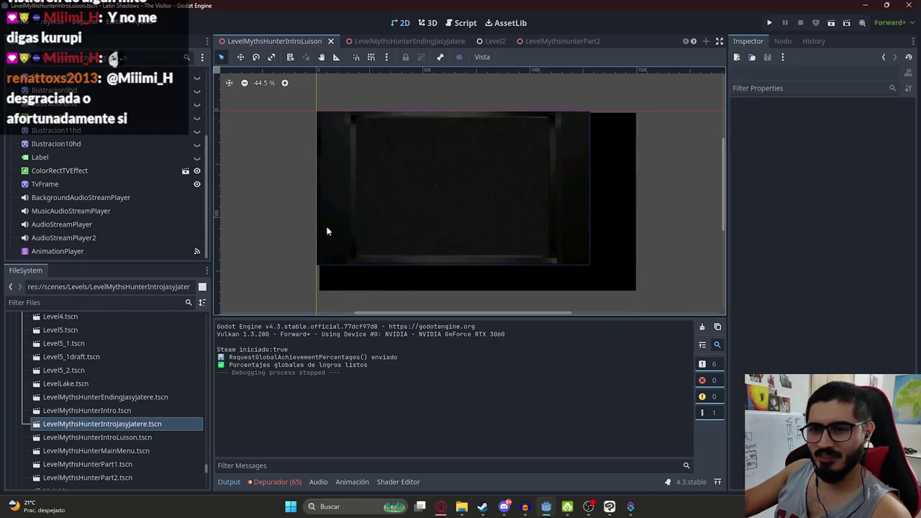
pyautogui.scroll(3, 326, 232)
pyautogui.scroll(-2, 295, 150)
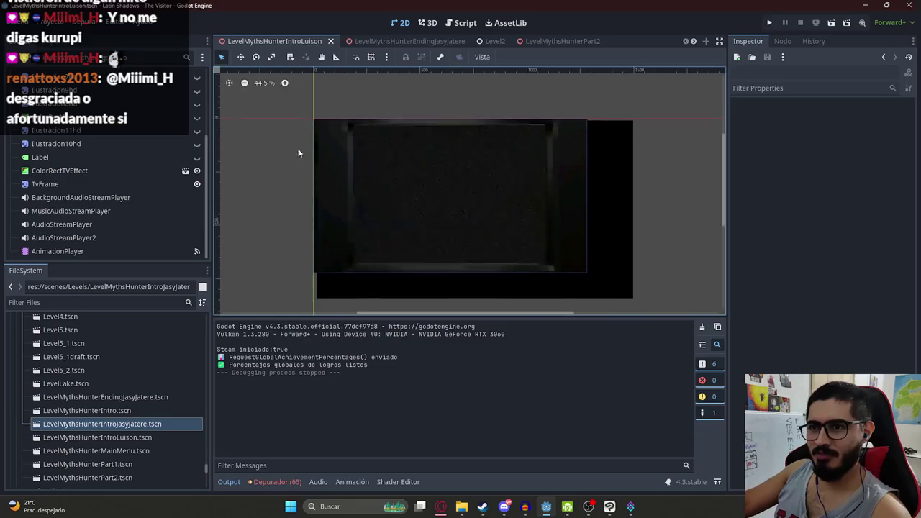
pyautogui.scroll(-2, 400, 233)
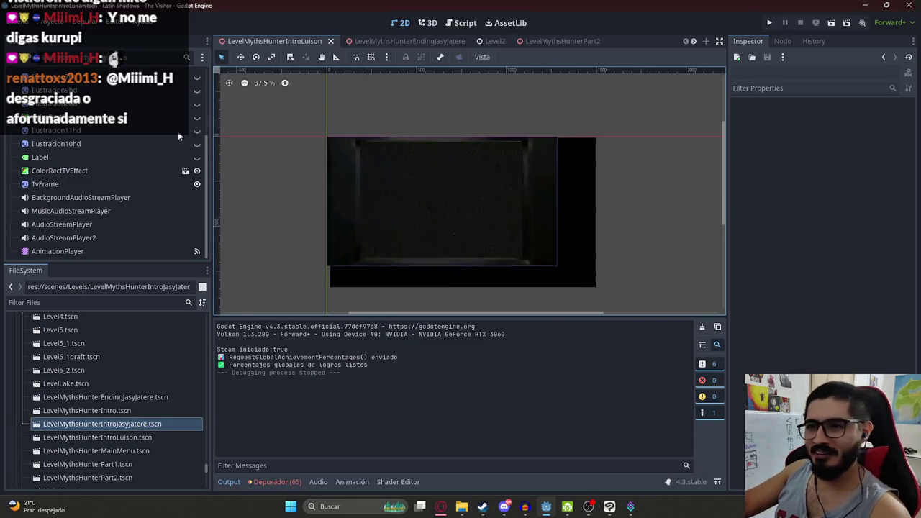
pyautogui.scroll(3, 111, 159)
pyautogui.scroll(-3, 118, 177)
pyautogui.scroll(3, 72, 184)
pyautogui.scroll(-3, 65, 165)
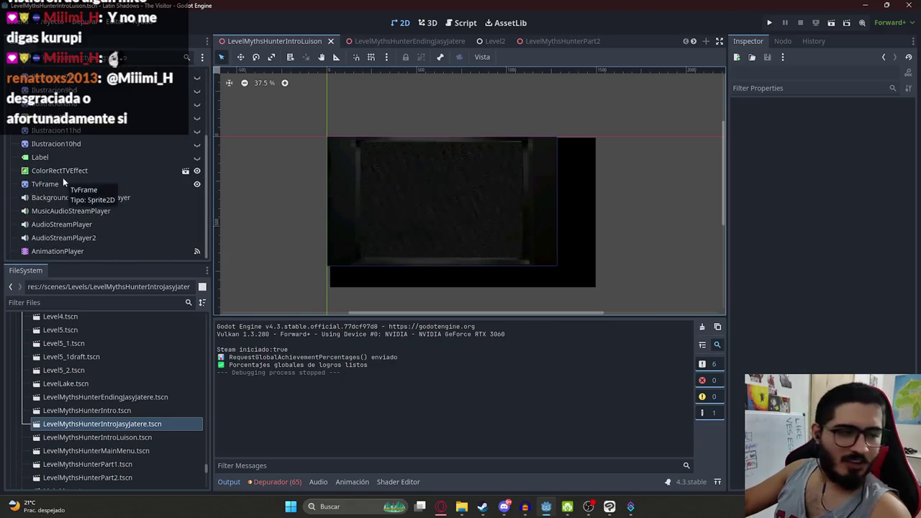
pyautogui.click(53, 251)
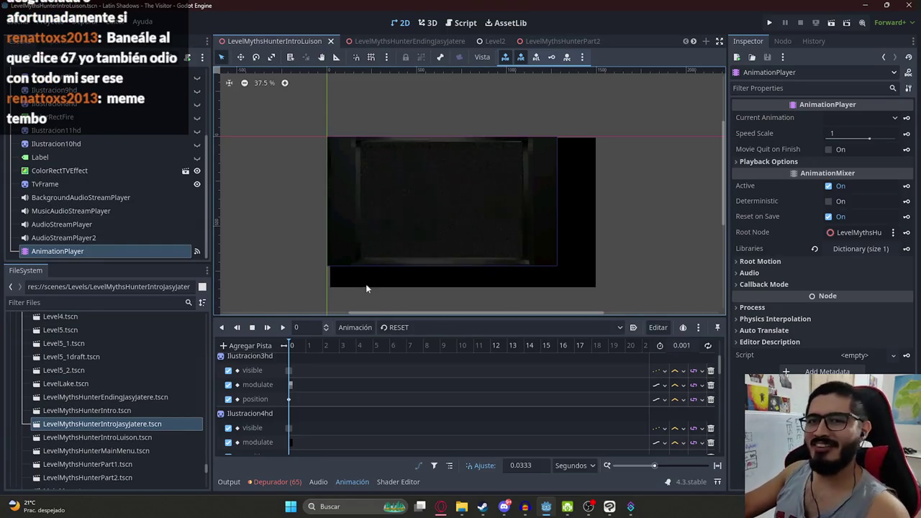
pyautogui.scroll(5, 162, 168)
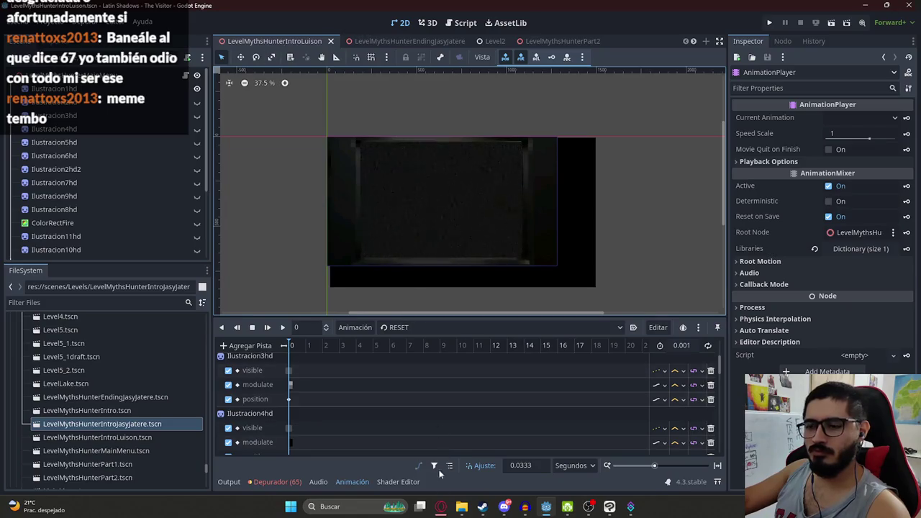
# Bring Opera forward in a new tab and enter 'tran' to find the translations sheet
pyautogui.moveTo(440, 506)
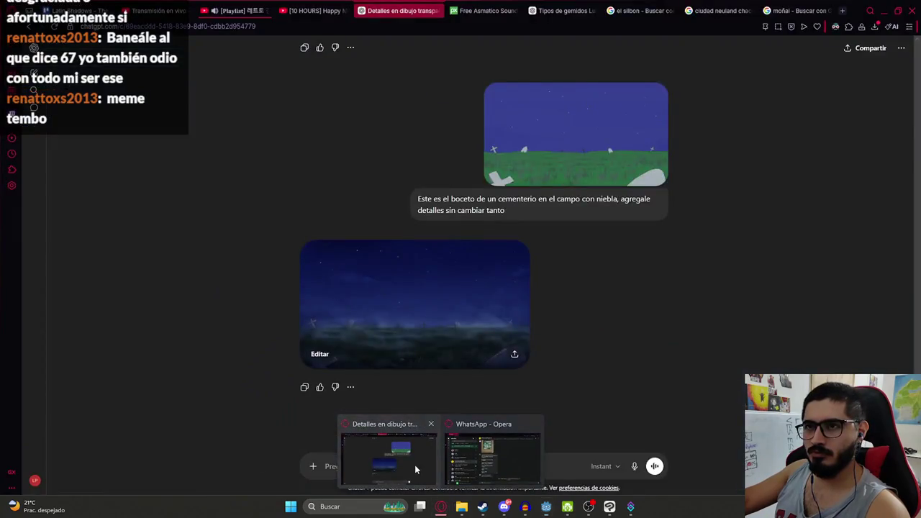
pyautogui.click(415, 465)
pyautogui.click(843, 12)
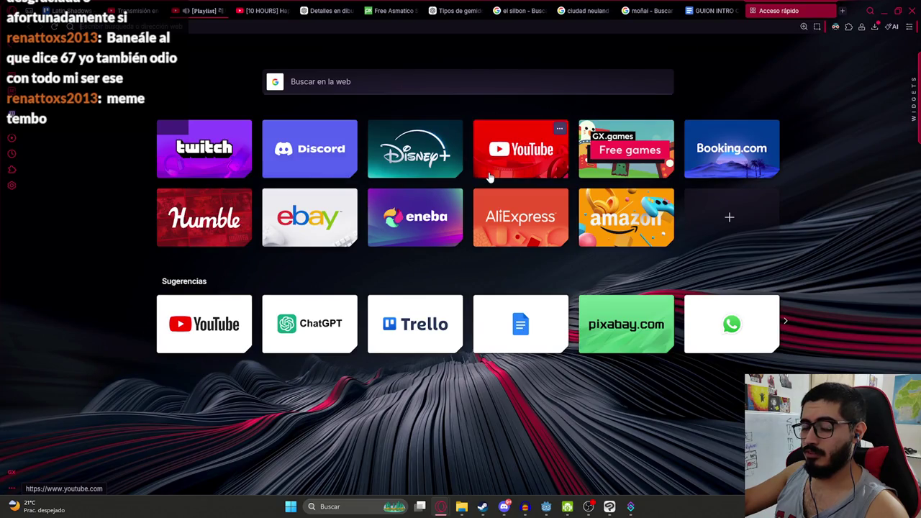
pyautogui.write('tran')
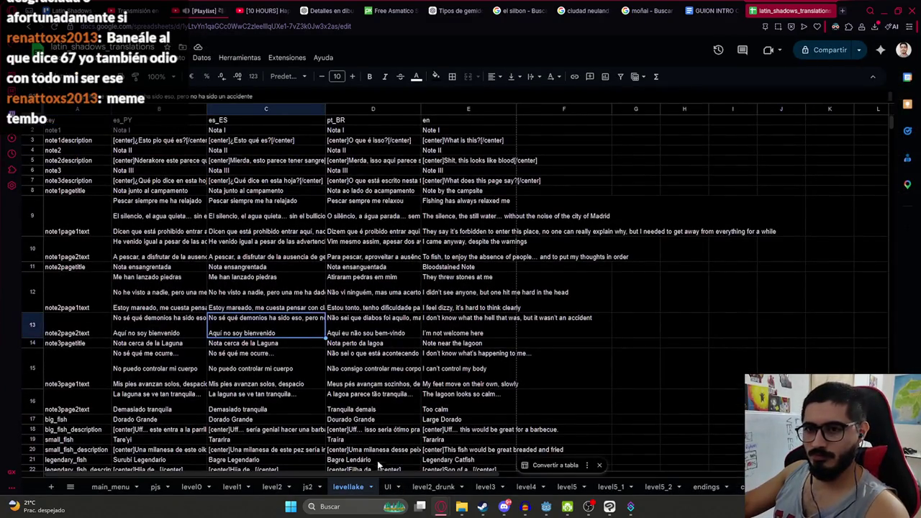
# Look through the UI and levellake sheets, then go to the js2 sheet's key list
pyautogui.click(388, 487)
pyautogui.click(356, 489)
pyautogui.scroll(-5, 193, 372)
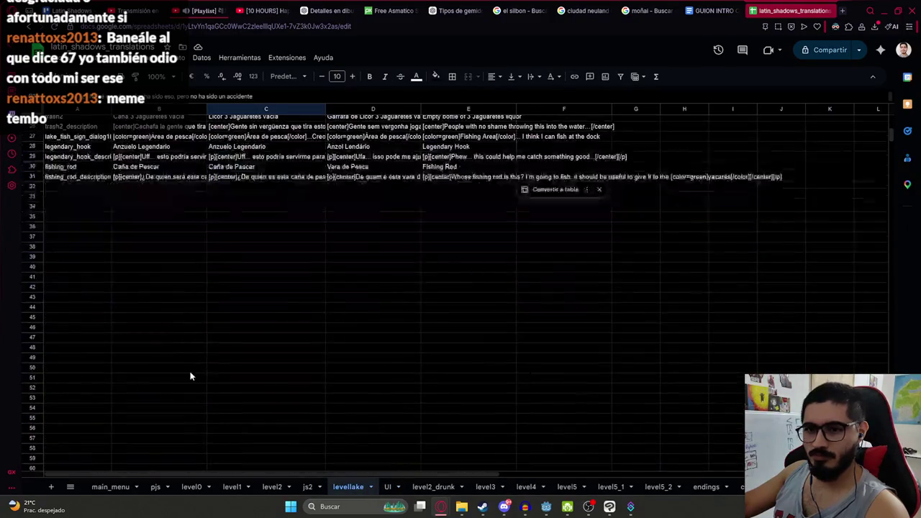
pyautogui.click(106, 281)
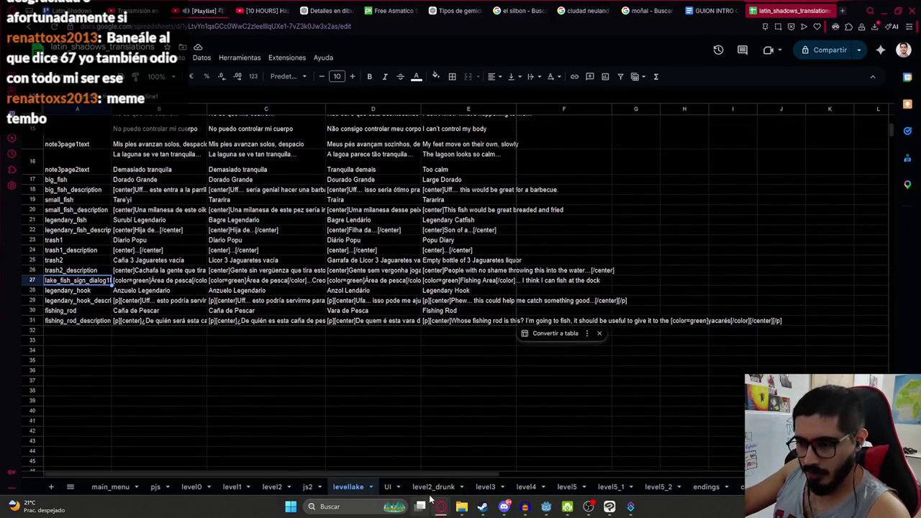
pyautogui.click(307, 487)
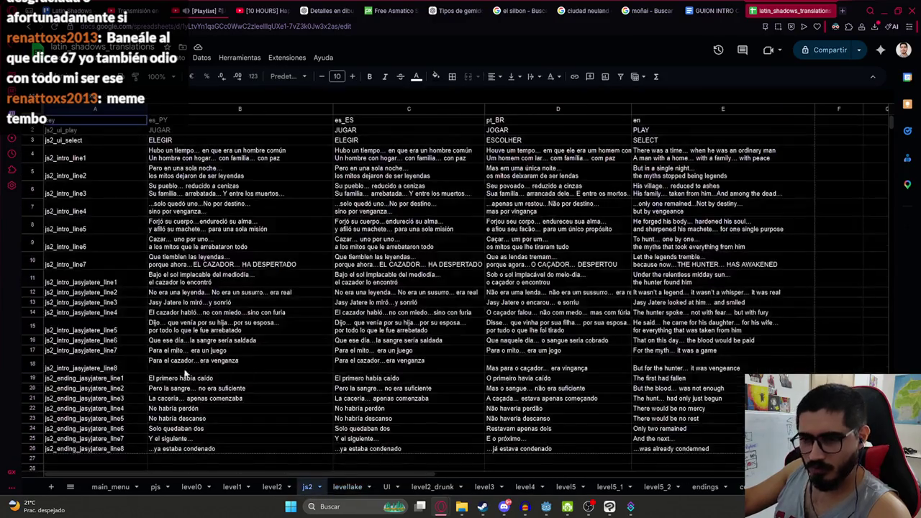
pyautogui.scroll(-5, 124, 324)
pyautogui.click(134, 237)
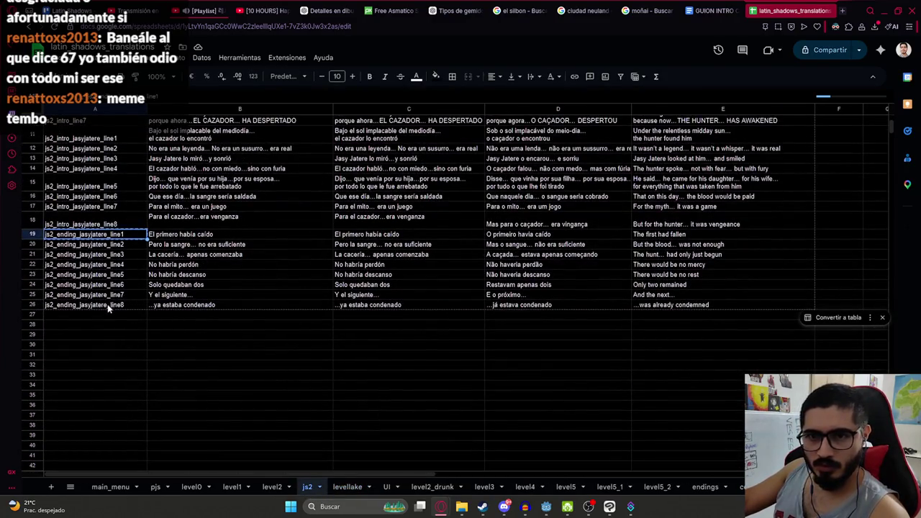
pyautogui.click(91, 314)
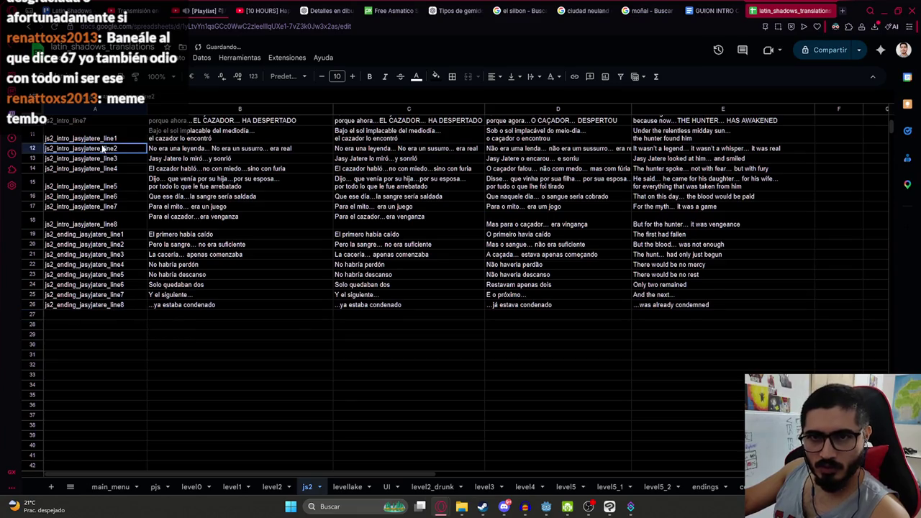
# Copy the A11 key into A27 and rename it to js2_intro_luison_line1
pyautogui.click(101, 138)
pyautogui.hotkey('ctrl', 'c')
pyautogui.click(88, 317)
pyautogui.hotkey('ctrl', 'v')
pyautogui.doubleClick(72, 314)
pyautogui.moveTo(72, 314); pyautogui.dragTo(96, 314)
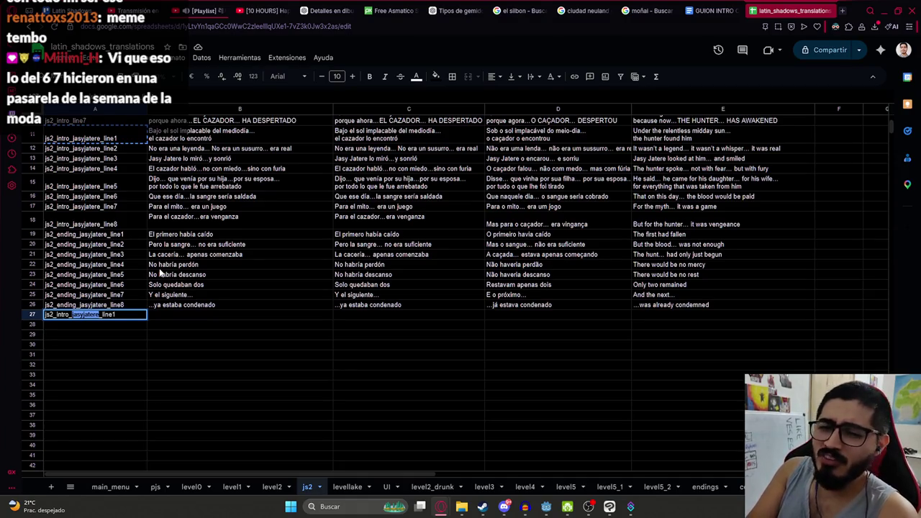
pyautogui.write('luison')
pyautogui.press('Return')
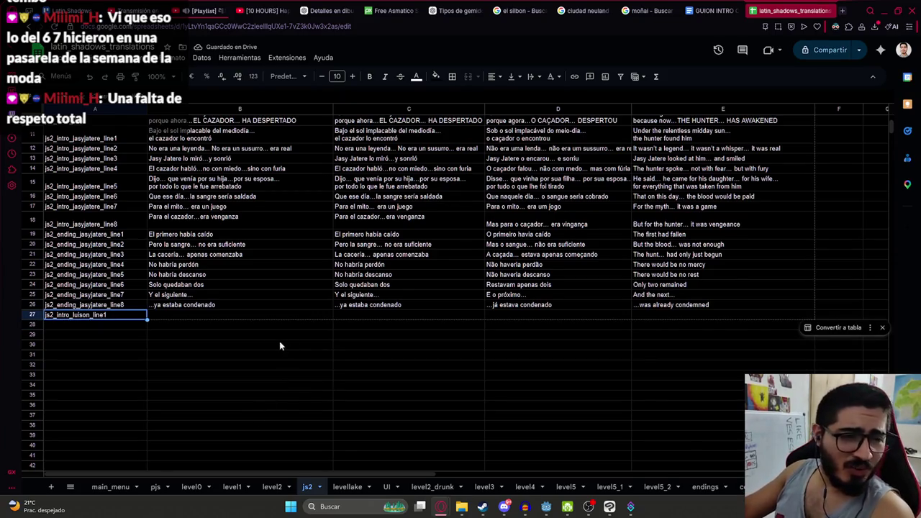
# Fill the keys down through js2_intro_luison_line5 in row 31, then switch to the script document
pyautogui.moveTo(146, 319); pyautogui.dragTo(139, 355)
pyautogui.click(164, 316)
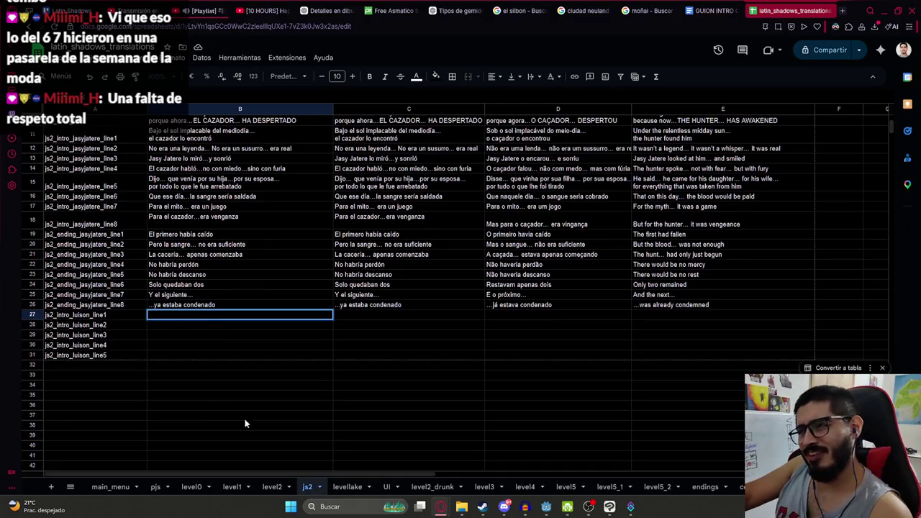
pyautogui.click(696, 6)
pyautogui.scroll(-15, 517, 367)
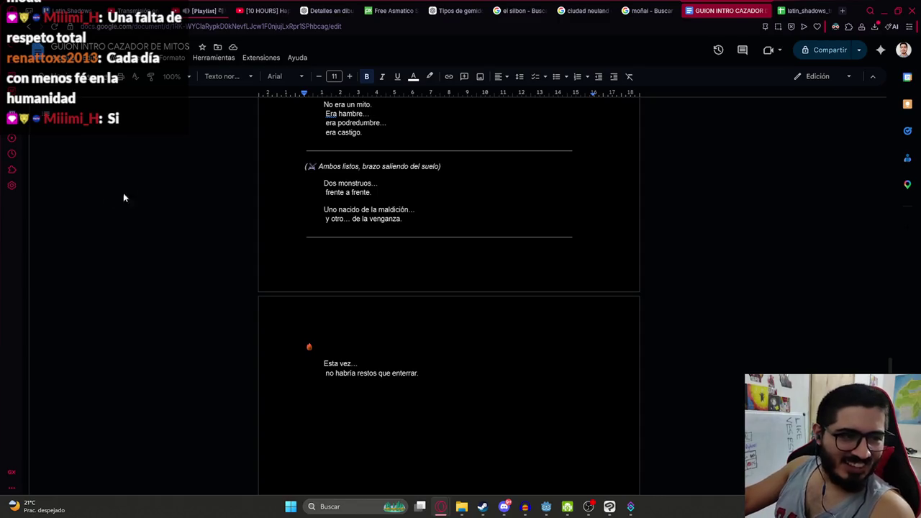
# Scroll to the NARRACIÓN – Luisón section and select 'Cuando la luna llena domina el cielo…'
pyautogui.scroll(3, 422, 189)
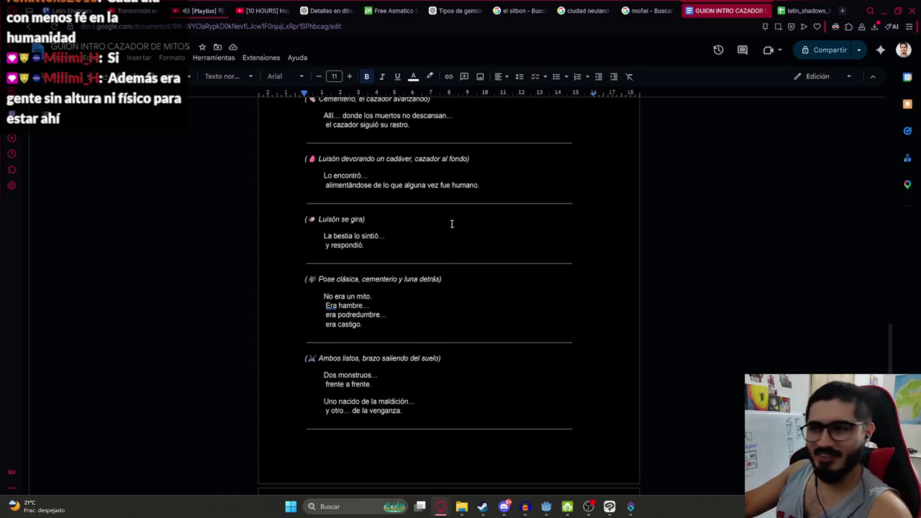
pyautogui.scroll(5, 412, 269)
pyautogui.scroll(-2, 418, 230)
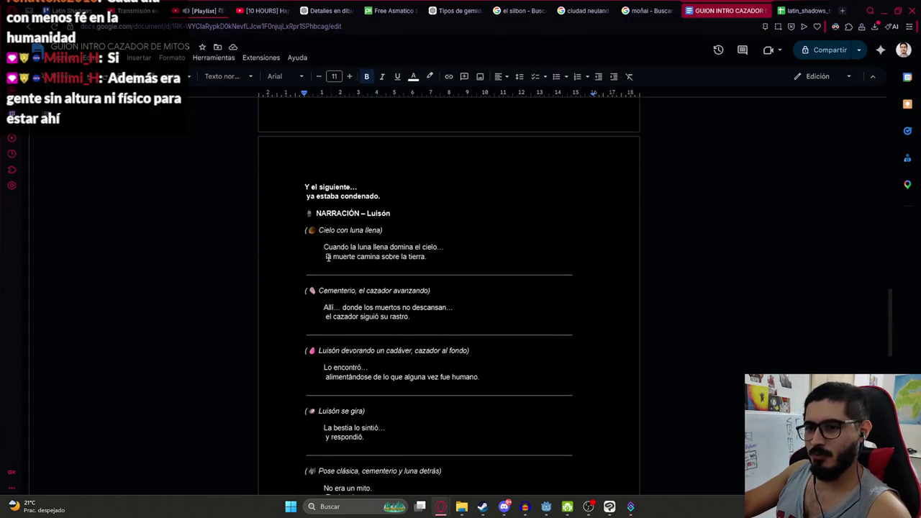
pyautogui.moveTo(325, 248); pyautogui.dragTo(447, 248)
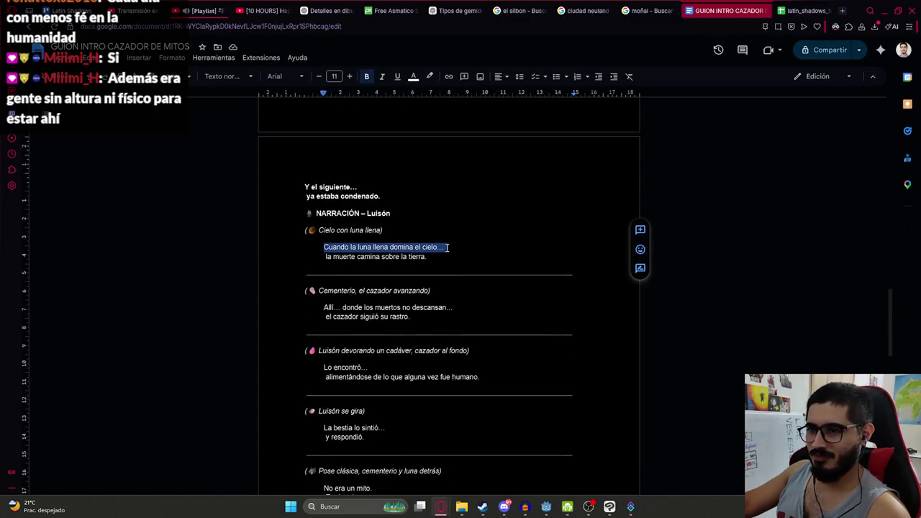
# Fill B27 with 'Cuando la luna llena domina el cielo…' plus 'la muerte camina sobre la tierra'
pyautogui.hotkey('ctrl', 'Tab')
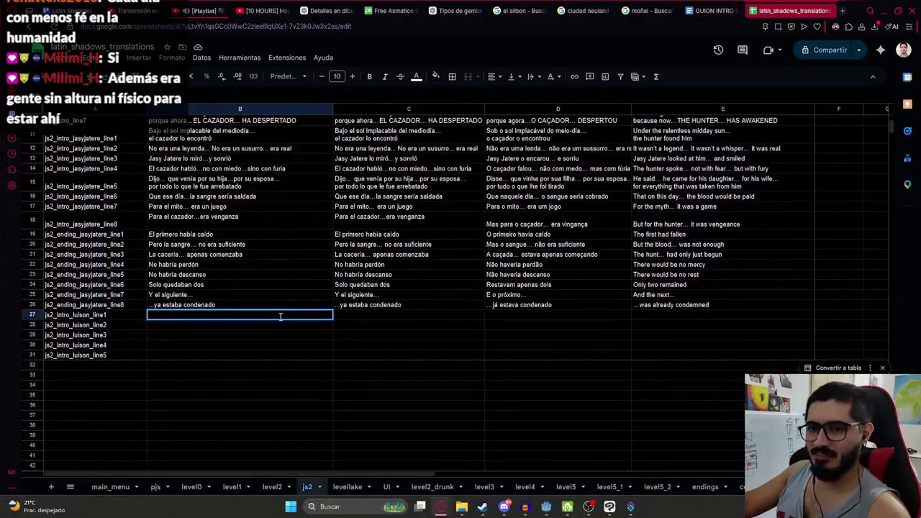
pyautogui.hotkey('ctrl', 'v')
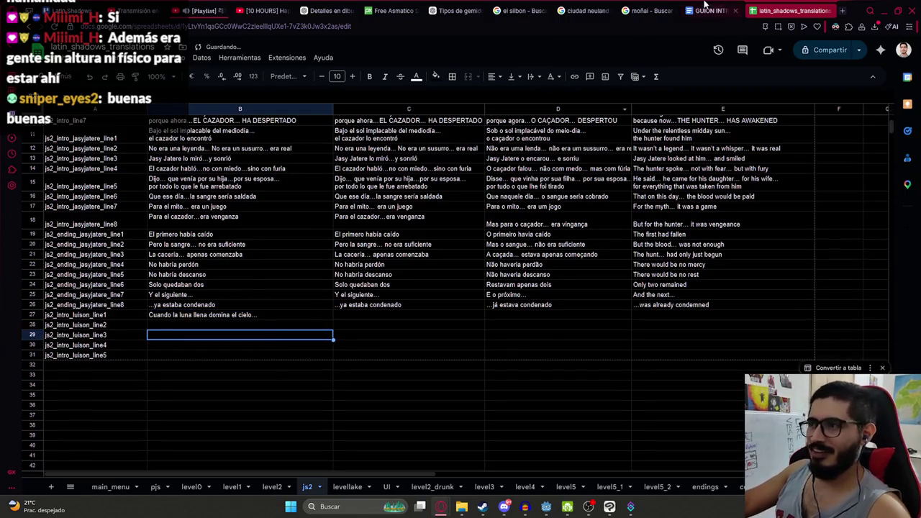
pyautogui.hotkey('ctrl', 'shift', 'Tab')
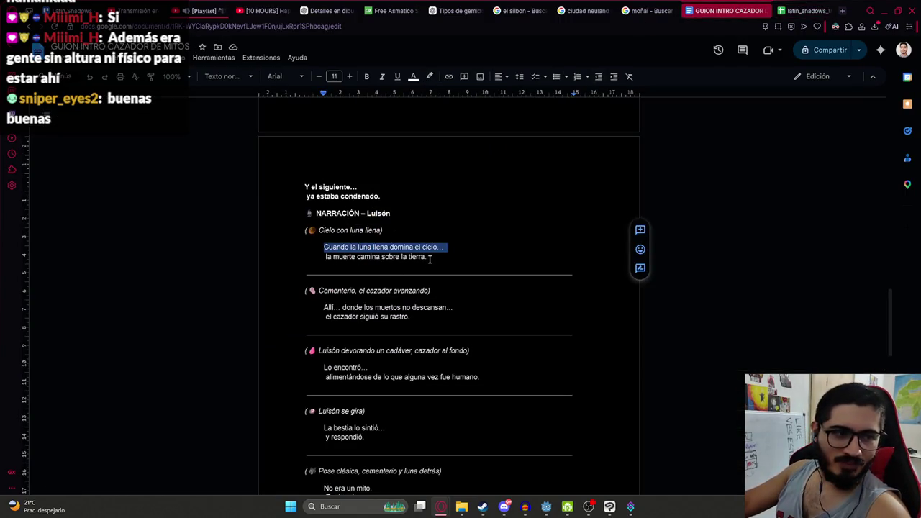
pyautogui.moveTo(325, 258); pyautogui.dragTo(425, 257)
pyautogui.click(798, 10)
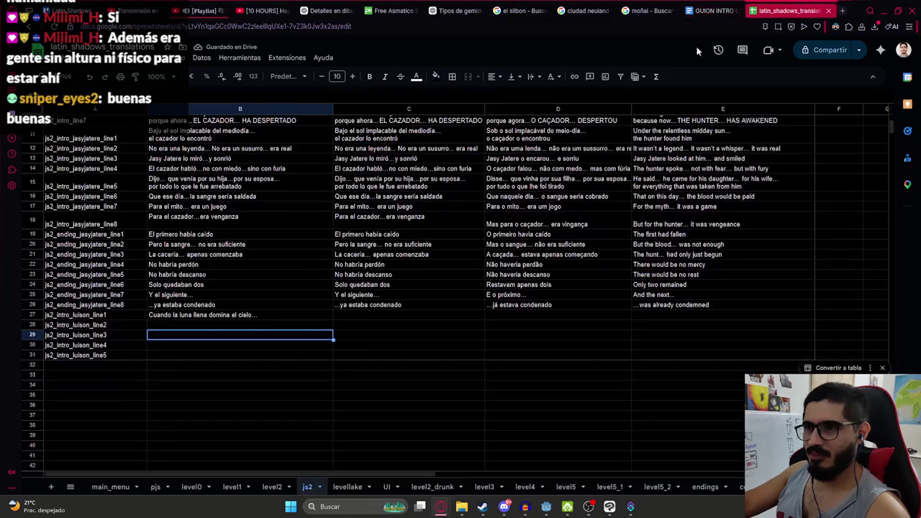
pyautogui.doubleClick(291, 314)
pyautogui.hotkey('ctrl', 'v')
pyautogui.hotkey('ctrl', 'v')
pyautogui.press('Return')
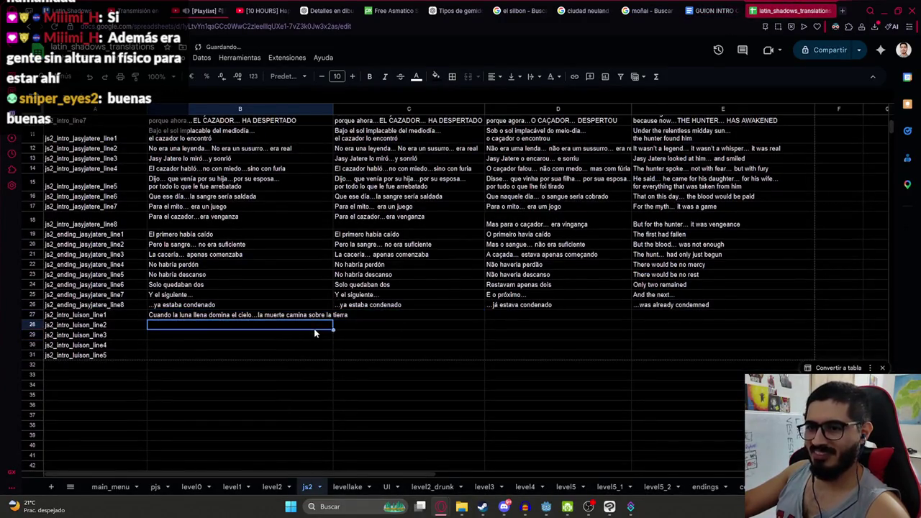
# Paste 'Allí… donde los muertos no descansan…' into B28
pyautogui.click(708, 9)
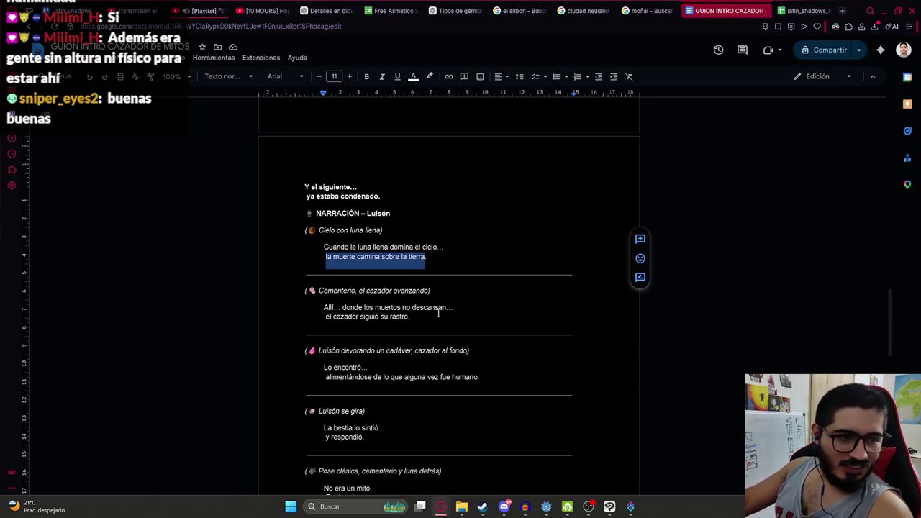
pyautogui.moveTo(323, 308); pyautogui.dragTo(453, 308)
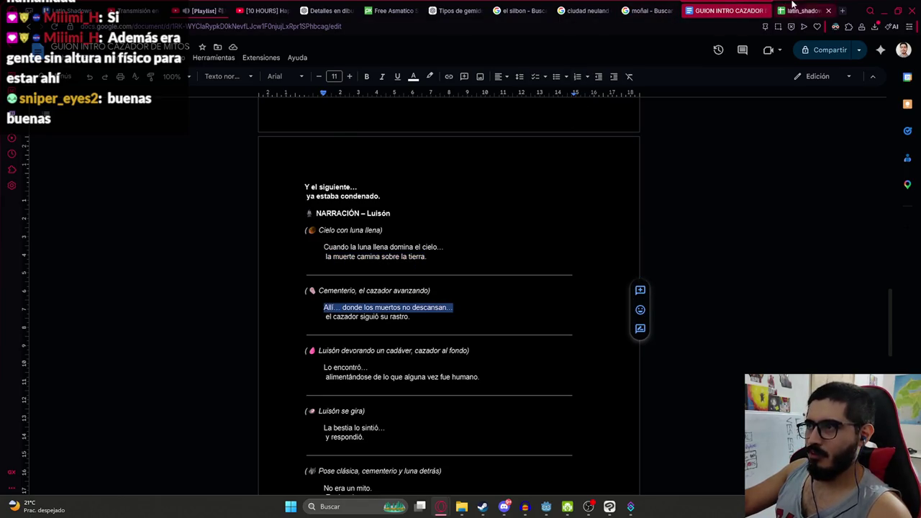
pyautogui.click(798, 10)
pyautogui.hotkey('ctrl', 'v')
pyautogui.press('Return')
# Append 'el cazador siguió su rastro' to B28, removing the extra space
pyautogui.hotkey('ctrl', 'shift', 'Tab')
pyautogui.moveTo(325, 316); pyautogui.dragTo(411, 316)
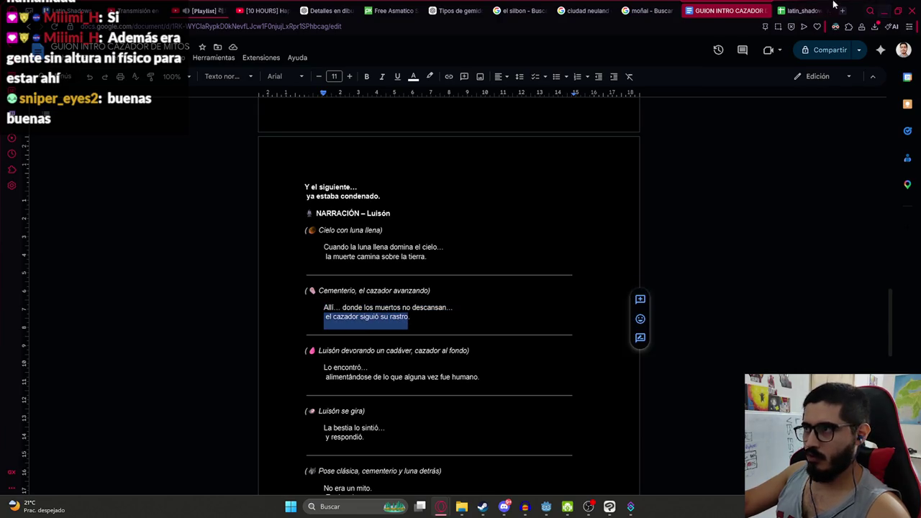
pyautogui.click(799, 10)
pyautogui.click(269, 326)
pyautogui.doubleClick(268, 326)
pyautogui.hotkey('ctrl', 'v')
pyautogui.click(290, 355)
pyautogui.doubleClick(265, 325)
pyautogui.press('BackSpace')
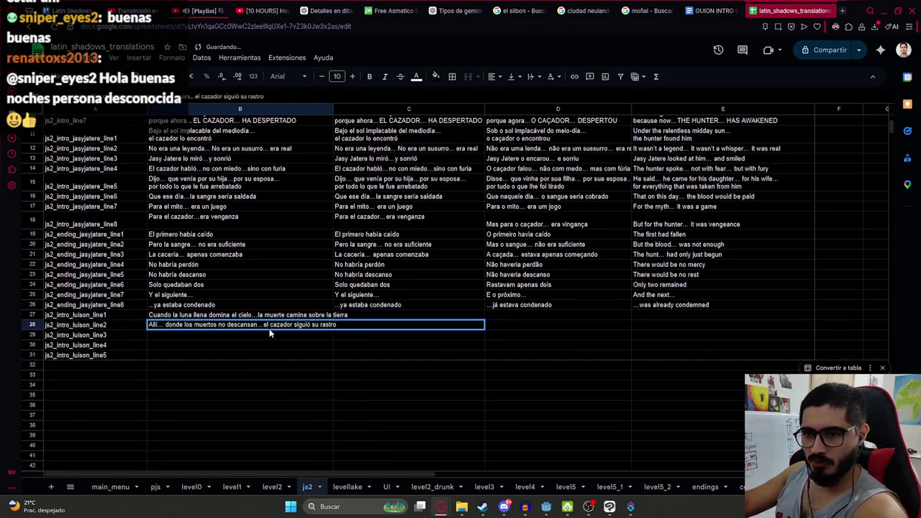
pyautogui.press('Return')
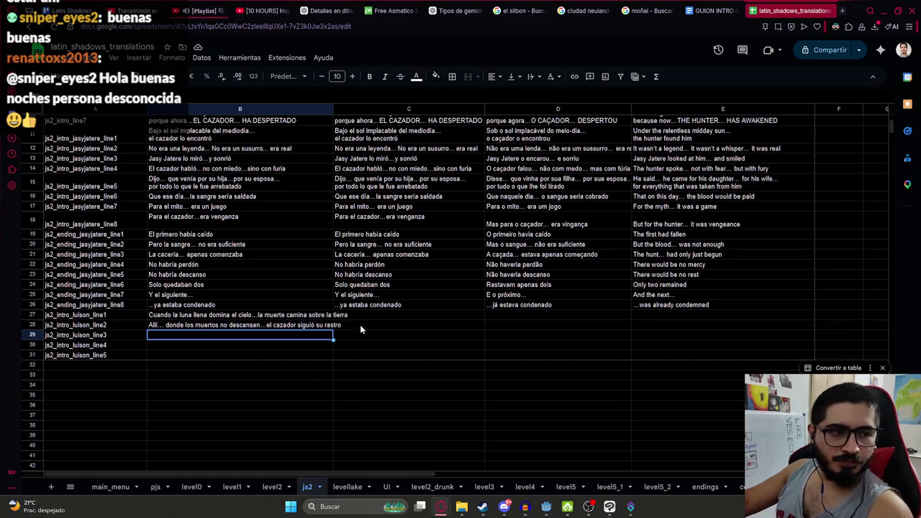
# Paste the 'Lo encontró…' lines into B29, joined into a single line
pyautogui.click(720, 10)
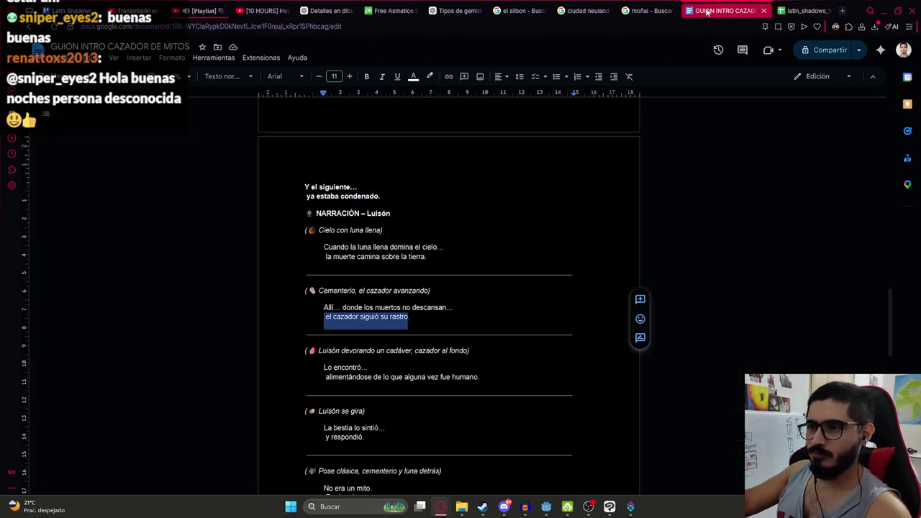
pyautogui.scroll(-2, 403, 309)
pyautogui.click(324, 223)
pyautogui.moveTo(323, 224); pyautogui.dragTo(479, 234)
pyautogui.click(805, 10)
pyautogui.doubleClick(156, 336)
pyautogui.hotkey('ctrl', 'v')
pyautogui.press('BackSpace')
pyautogui.click(254, 351)
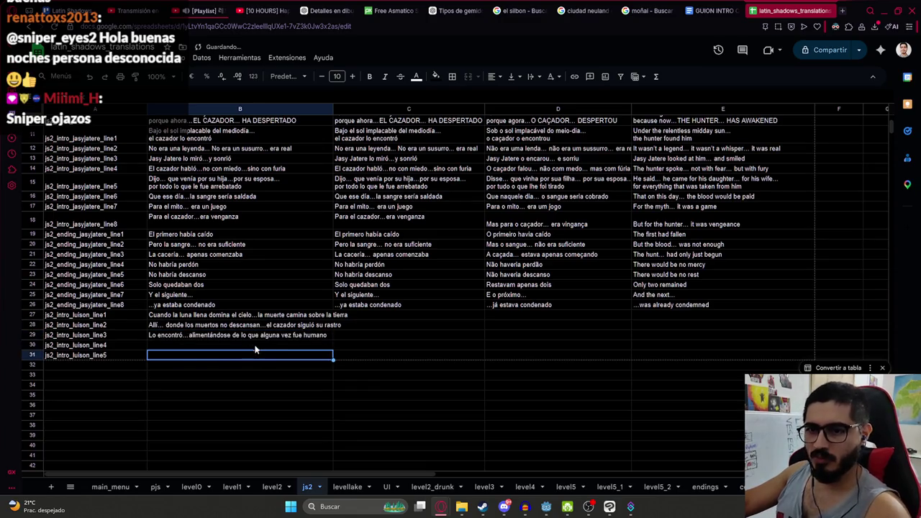
# Paste 'La bestia lo sintió… y respondió' into B30 as one line
pyautogui.click(716, 10)
pyautogui.moveTo(321, 287); pyautogui.dragTo(366, 295)
pyautogui.click(779, 11)
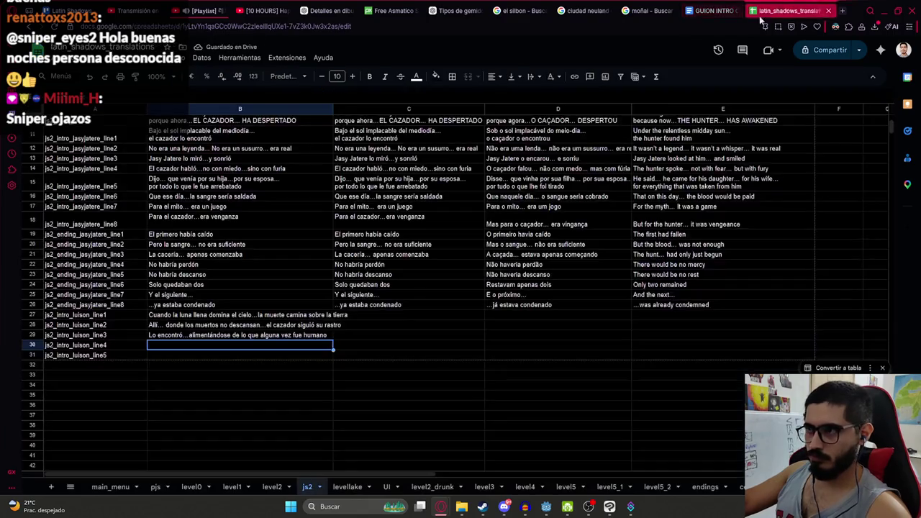
pyautogui.click(240, 347)
pyautogui.hotkey('ctrl', 'v')
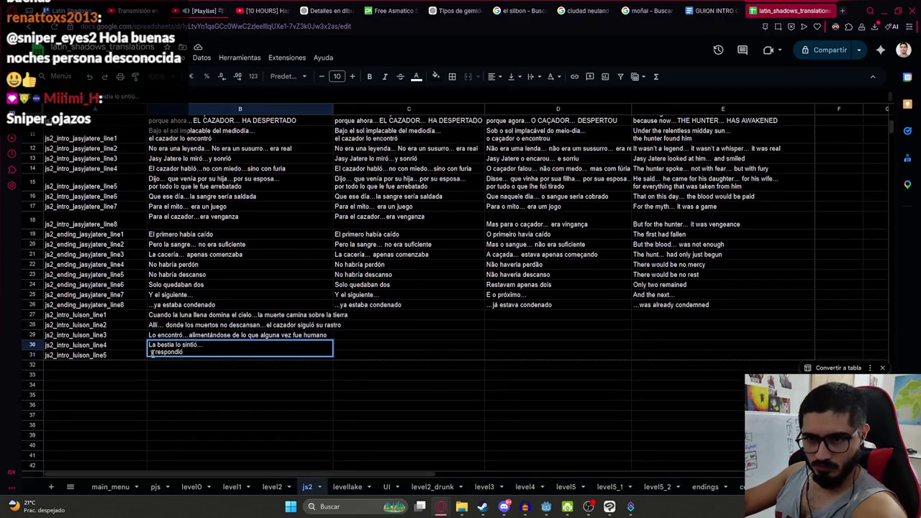
pyautogui.press('BackSpace')
pyautogui.press('Return')
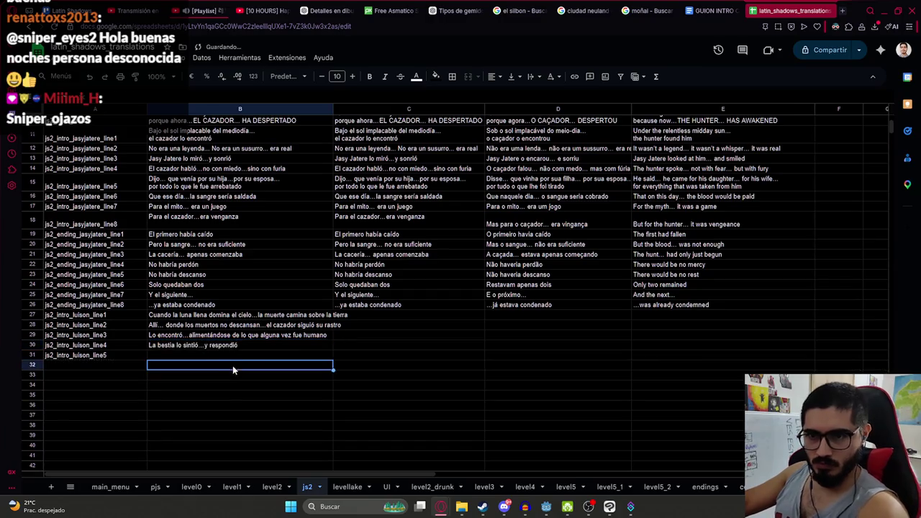
# Copy the four lines 'No era un mito… era castigo.' into B31
pyautogui.click(717, 11)
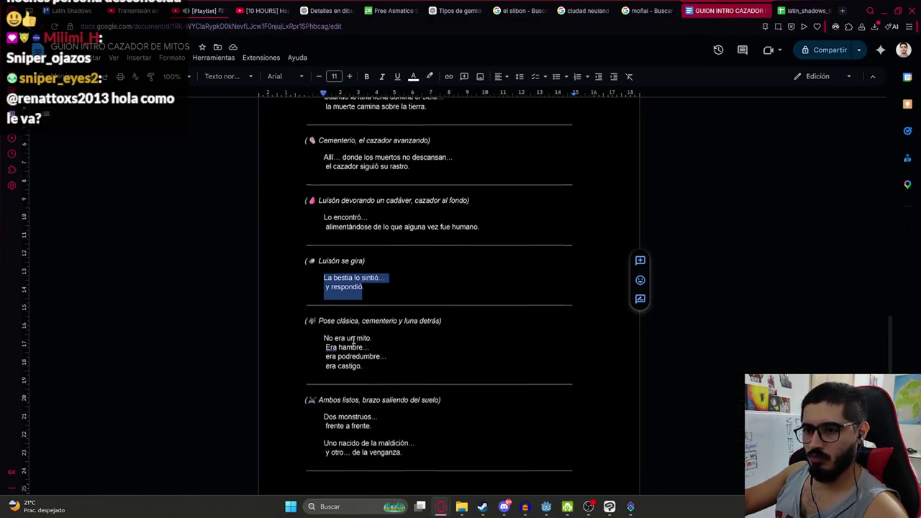
pyautogui.moveTo(326, 297)
pyautogui.mouseDown()
pyautogui.moveTo(379, 298)
pyautogui.moveTo(397, 323)
pyautogui.mouseUp()
pyautogui.hotkey('ctrl', 'c')
pyautogui.click(821, 10)
pyautogui.doubleClick(214, 355)
pyautogui.hotkey('ctrl', 'v')
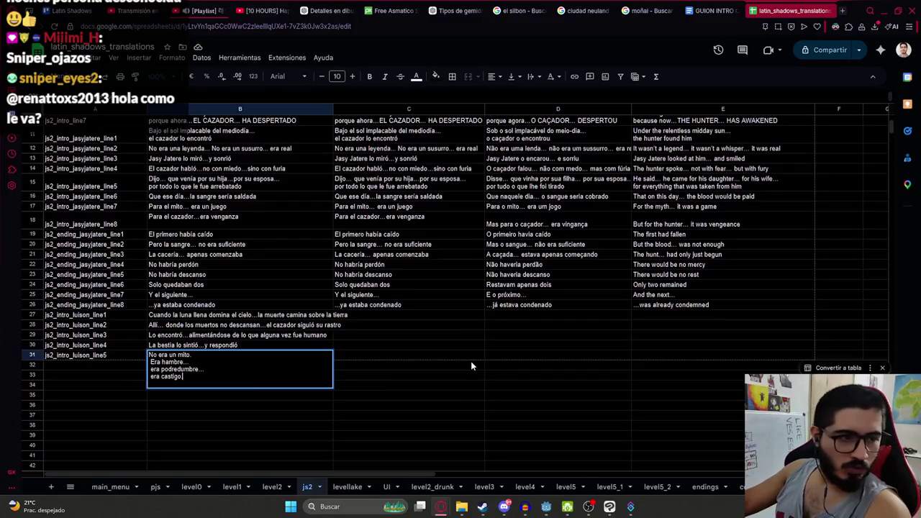
pyautogui.click(471, 363)
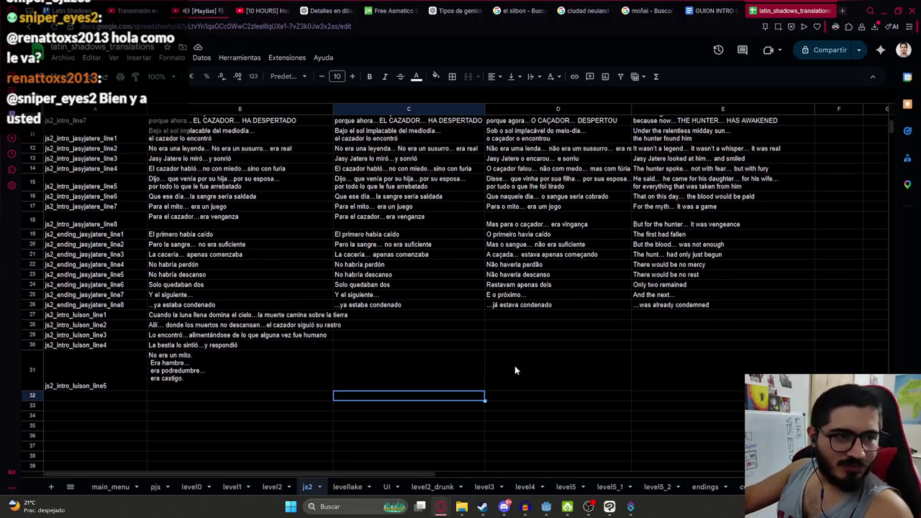
# Trim cell B31 so it holds only 'No era un mito'
pyautogui.doubleClick(252, 372)
pyautogui.moveTo(150, 362)
pyautogui.mouseDown()
pyautogui.moveTo(184, 363)
pyautogui.moveTo(200, 376)
pyautogui.mouseUp()
pyautogui.press('BackSpace')
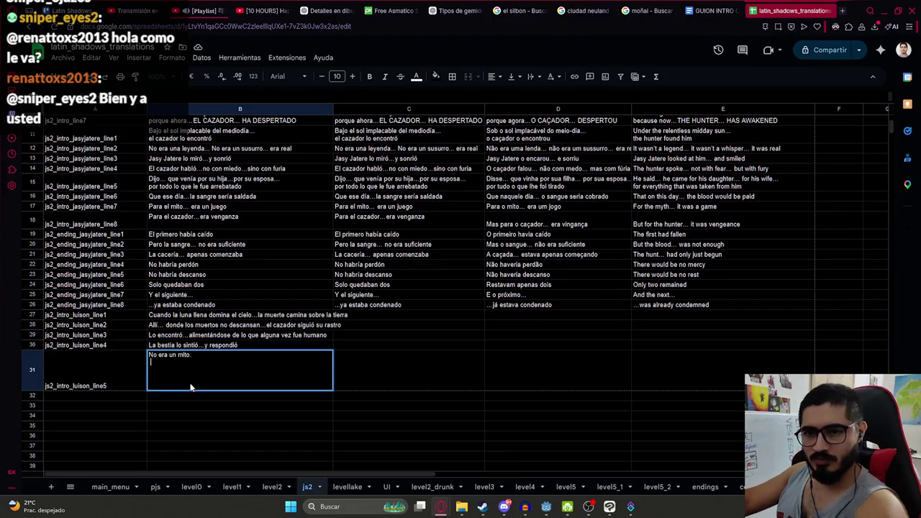
pyautogui.press('BackSpace')
pyautogui.press('Return')
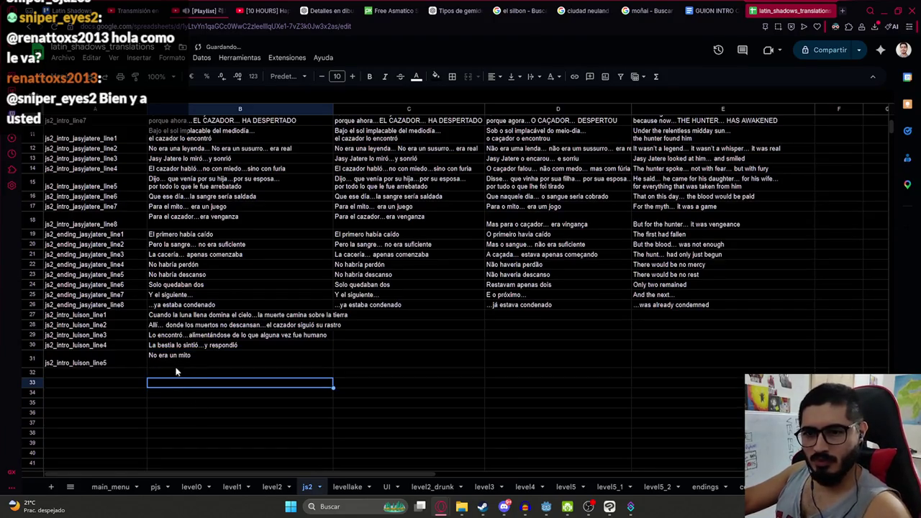
pyautogui.doubleClick(181, 362)
pyautogui.click(185, 372)
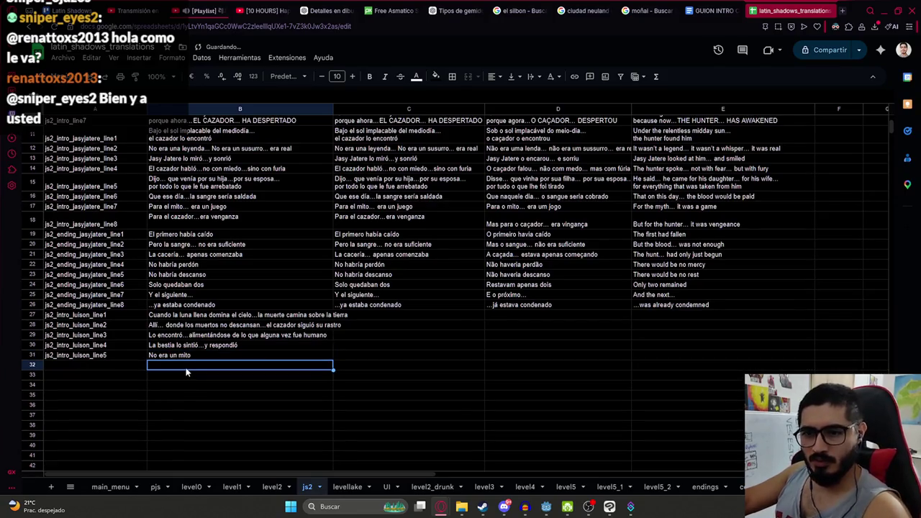
# Paste the following narration lines into B32 and B33, one phrase in B32
pyautogui.doubleClick(185, 371)
pyautogui.hotkey('ctrl', 'v')
pyautogui.moveTo(149, 373); pyautogui.dragTo(198, 381)
pyautogui.press('BackSpace')
pyautogui.doubleClick(174, 373)
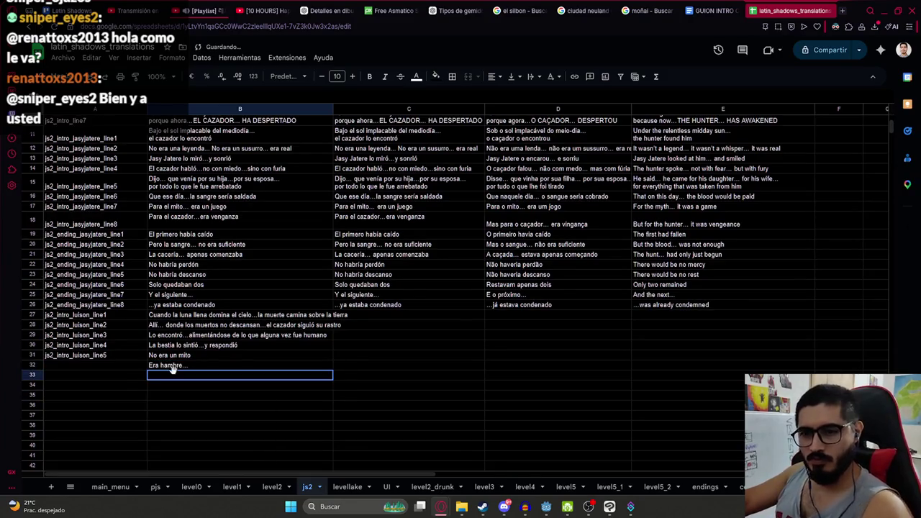
pyautogui.hotkey('ctrl', 'v')
pyautogui.press('Return')
# Move 'era castigo' into B34, leaving 'era podredumbre…' in B33, and extend keys to js2_intro_luison_line6–line8
pyautogui.doubleClick(168, 386)
pyautogui.write('.')
pyautogui.hotkey('shift', 'Home')
pyautogui.press('BackSpace')
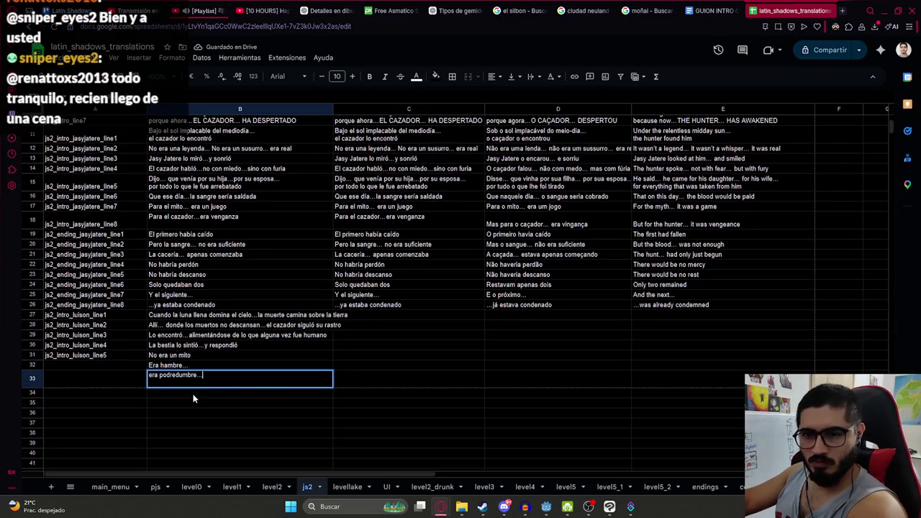
pyautogui.press('Return')
pyautogui.hotkey('ctrl', 'v')
pyautogui.click(189, 364)
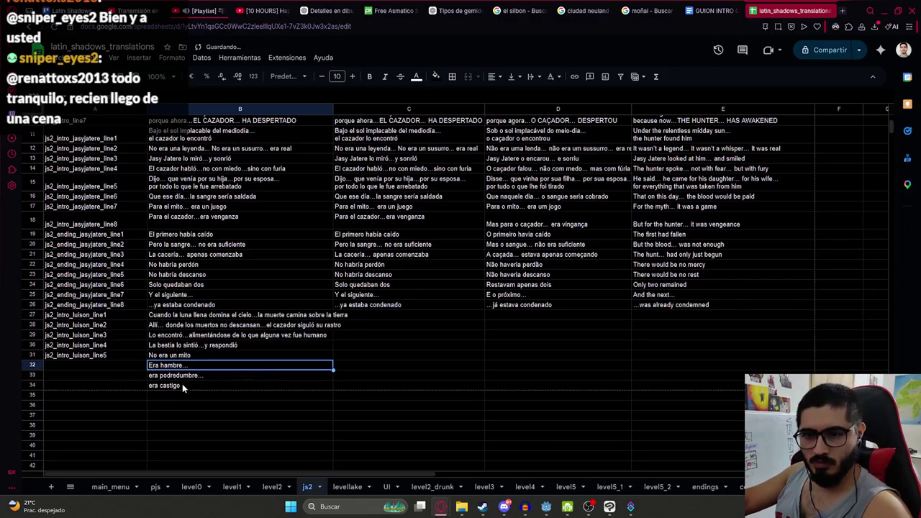
pyautogui.click(142, 356)
pyautogui.moveTo(146, 359); pyautogui.dragTo(147, 386)
# Copy 'Dos monstruos… frente a frente' from the script document into B35
pyautogui.click(719, 10)
pyautogui.scroll(-2, 637, 106)
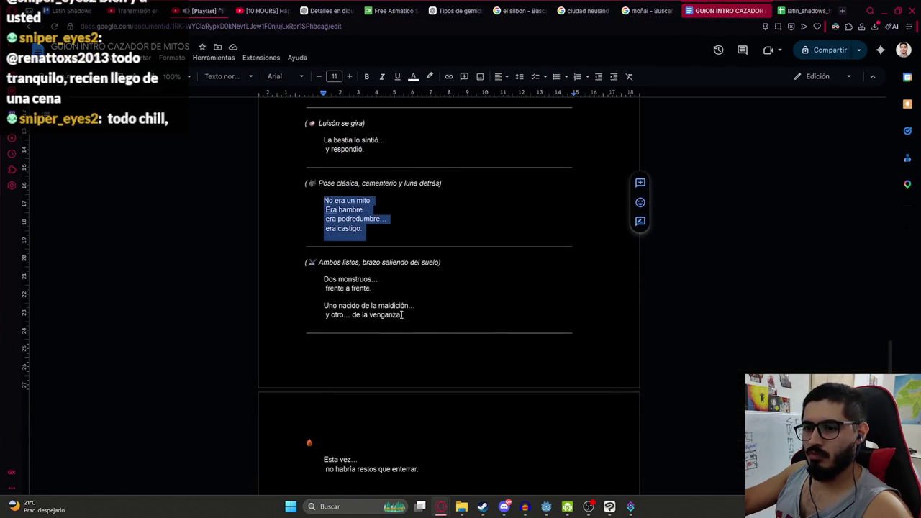
pyautogui.moveTo(323, 279); pyautogui.dragTo(371, 288)
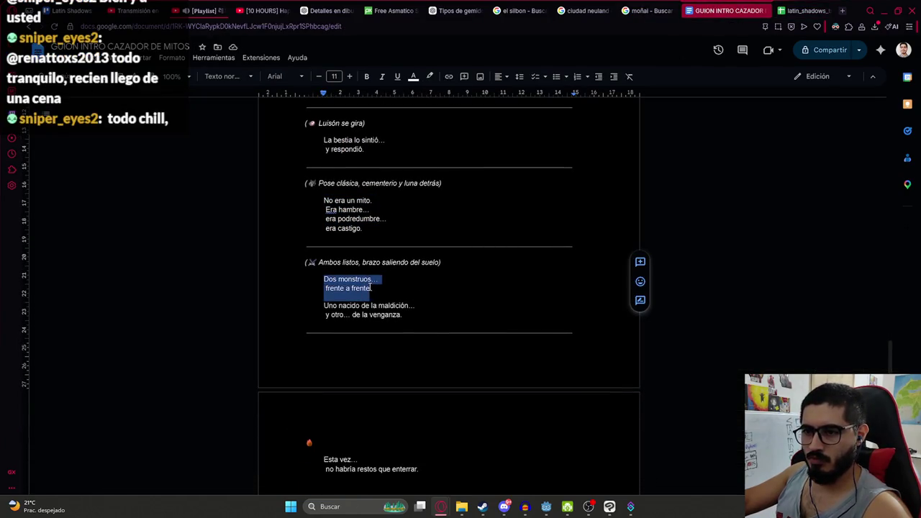
pyautogui.click(792, 10)
pyautogui.click(176, 395)
pyautogui.hotkey('ctrl', 'v')
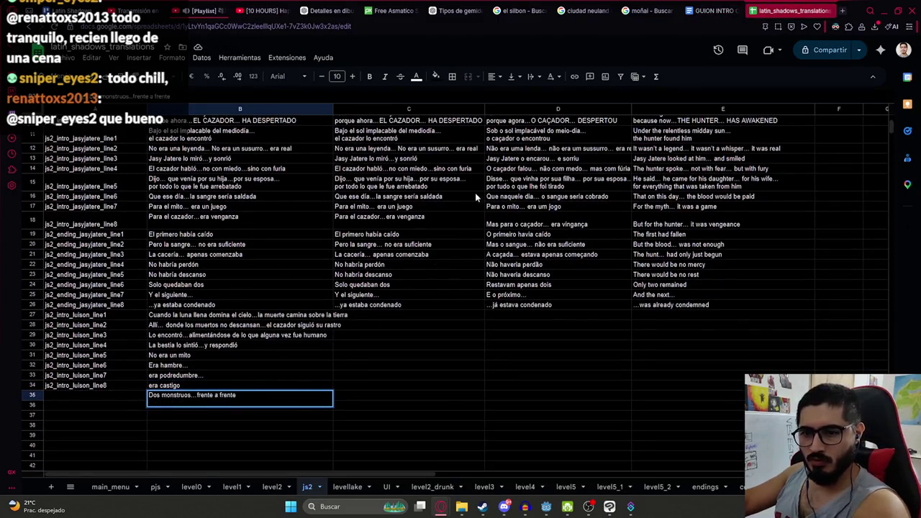
# Put 'Uno nacido de la maldición… y otro…' in B36 and 'de la venganza' in B37
pyautogui.click(720, 10)
pyautogui.moveTo(323, 305)
pyautogui.mouseDown()
pyautogui.moveTo(408, 319)
pyautogui.moveTo(401, 317)
pyautogui.mouseUp()
pyautogui.click(815, 5)
pyautogui.click(184, 410)
pyautogui.hotkey('ctrl', 'v')
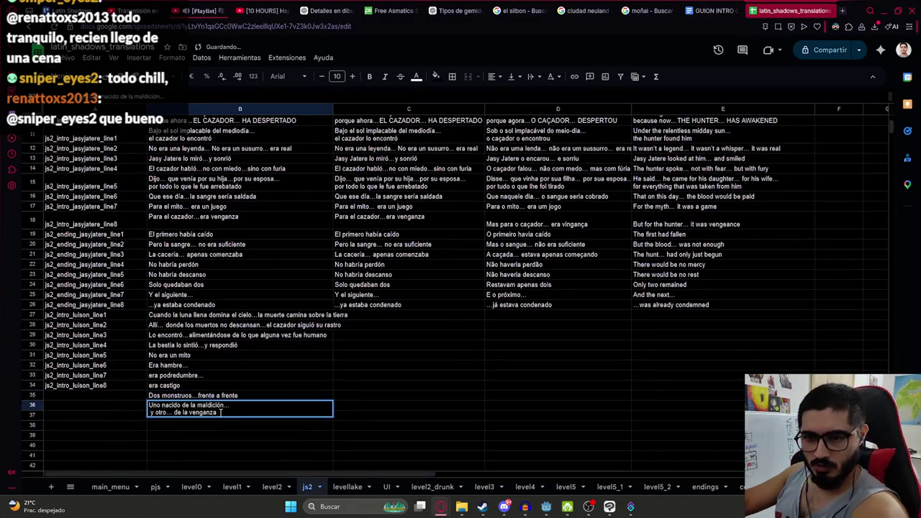
pyautogui.moveTo(220, 412); pyautogui.dragTo(149, 415)
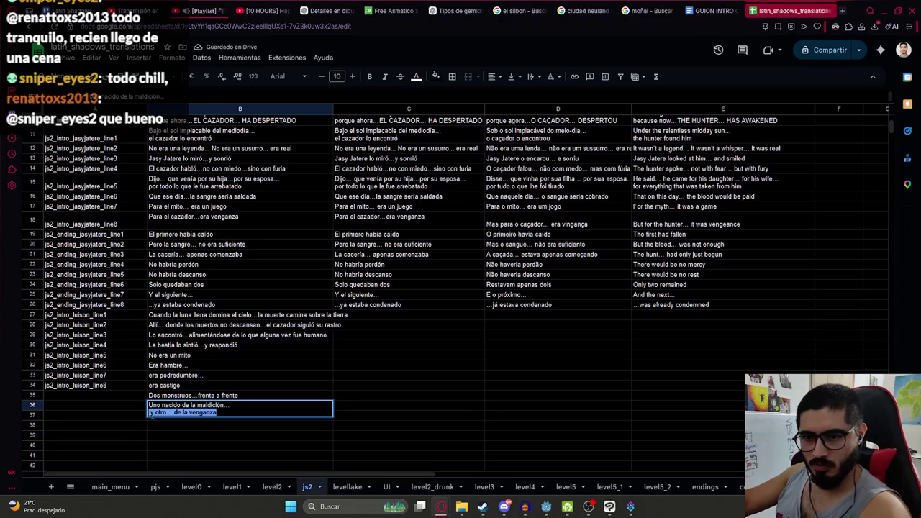
pyautogui.click(149, 413)
pyautogui.press('BackSpace')
pyautogui.moveTo(253, 406); pyautogui.dragTo(296, 406)
pyautogui.press('BackSpace')
pyautogui.press('Return')
pyautogui.hotkey('ctrl', 'v')
pyautogui.press('Return')
# Extend the column A keys down to js2_intro_luison_line9–line11 in A35–A37
pyautogui.click(143, 386)
pyautogui.moveTo(144, 386); pyautogui.dragTo(144, 416)
pyautogui.click(226, 406)
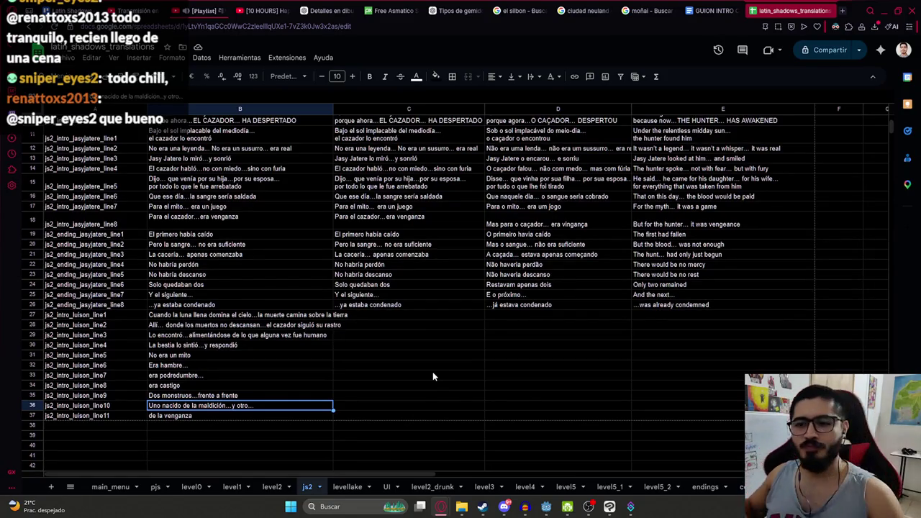
# Copy the Spanish Luisón lines B27:B37 into column C starting at C27
pyautogui.click(262, 308)
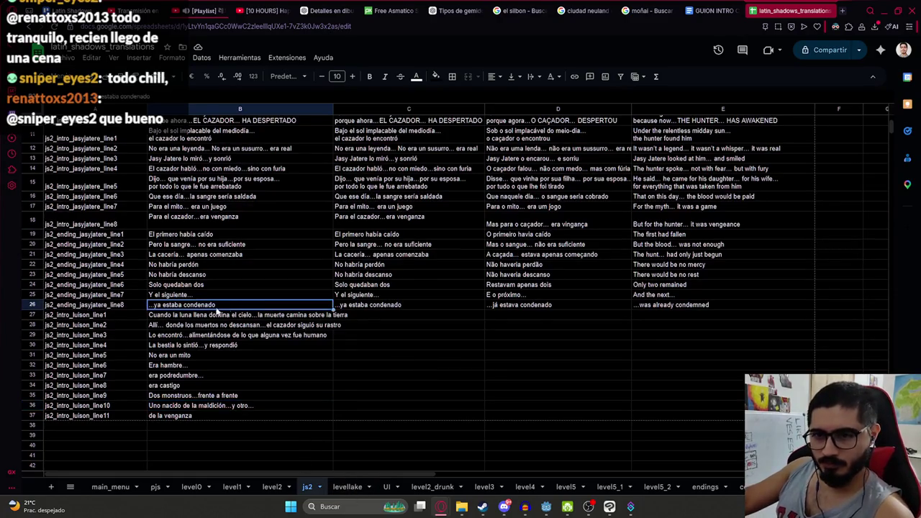
pyautogui.moveTo(224, 315); pyautogui.dragTo(180, 417)
pyautogui.hotkey('ctrl', 'c')
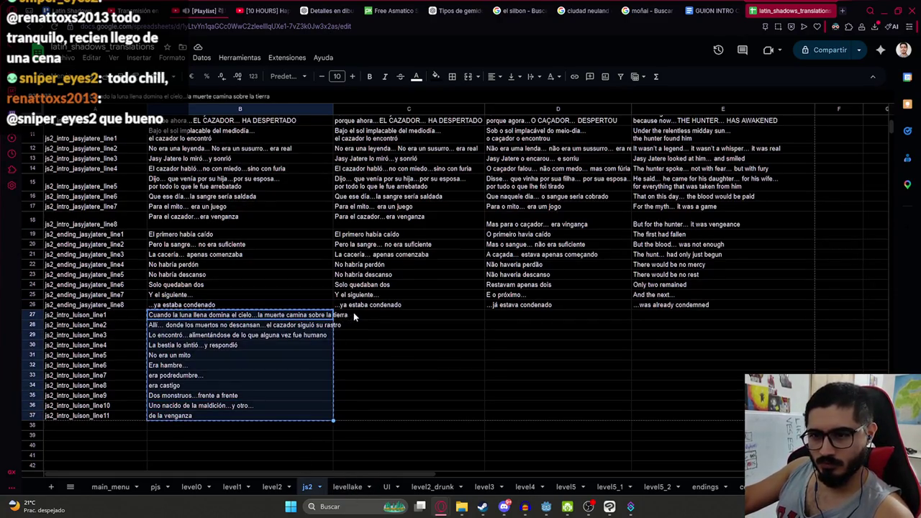
pyautogui.click(353, 315)
pyautogui.hotkey('ctrl', 'v')
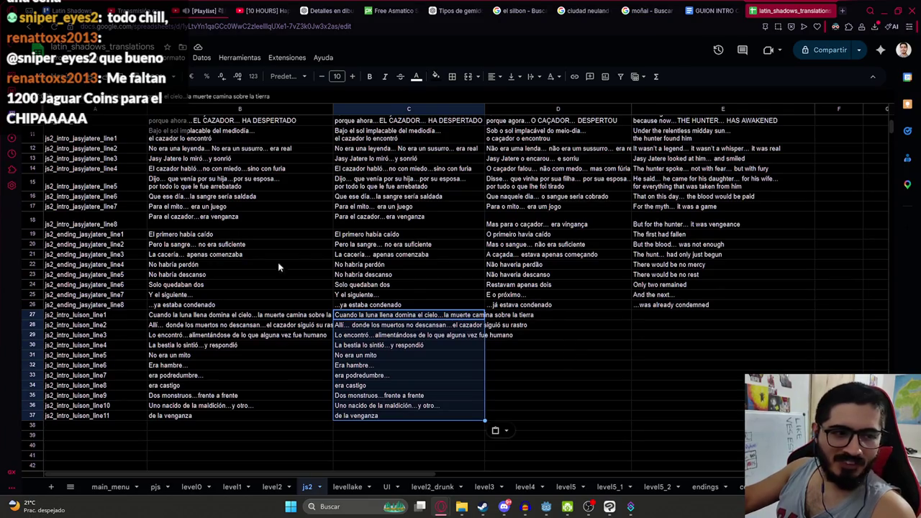
# Select the Spanish lines in C27:C37 and open a new browser tab
pyautogui.click(533, 316)
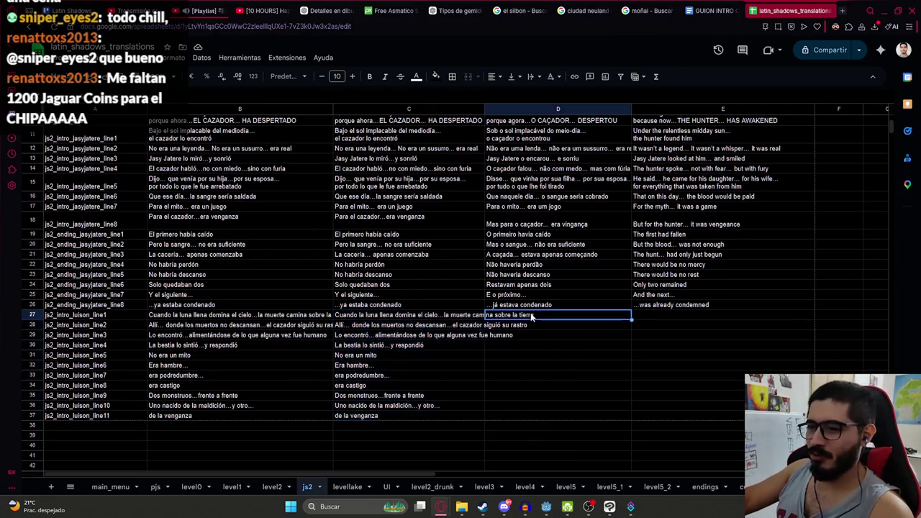
pyautogui.click(473, 327)
pyautogui.click(501, 324)
pyautogui.click(501, 337)
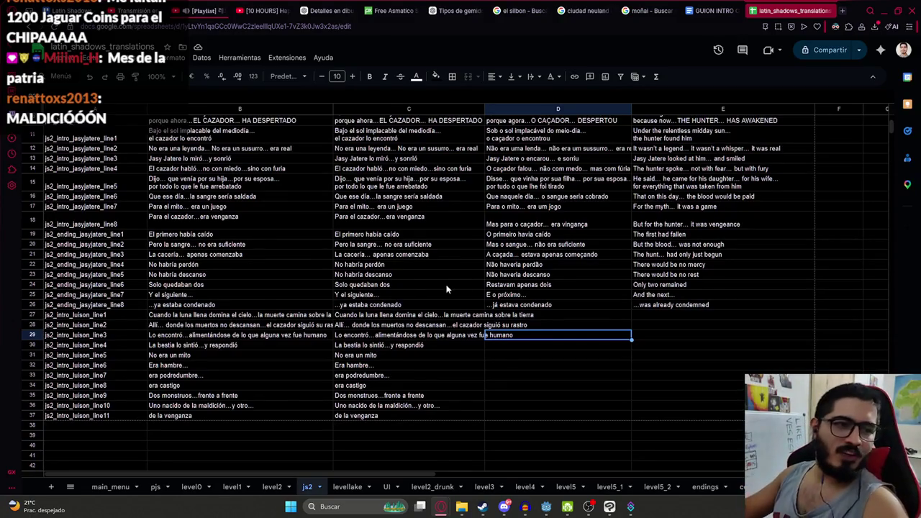
pyautogui.click(529, 349)
pyautogui.click(535, 324)
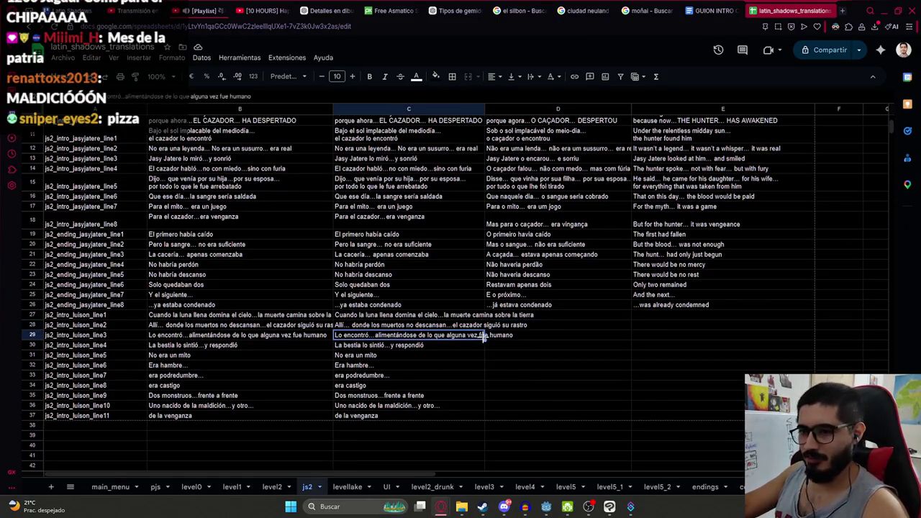
pyautogui.click(528, 317)
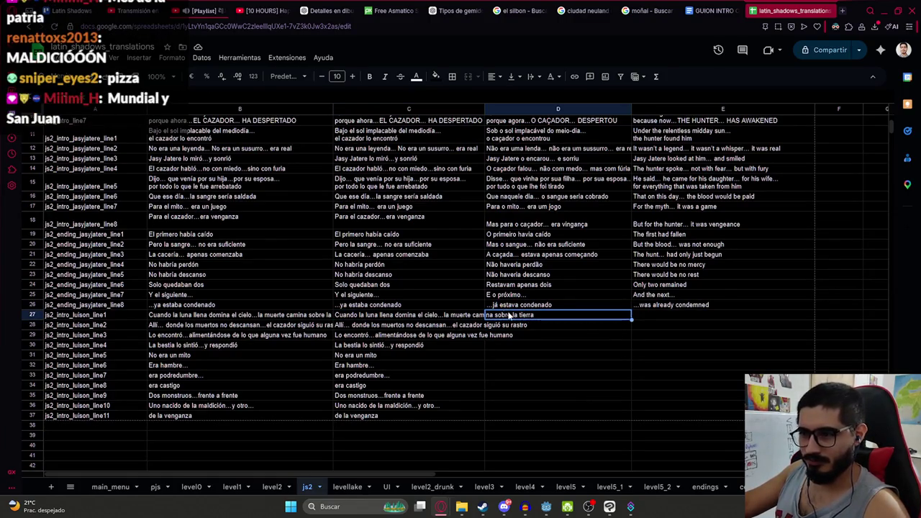
pyautogui.click(507, 326)
pyautogui.click(505, 316)
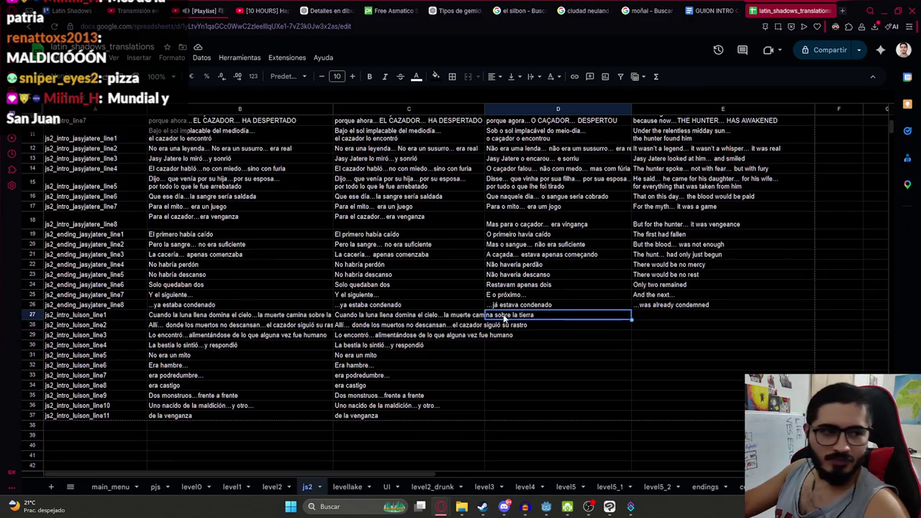
pyautogui.moveTo(419, 317); pyautogui.dragTo(389, 413)
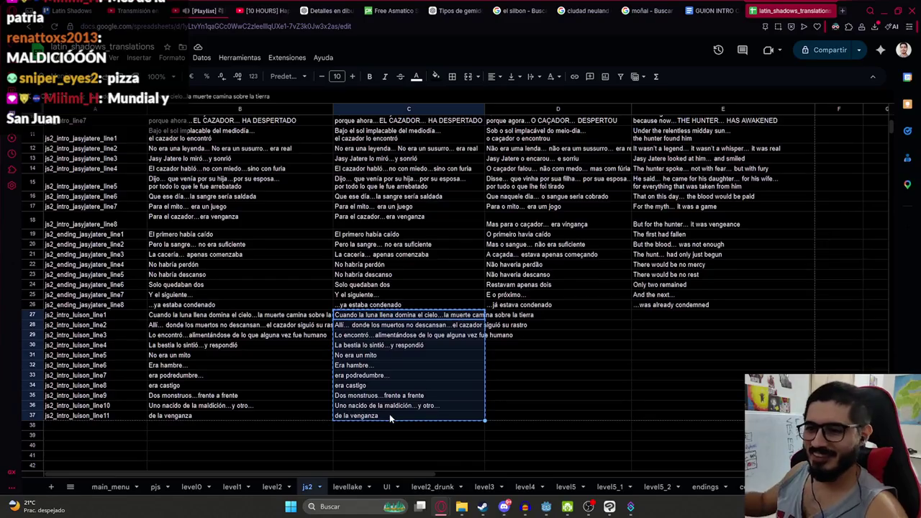
pyautogui.click(841, 10)
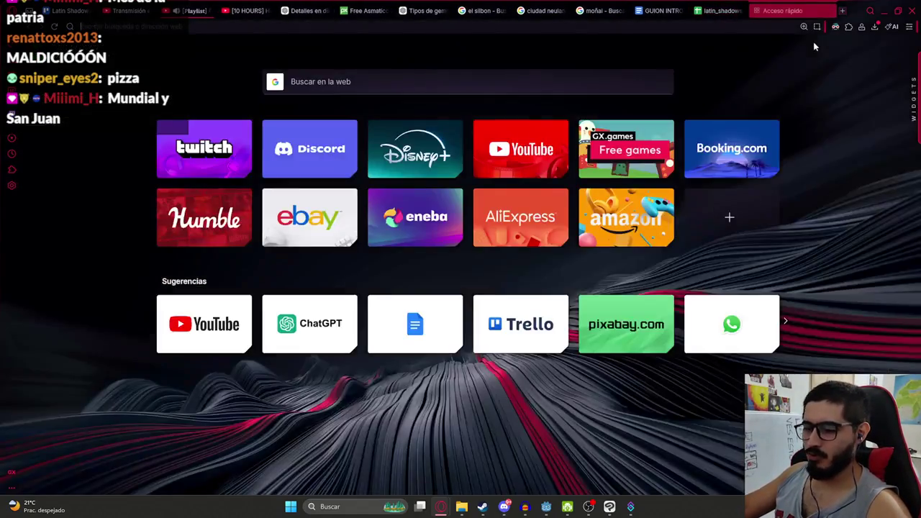
# Ask ChatGPT 'Traducir a ingles eeuu y portugues brasil' with the pasted Spanish Luisón lines
pyautogui.write('chat')
pyautogui.press('Return')
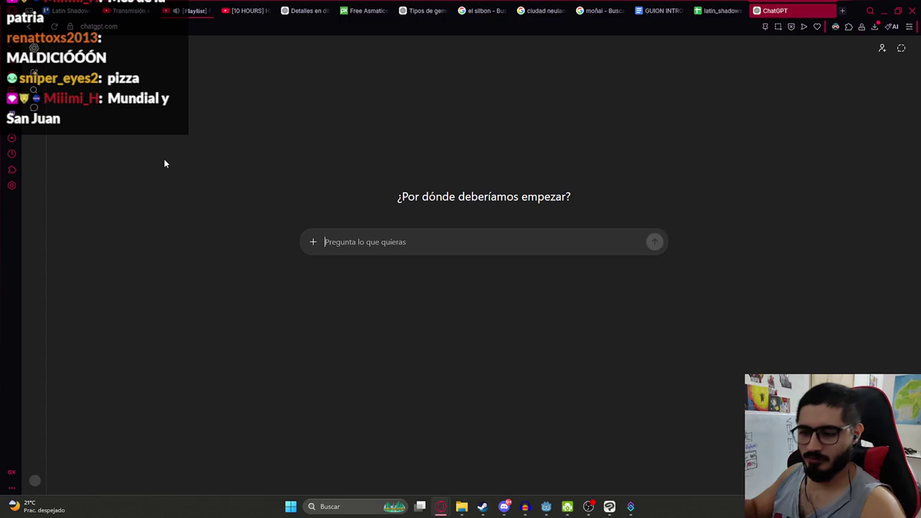
pyautogui.write('Traducir a ingles eeuu y po')
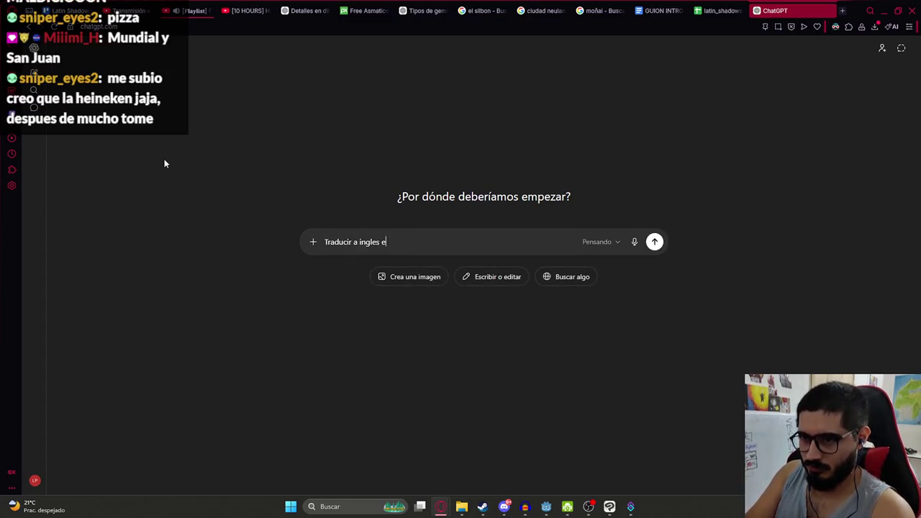
pyautogui.write('rtugues brasil')
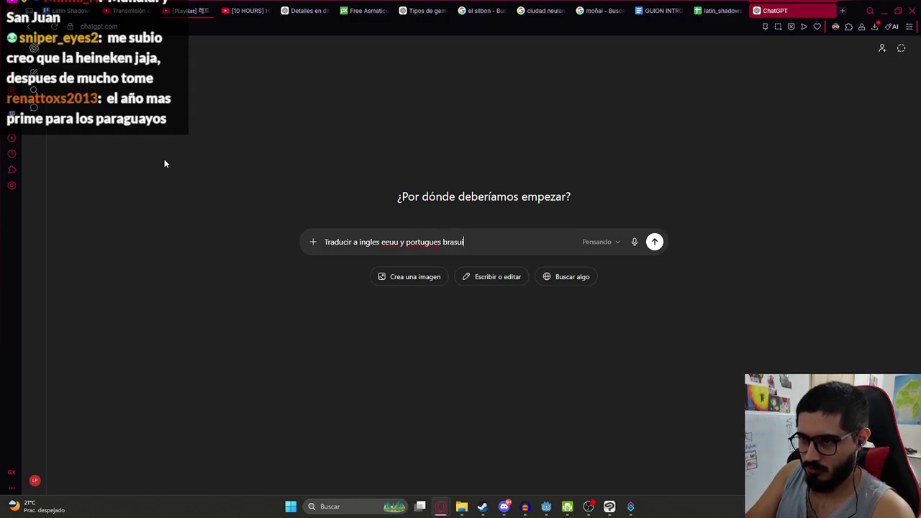
pyautogui.hotkey('shift', 'Return')
pyautogui.hotkey('ctrl', 'v')
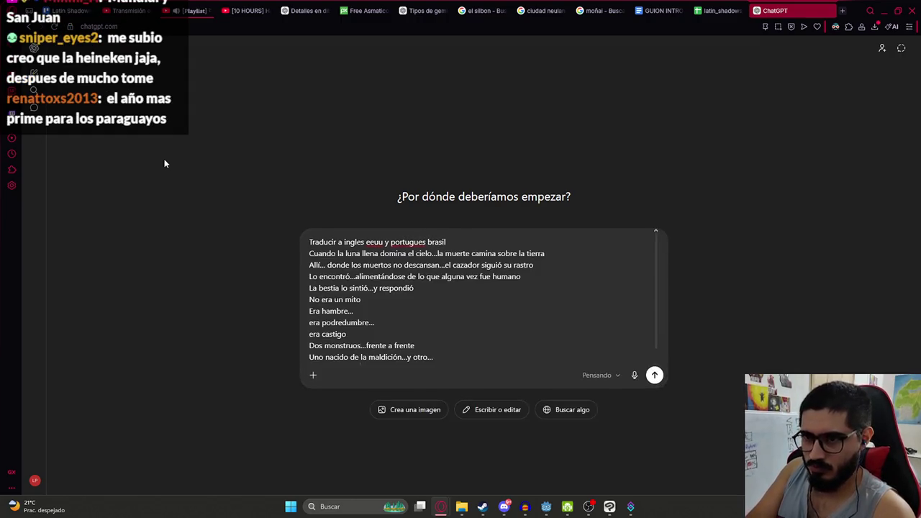
pyautogui.press('Return')
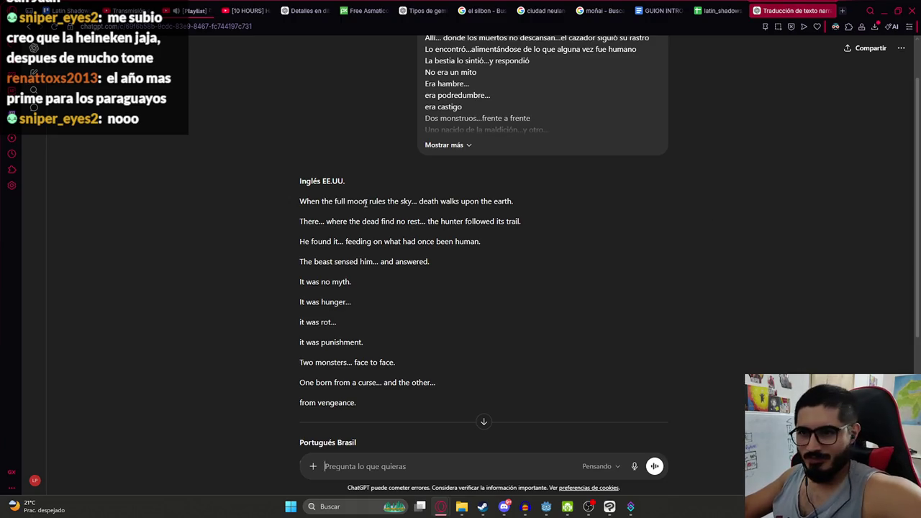
pyautogui.moveTo(300, 201); pyautogui.dragTo(513, 193)
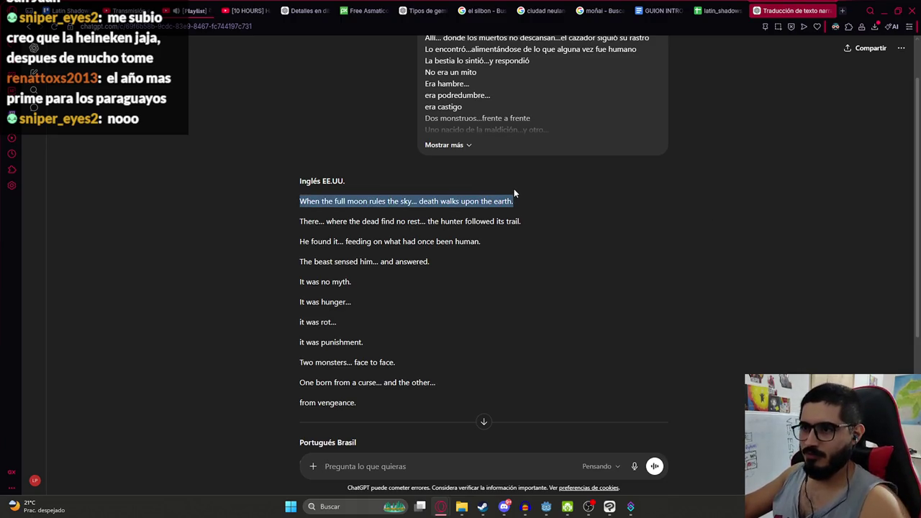
# Paste English lines 1 and 2 into E27 and E28, undoing a stray paste in D27
pyautogui.click(721, 5)
pyautogui.click(537, 315)
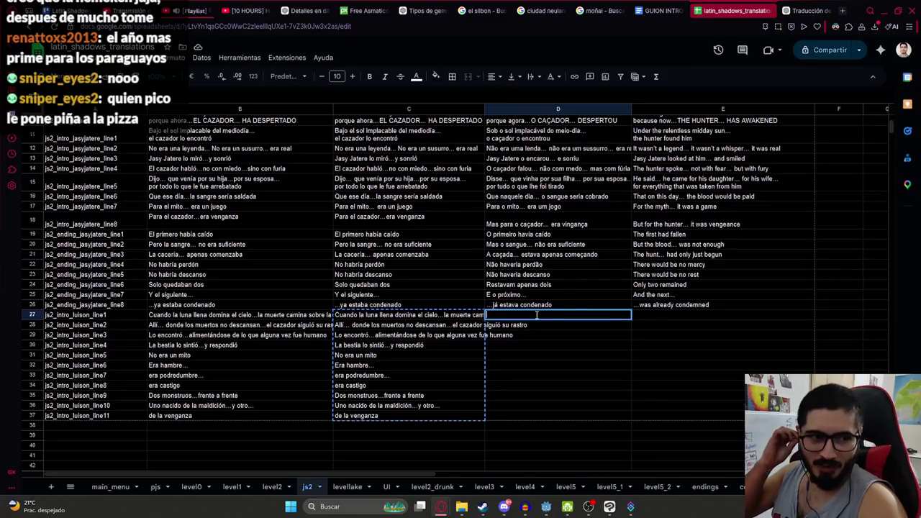
pyautogui.hotkey('ctrl', 'v')
pyautogui.press('Return')
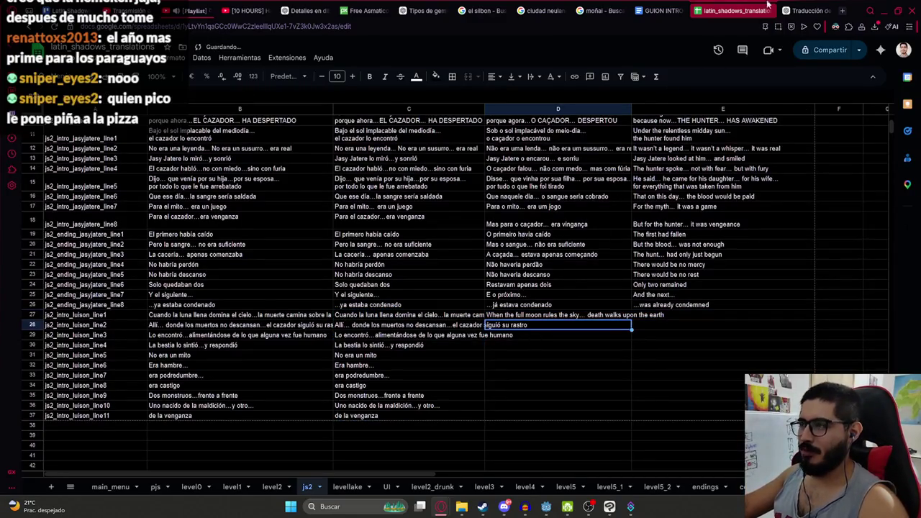
pyautogui.hotkey('ctrl', 'z')
pyautogui.press('Right')
pyautogui.hotkey('ctrl', 'v')
pyautogui.click(795, 10)
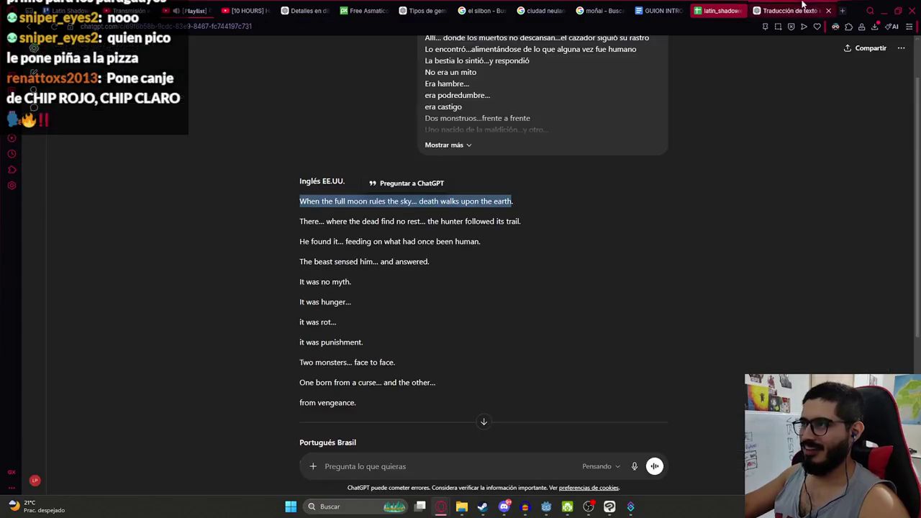
pyautogui.moveTo(299, 221); pyautogui.dragTo(525, 224)
pyautogui.hotkey('ctrl', 'c')
pyautogui.hotkey('ctrl', 'shift', 'Tab')
pyautogui.click(671, 324)
pyautogui.hotkey('ctrl', 'v')
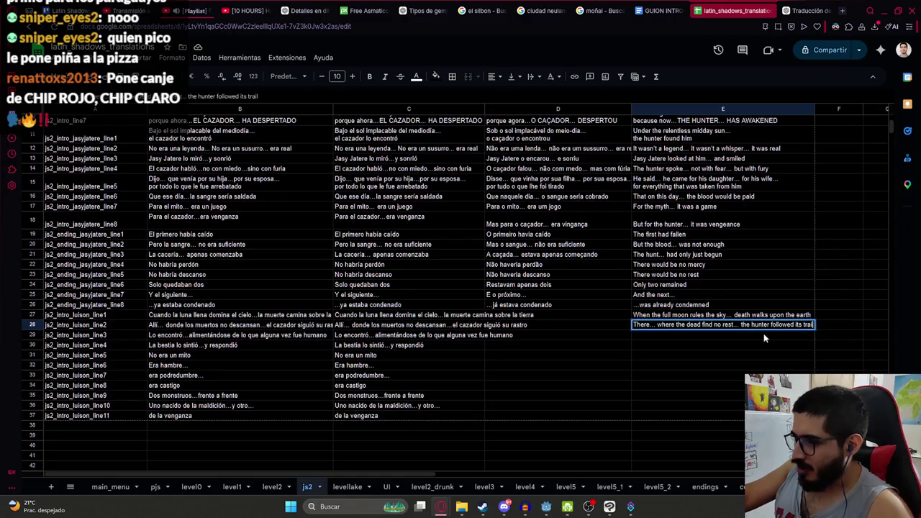
# Paste English lines 3–5 into E29–E31, through 'The beast sensed him… and answered' and 'It was no myth'
pyautogui.click(795, 10)
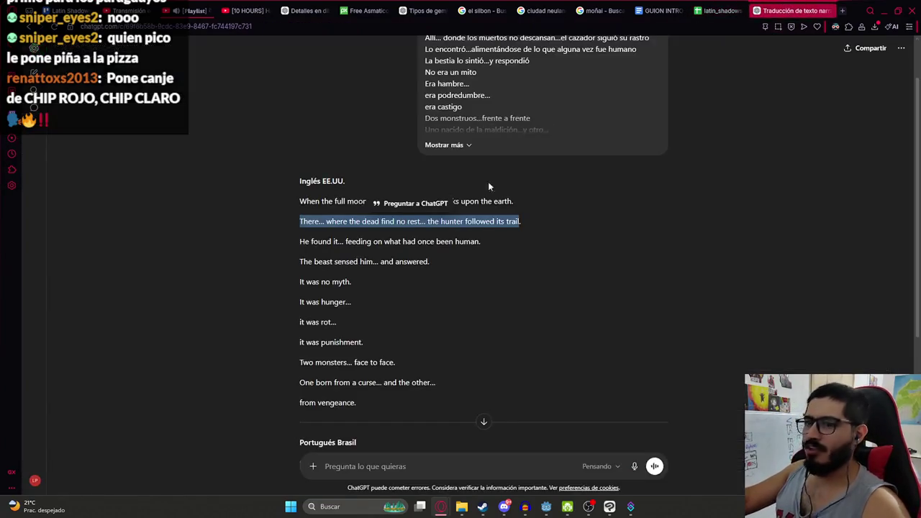
pyautogui.moveTo(298, 243)
pyautogui.mouseDown()
pyautogui.moveTo(376, 247)
pyautogui.moveTo(371, 259)
pyautogui.moveTo(411, 243)
pyautogui.moveTo(482, 242)
pyautogui.mouseUp()
pyautogui.click(717, 10)
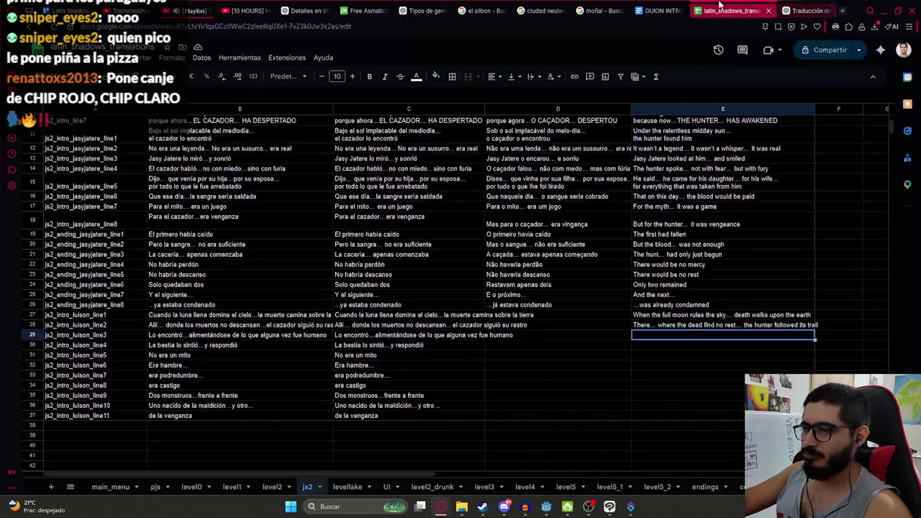
pyautogui.click(648, 335)
pyautogui.hotkey('ctrl', 'v')
pyautogui.click(796, 10)
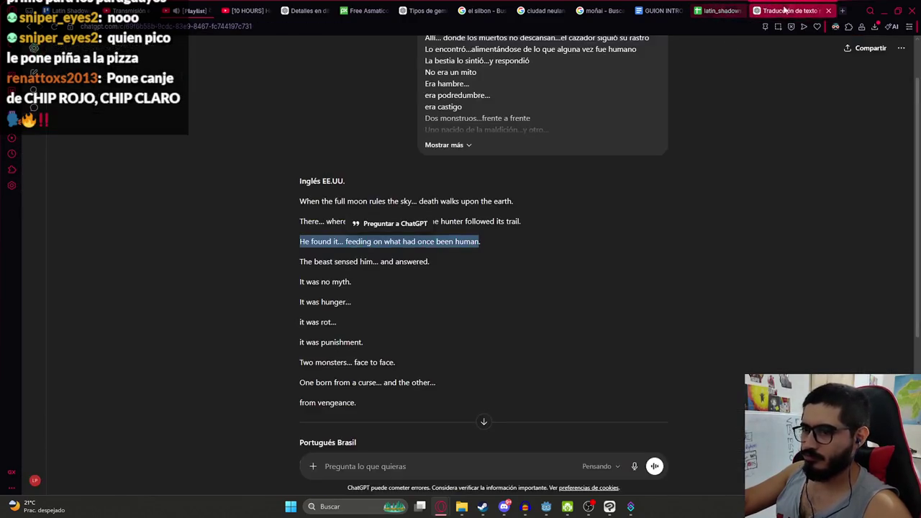
pyautogui.moveTo(314, 261); pyautogui.dragTo(420, 264)
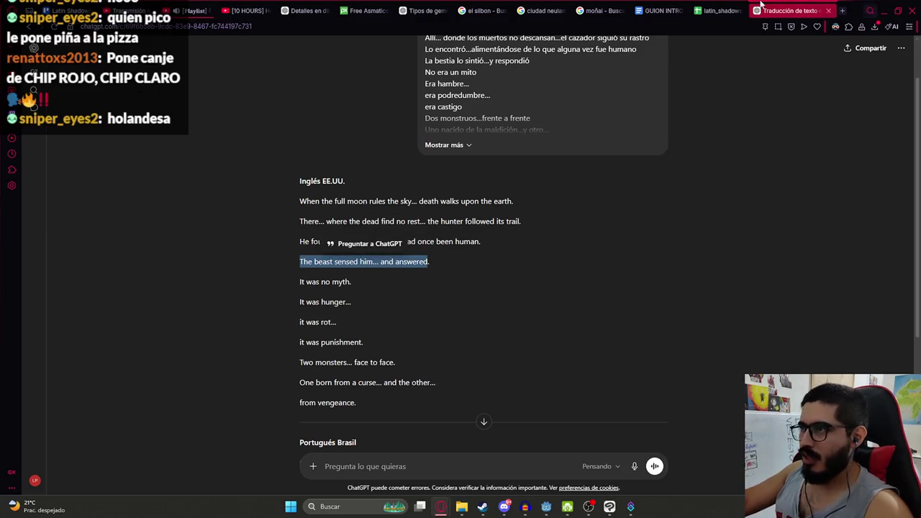
pyautogui.click(719, 10)
pyautogui.click(651, 346)
pyautogui.hotkey('ctrl', 'v')
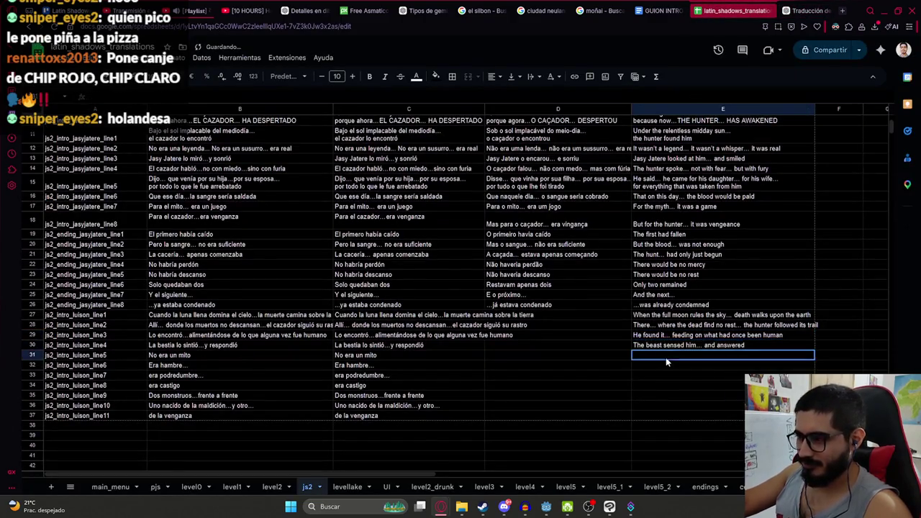
pyautogui.click(788, 10)
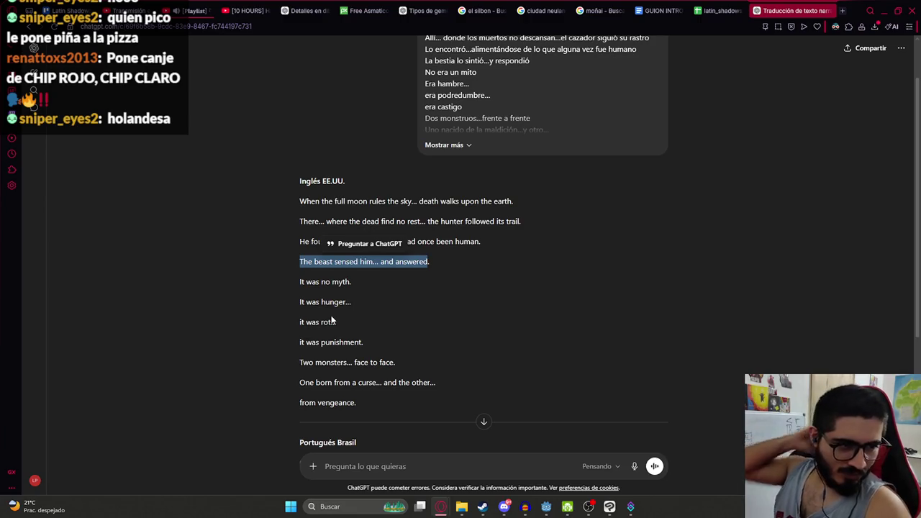
pyautogui.click(254, 335)
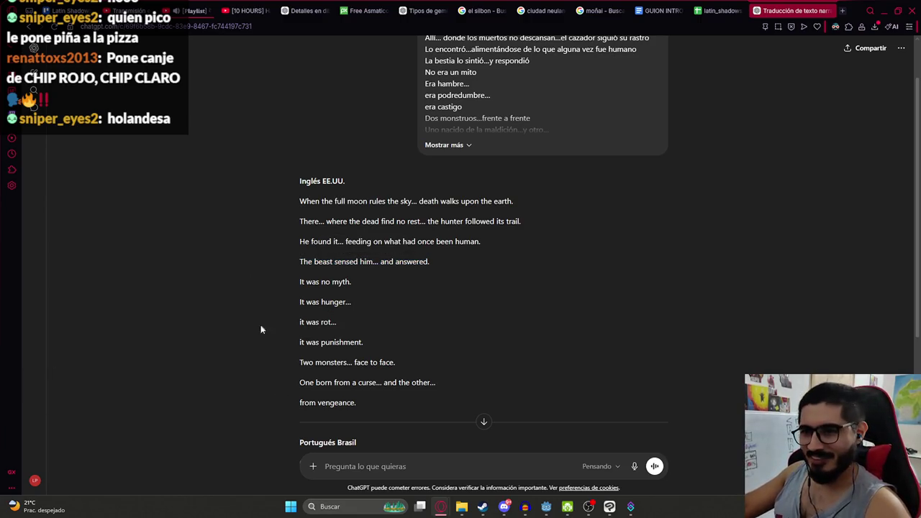
pyautogui.moveTo(302, 283)
pyautogui.mouseDown()
pyautogui.moveTo(338, 301)
pyautogui.moveTo(351, 283)
pyautogui.mouseUp()
pyautogui.click(694, 11)
pyautogui.click(648, 356)
pyautogui.hotkey('ctrl', 'v')
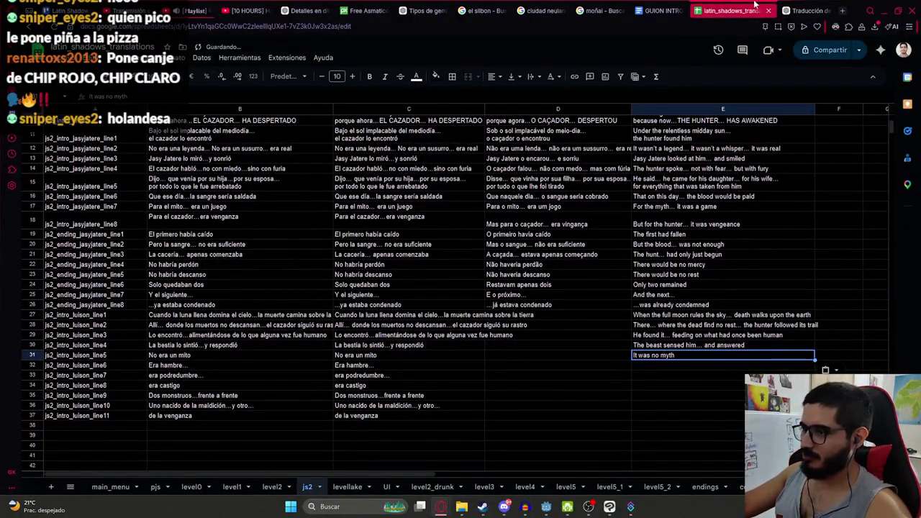
# Paste 'It was hunger…', 'it was rot…' and 'it was punishment' into E32–E34
pyautogui.click(806, 10)
pyautogui.moveTo(299, 305); pyautogui.dragTo(355, 302)
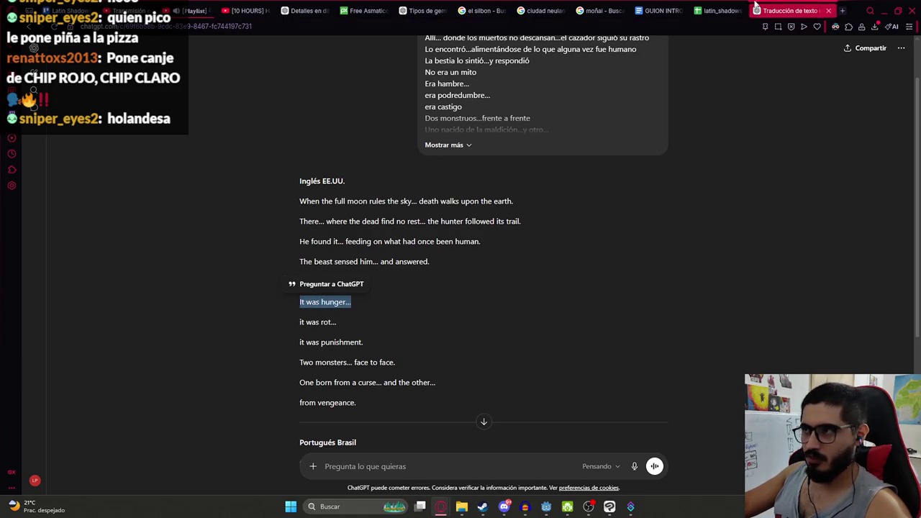
pyautogui.click(745, 10)
pyautogui.press('Down')
pyautogui.hotkey('ctrl', 'v')
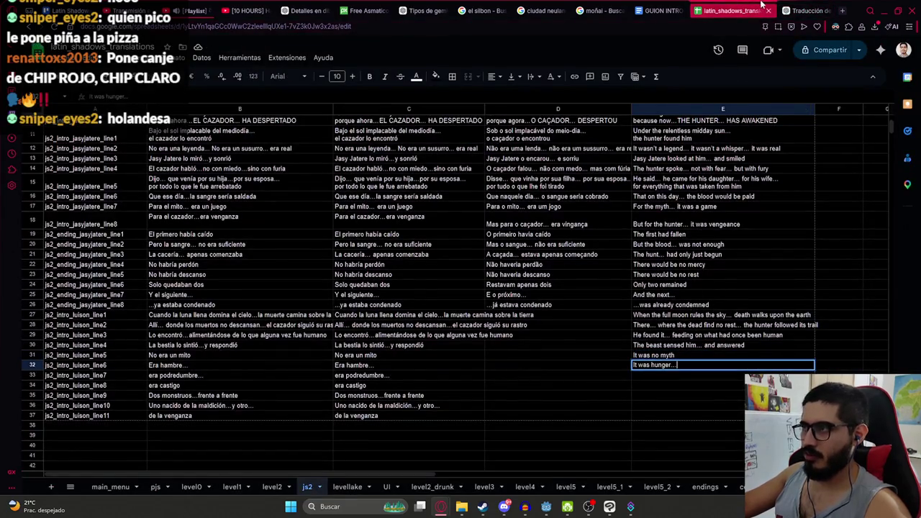
pyautogui.click(806, 10)
pyautogui.moveTo(300, 322); pyautogui.dragTo(343, 322)
pyautogui.hotkey('ctrl', 'c')
pyautogui.click(744, 10)
pyautogui.click(656, 377)
pyautogui.hotkey('ctrl', 'v')
pyautogui.click(805, 10)
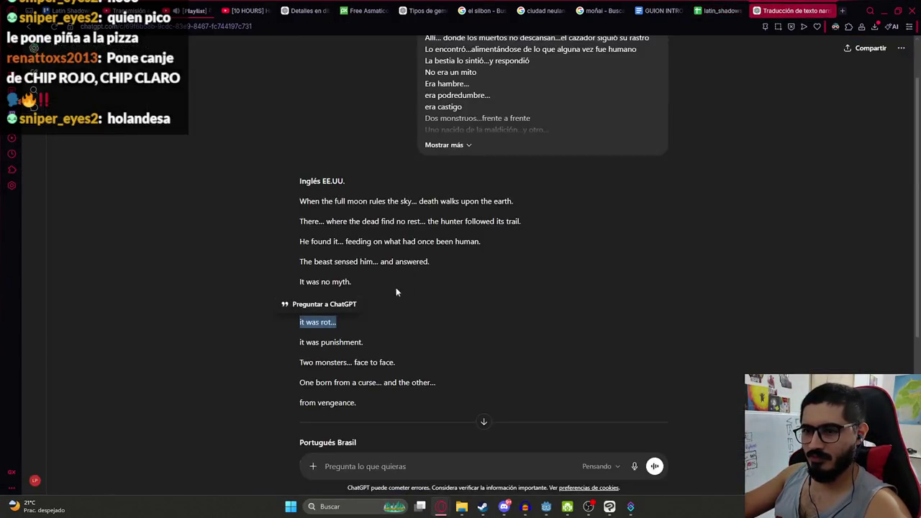
pyautogui.moveTo(364, 342); pyautogui.dragTo(299, 351)
pyautogui.hotkey('ctrl', 'c')
pyautogui.click(734, 10)
pyautogui.click(660, 385)
pyautogui.hotkey('ctrl', 'v')
# Paste 'Two monsters… face to face', 'One born from a curse…' and 'from vengeance' into E35–E37
pyautogui.click(792, 10)
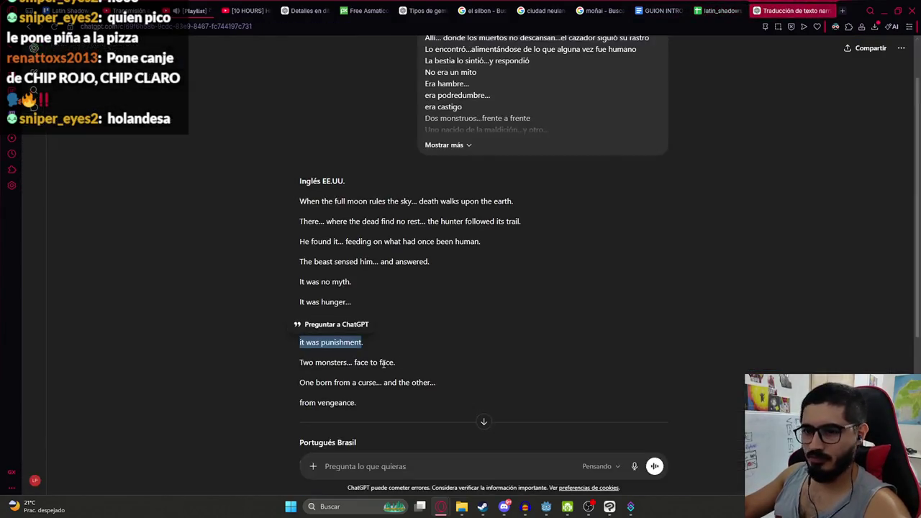
pyautogui.moveTo(300, 362); pyautogui.dragTo(395, 365)
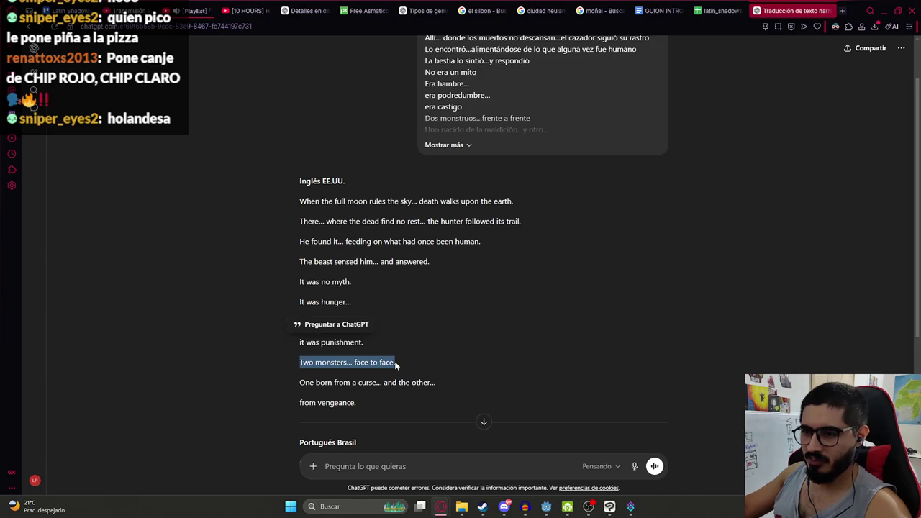
pyautogui.hotkey('ctrl', 'c')
pyautogui.click(734, 11)
pyautogui.click(657, 395)
pyautogui.hotkey('ctrl', 'v')
pyautogui.click(795, 9)
pyautogui.moveTo(299, 382); pyautogui.dragTo(436, 383)
pyautogui.hotkey('ctrl', 'c')
pyautogui.click(732, 10)
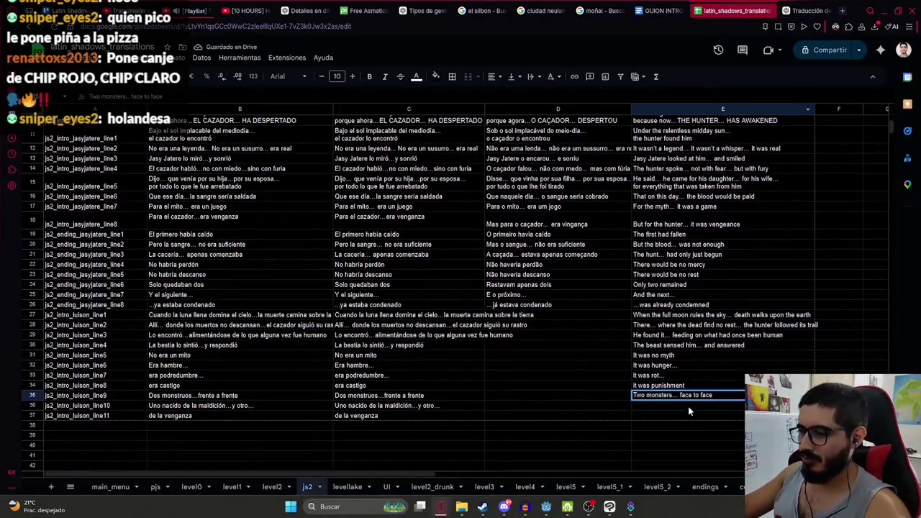
pyautogui.click(688, 406)
pyautogui.hotkey('ctrl', 'v')
pyautogui.click(795, 10)
pyautogui.moveTo(294, 403); pyautogui.dragTo(353, 407)
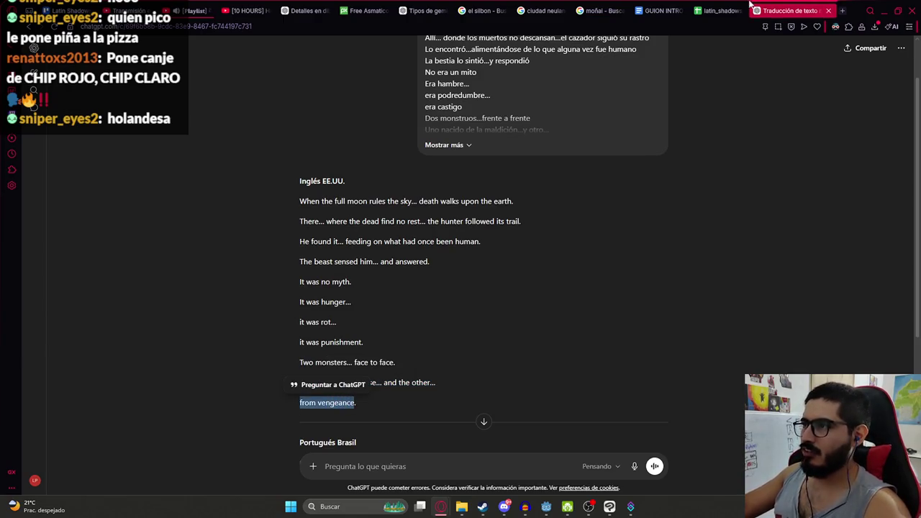
pyautogui.click(719, 10)
pyautogui.click(660, 419)
pyautogui.hotkey('ctrl', 'v')
pyautogui.click(556, 416)
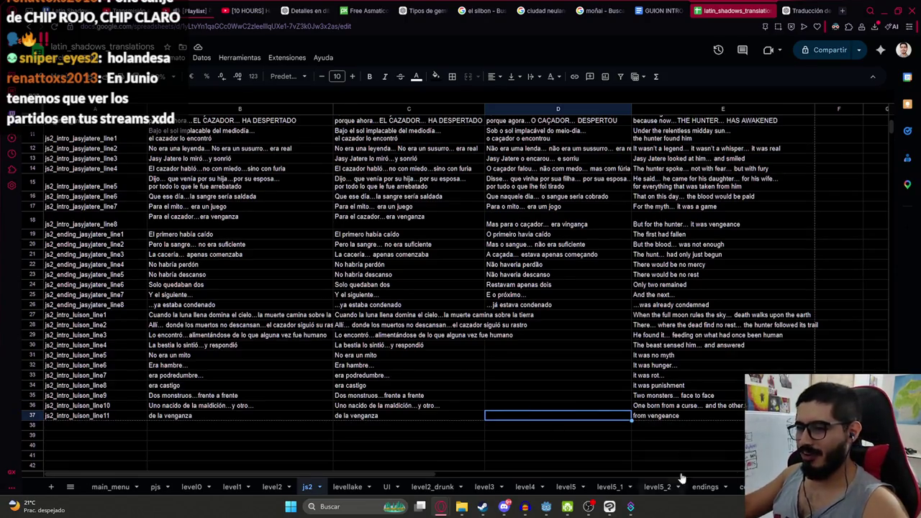
pyautogui.doubleClick(597, 317)
# Paste the copied text into the Luisón line 1 Portuguese cell in column D
pyautogui.click(573, 307)
pyautogui.doubleClick(575, 317)
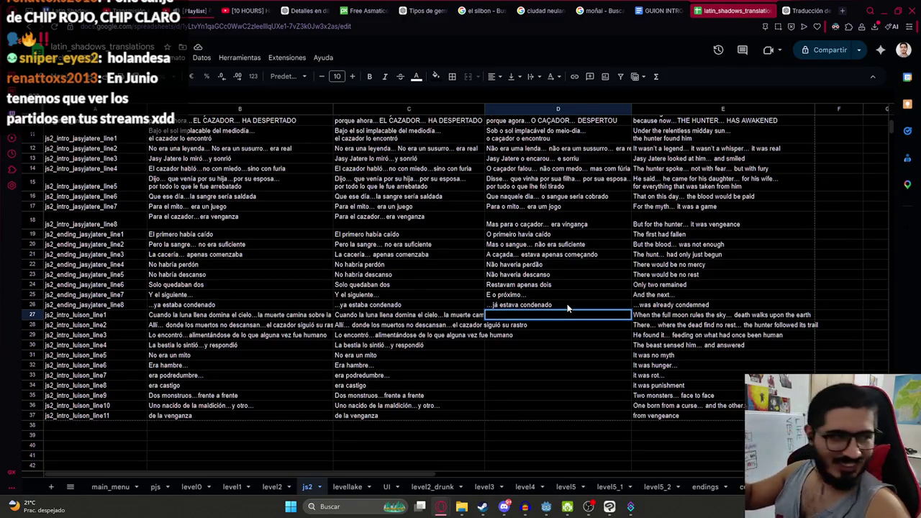
pyautogui.scroll(2, 568, 307)
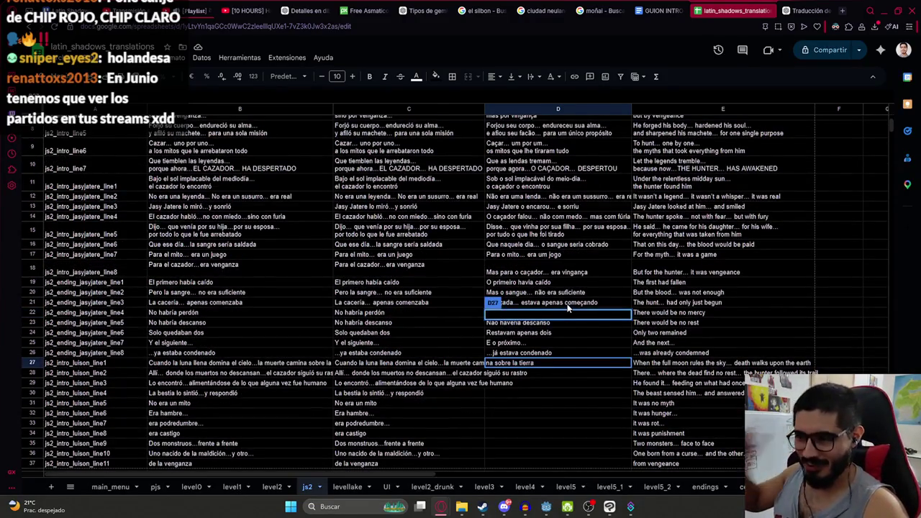
pyautogui.click(630, 507)
pyautogui.click(630, 506)
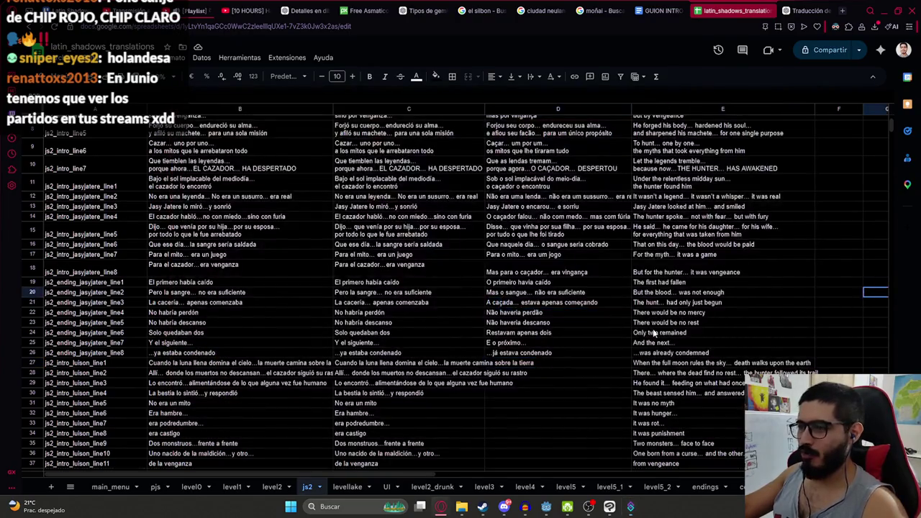
pyautogui.doubleClick(573, 363)
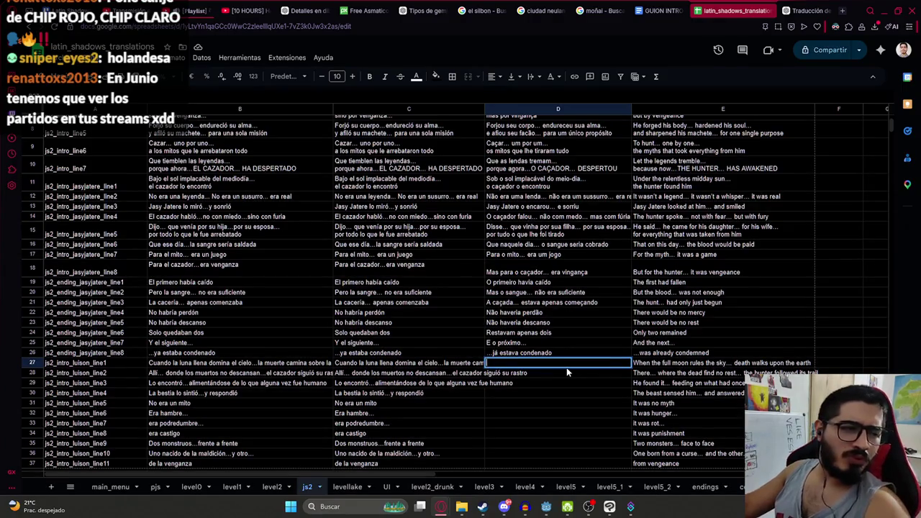
pyautogui.scroll(-2, 567, 372)
pyautogui.hotkey('ctrl', 'v')
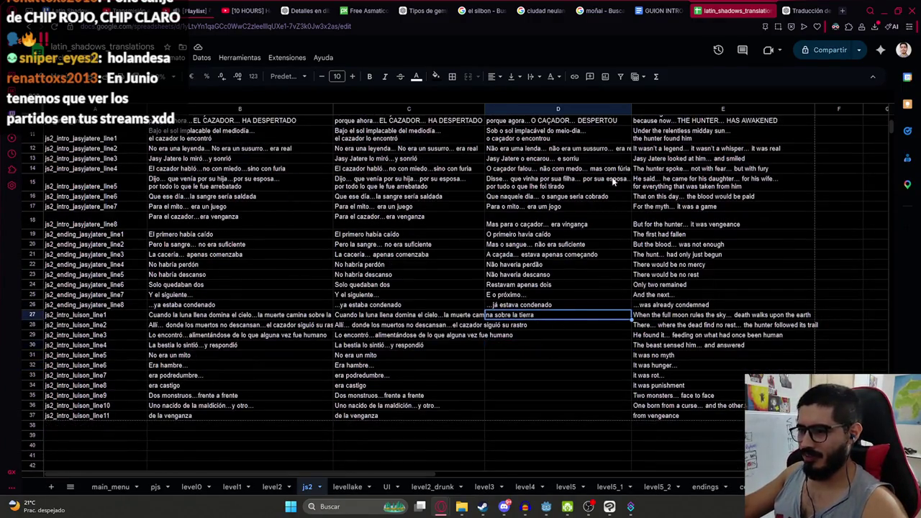
# Copy the whole Portuguese translation from ChatGPT and paste it into column D from row 27
pyautogui.click(806, 10)
pyautogui.scroll(-4, 468, 255)
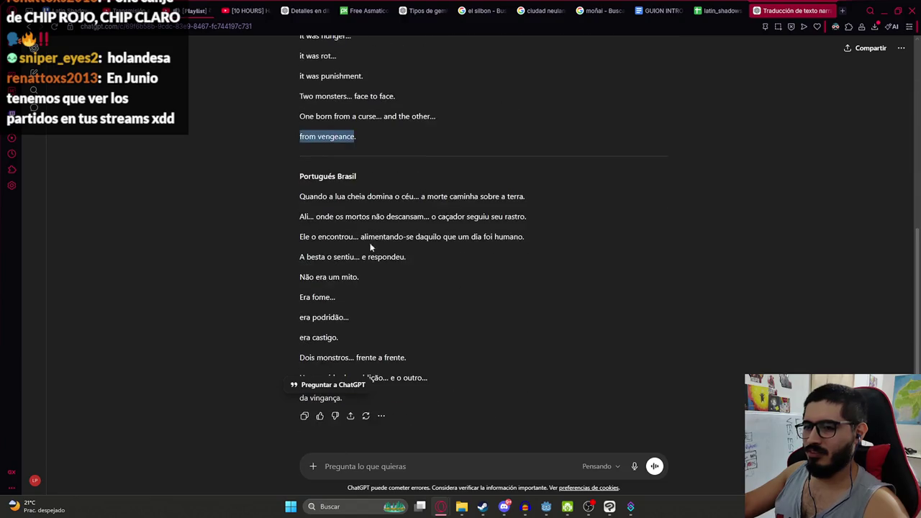
pyautogui.moveTo(303, 194)
pyautogui.mouseDown()
pyautogui.moveTo(353, 236)
pyautogui.moveTo(402, 401)
pyautogui.mouseUp()
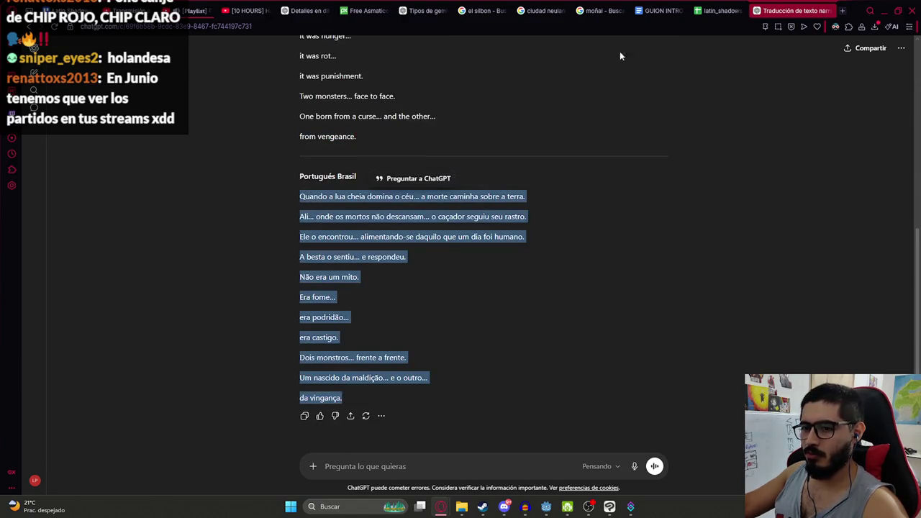
pyautogui.click(710, 13)
pyautogui.hotkey('ctrl', 'v')
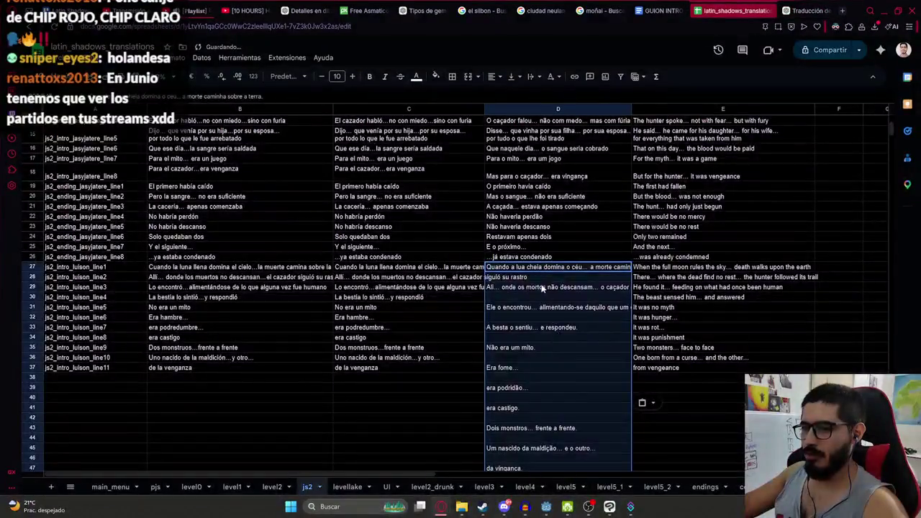
pyautogui.press('Return')
# Close the first two blank-row gaps by moving the lower Portuguese lines up one row
pyautogui.moveTo(539, 294); pyautogui.dragTo(530, 369)
pyautogui.scroll(-3, 536, 331)
pyautogui.hotkey('ctrl', 'c')
pyautogui.click(536, 182)
pyautogui.hotkey('ctrl', 'v')
pyautogui.click(509, 202)
pyautogui.moveTo(508, 204); pyautogui.dragTo(508, 362)
pyautogui.hotkey('ctrl', 'c')
pyautogui.press('Up')
pyautogui.hotkey('ctrl', 'v')
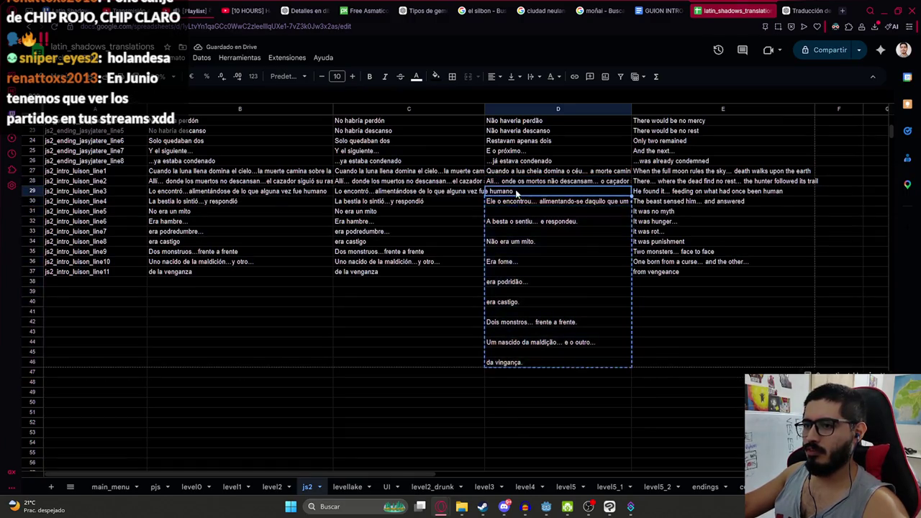
# Close the next three gaps, shifting each remaining Portuguese block up a row
pyautogui.moveTo(512, 210); pyautogui.dragTo(499, 353)
pyautogui.hotkey('ctrl', 'c')
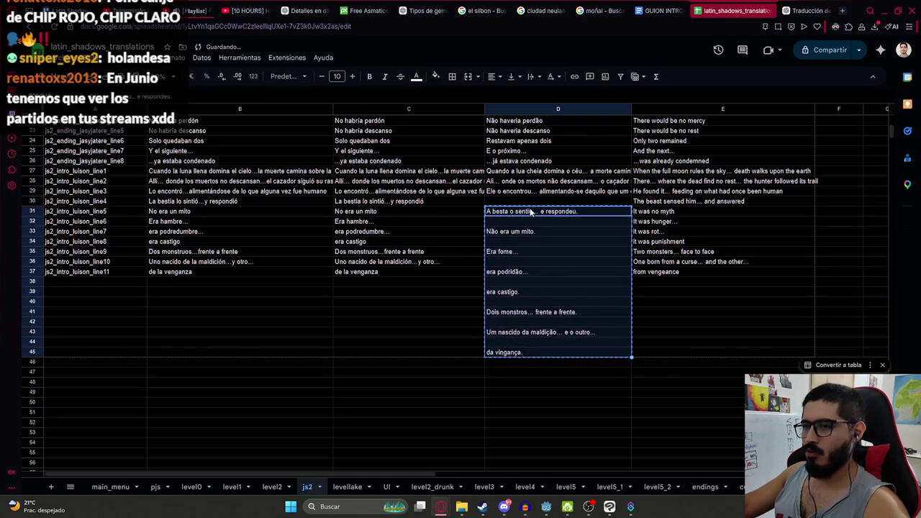
pyautogui.press('Up')
pyautogui.hotkey('ctrl', 'v')
pyautogui.moveTo(518, 215); pyautogui.dragTo(515, 343)
pyautogui.hotkey('ctrl', 'c')
pyautogui.click(519, 214)
pyautogui.hotkey('ctrl', 'v')
pyautogui.moveTo(518, 231); pyautogui.dragTo(522, 332)
pyautogui.hotkey('ctrl', 'c')
pyautogui.press('Up')
pyautogui.hotkey('ctrl', 'v')
# Close the remaining gaps so 'da vingança' moves up beside Luisón line 11
pyautogui.moveTo(508, 244); pyautogui.dragTo(502, 325)
pyautogui.hotkey('ctrl', 'c')
pyautogui.press('Up')
pyautogui.hotkey('ctrl', 'v')
pyautogui.moveTo(502, 251)
pyautogui.mouseDown()
pyautogui.moveTo(496, 293)
pyautogui.moveTo(506, 315)
pyautogui.mouseUp()
pyautogui.hotkey('ctrl', 'c')
pyautogui.press('Up')
pyautogui.hotkey('ctrl', 'v')
pyautogui.moveTo(504, 261)
pyautogui.mouseDown()
pyautogui.moveTo(502, 305)
pyautogui.moveTo(499, 295)
pyautogui.mouseUp()
pyautogui.hotkey('ctrl', 'c')
pyautogui.press('Up')
pyautogui.hotkey('ctrl', 'v')
pyautogui.hotkey('ctrl', 'c')
pyautogui.press('Up')
pyautogui.hotkey('ctrl', 'v')
pyautogui.click(500, 282)
pyautogui.hotkey('ctrl', 'c')
pyautogui.press('Up')
pyautogui.hotkey('ctrl', 'v')
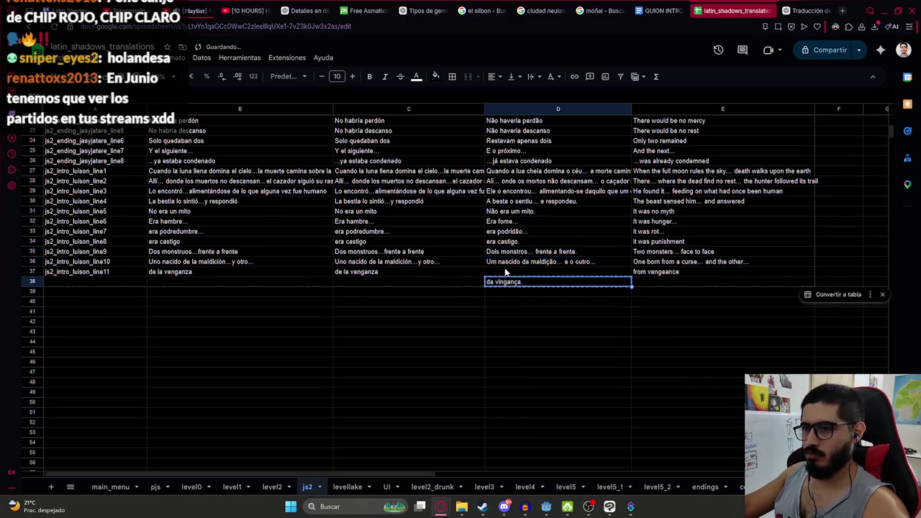
# Edit line 4 and drop trailing periods from 'Dois monstros', 'Não era um mito' and 'A besta o sentiu'
pyautogui.doubleClick(562, 202)
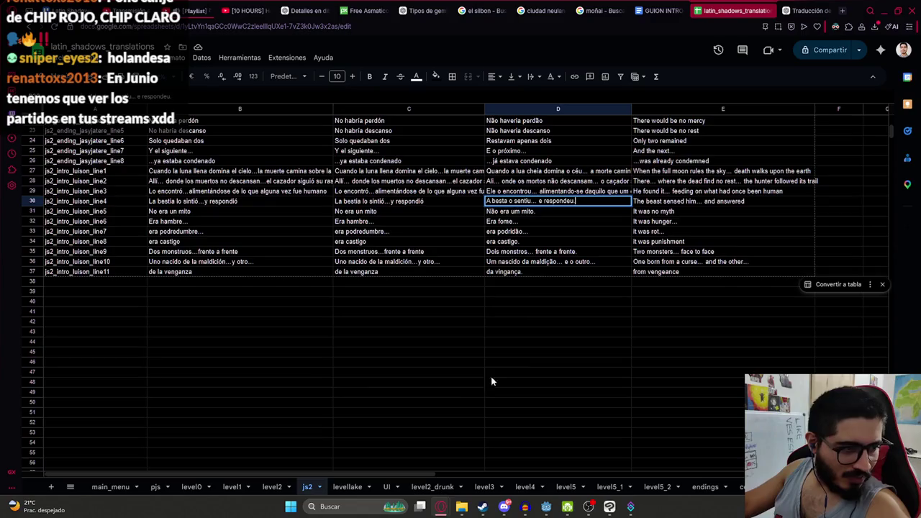
pyautogui.click(626, 280)
pyautogui.scroll(3, 558, 267)
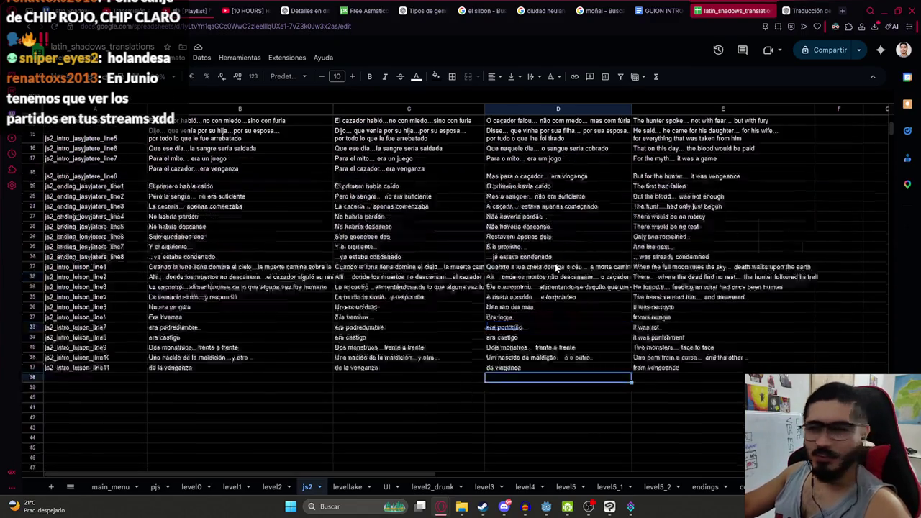
pyautogui.doubleClick(536, 368)
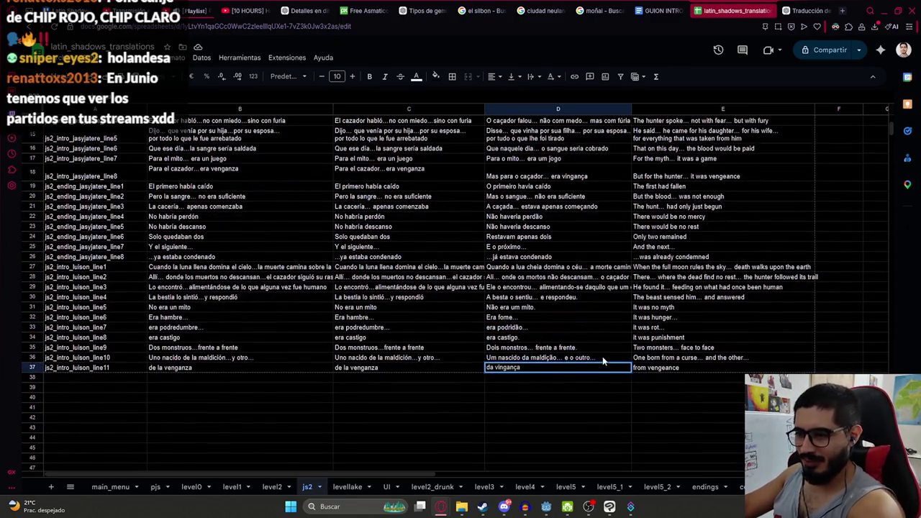
pyautogui.doubleClick(581, 348)
pyautogui.press('BackSpace')
pyautogui.doubleClick(575, 337)
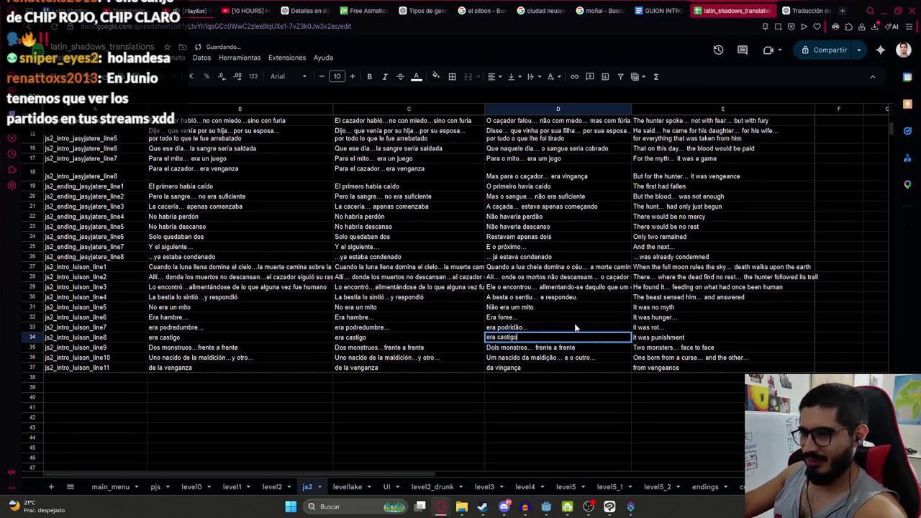
pyautogui.doubleClick(572, 310)
pyautogui.press('BackSpace')
pyautogui.doubleClick(590, 295)
pyautogui.press('BackSpace')
pyautogui.click(572, 318)
# Remove the trailing periods from line 2 and the 'Quando a lua cheia' line
pyautogui.click(579, 297)
pyautogui.doubleClick(588, 287)
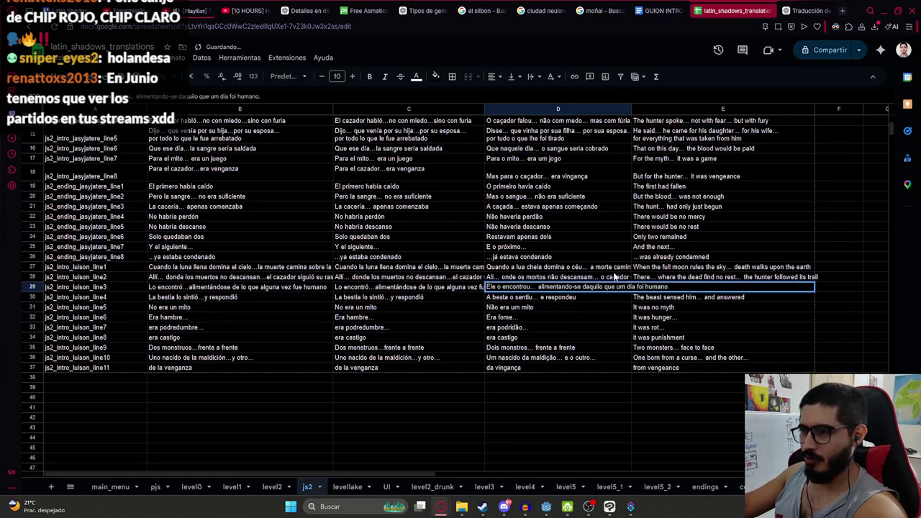
pyautogui.doubleClick(594, 277)
pyautogui.press('BackSpace')
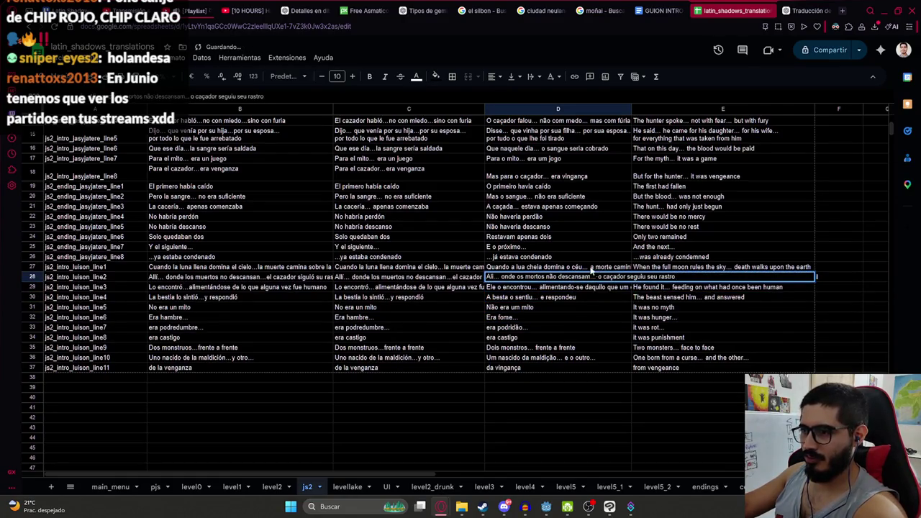
pyautogui.doubleClick(588, 267)
pyautogui.press('BackSpace')
pyautogui.click(564, 256)
# Check lines 1–2, then change 'alimentando-se' to 'alimentandose' in line 3
pyautogui.click(522, 272)
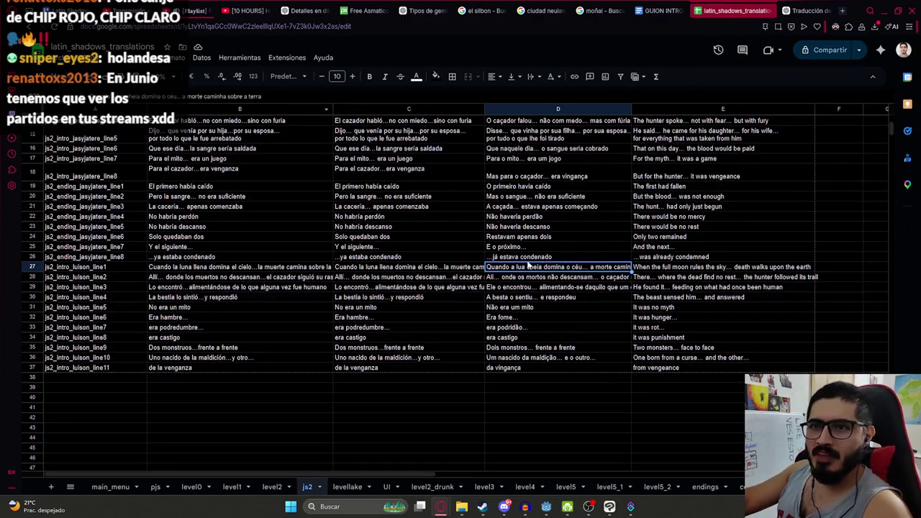
pyautogui.click(551, 278)
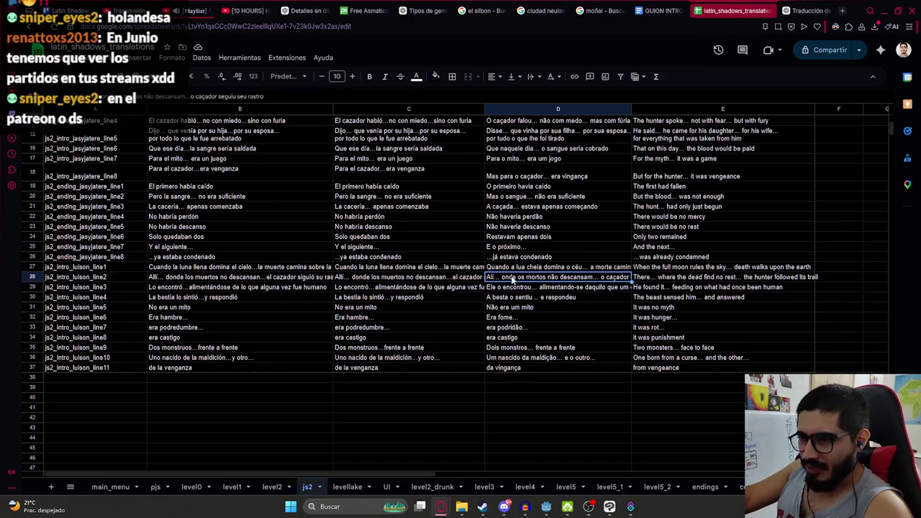
pyautogui.doubleClick(615, 280)
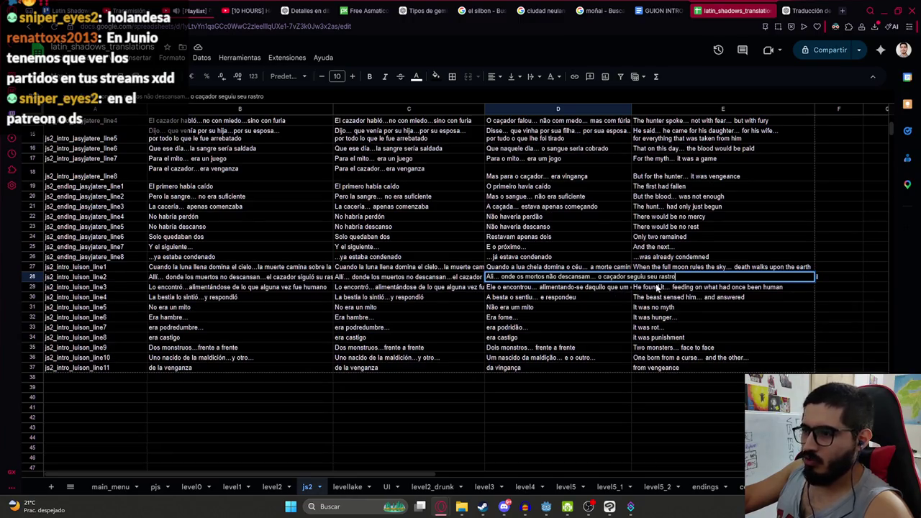
pyautogui.doubleClick(528, 286)
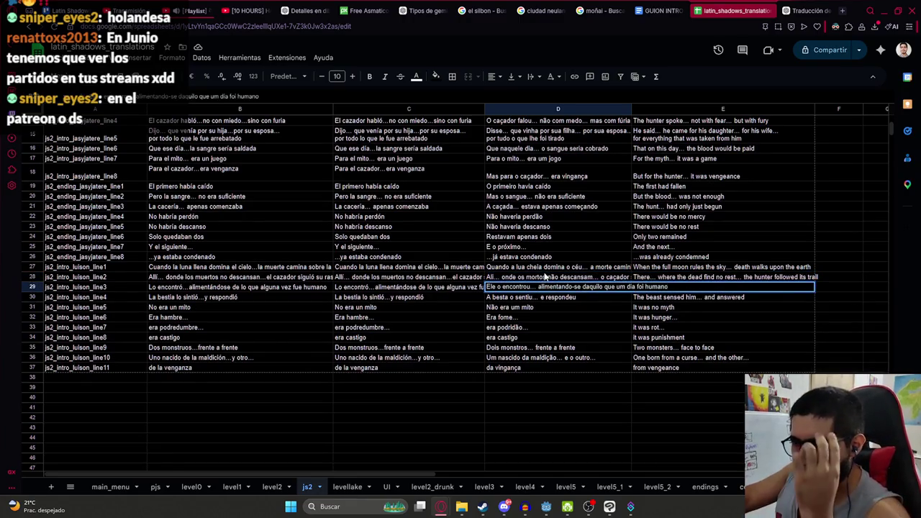
pyautogui.click(574, 286)
pyautogui.press('BackSpace')
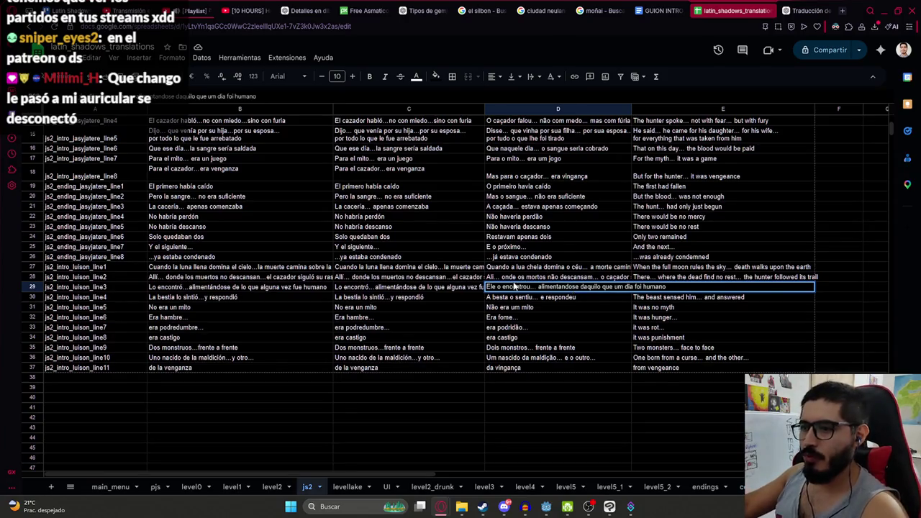
pyautogui.press('Return')
pyautogui.press('Up')
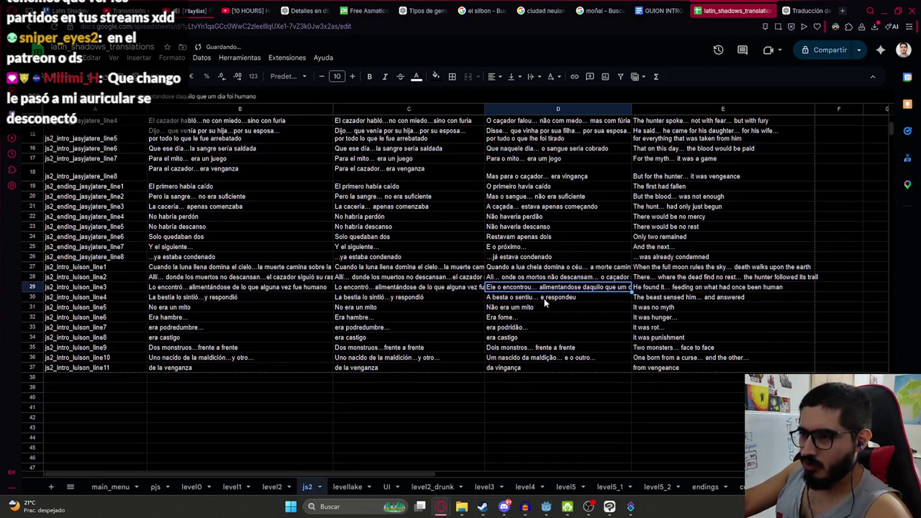
# Review the Portuguese text of Luisón lines 5 through 11 cell by cell
pyautogui.click(509, 309)
pyautogui.click(501, 319)
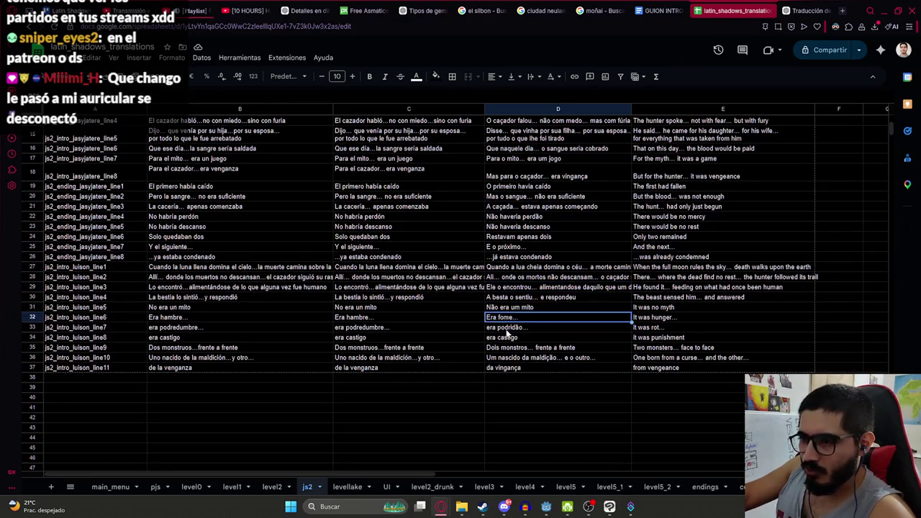
pyautogui.click(504, 329)
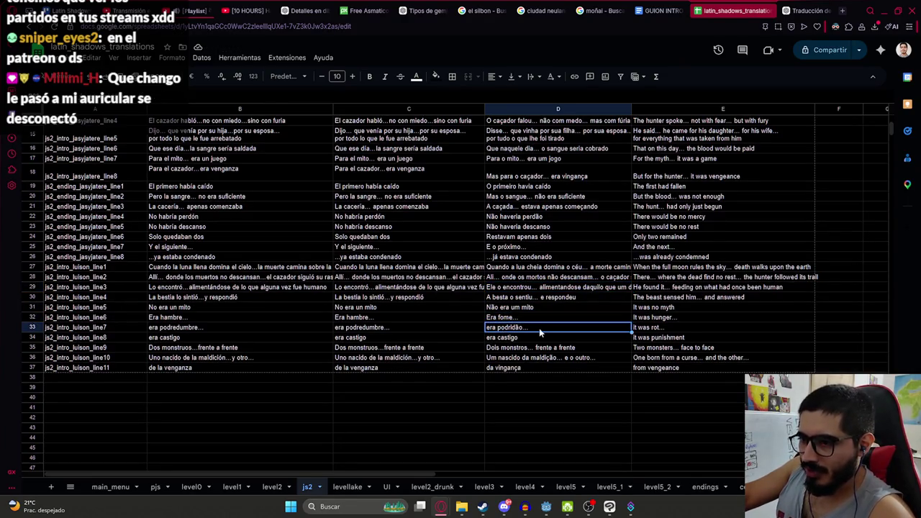
pyautogui.click(504, 339)
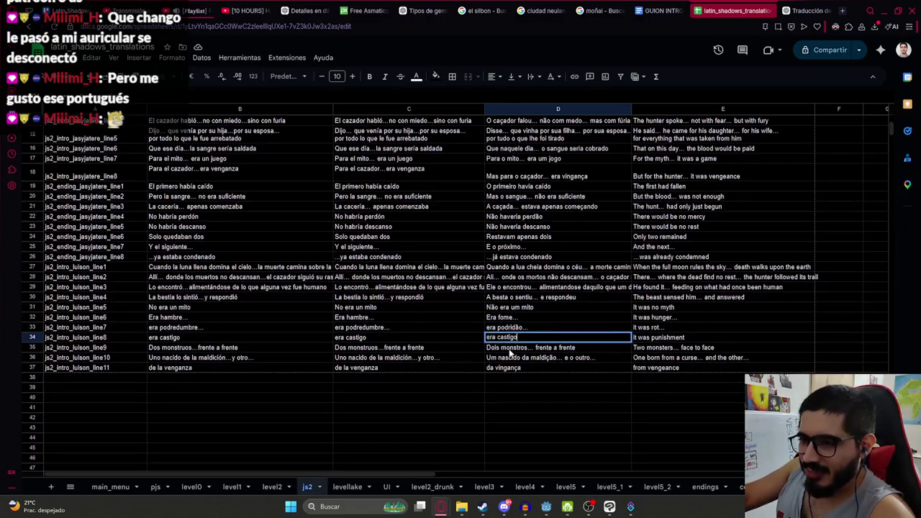
pyautogui.click(511, 350)
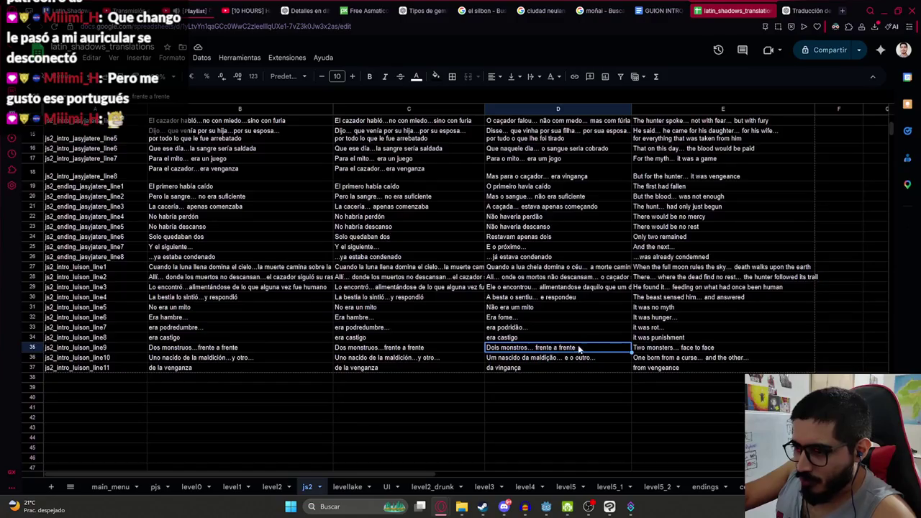
pyautogui.click(522, 358)
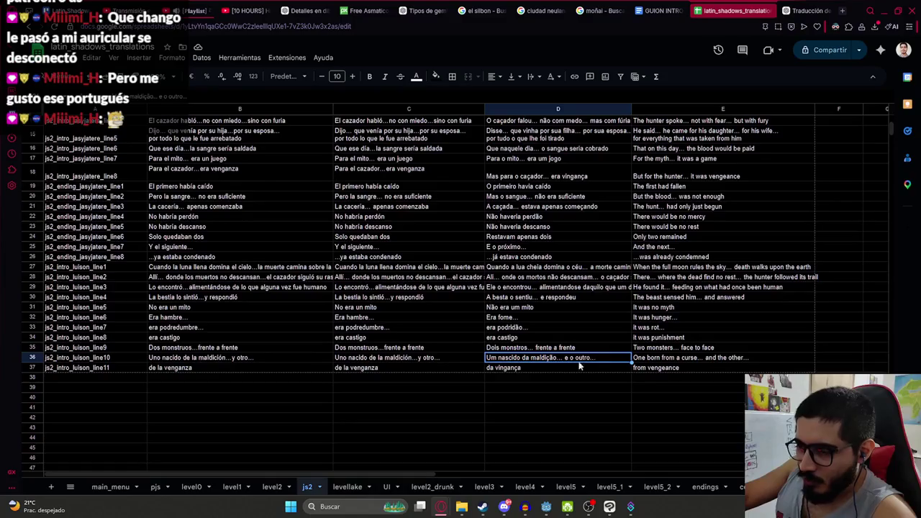
pyautogui.click(508, 369)
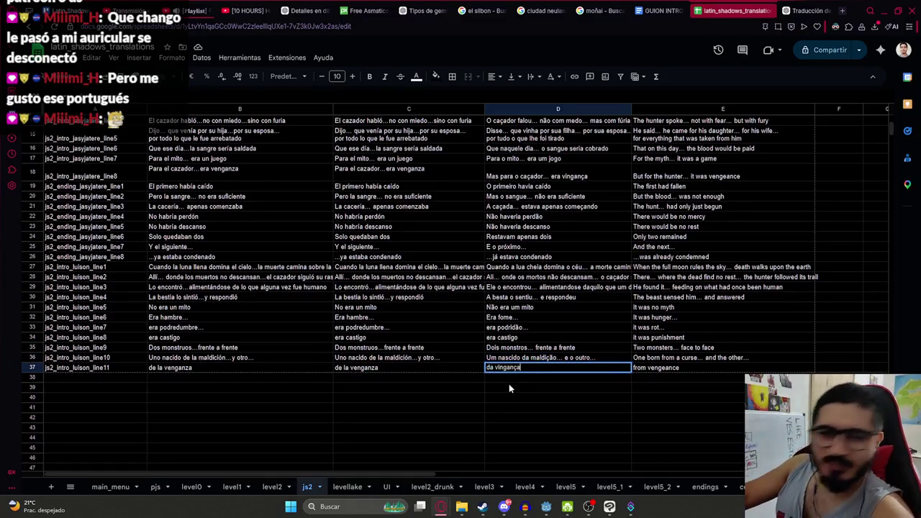
pyautogui.click(509, 385)
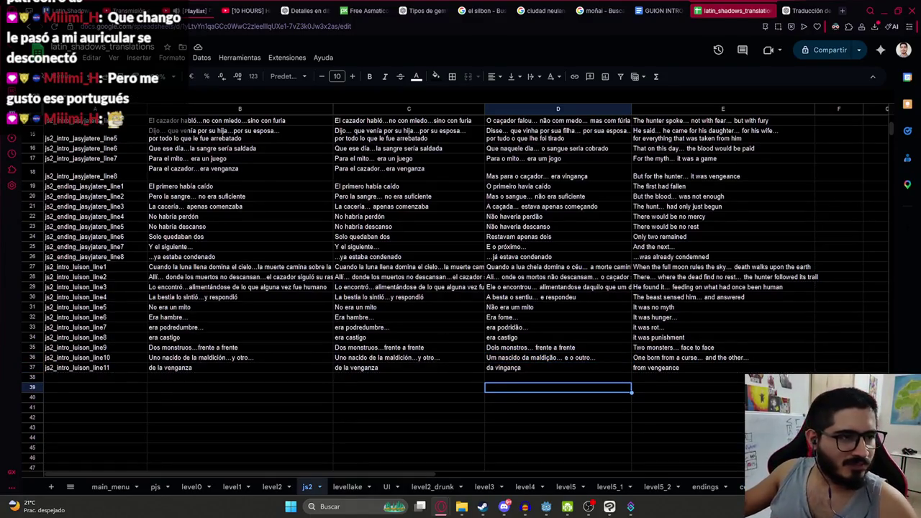
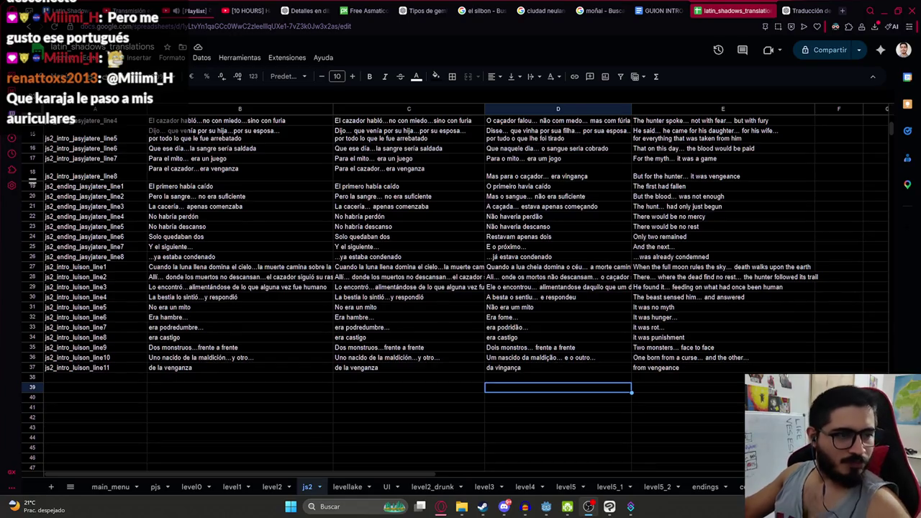
# Download the js2 translation sheet as a CSV file
pyautogui.click(405, 335)
pyautogui.click(538, 298)
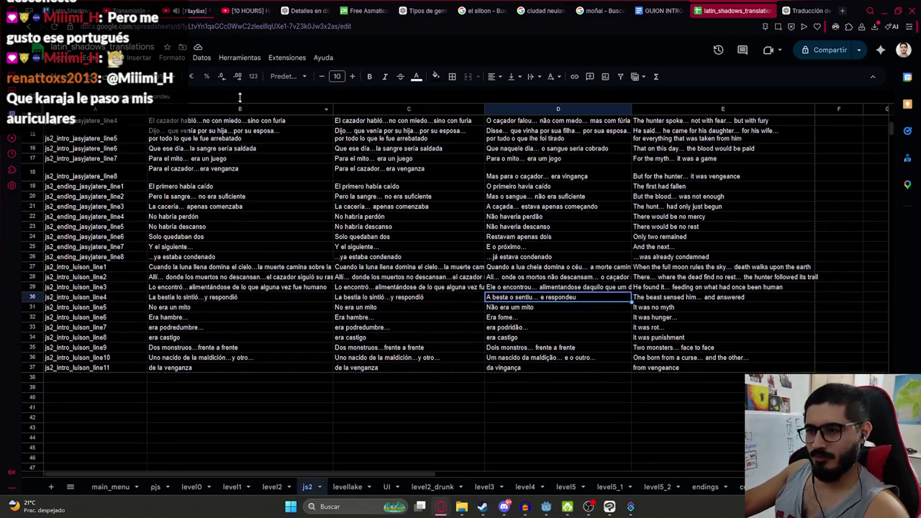
pyautogui.click(77, 63)
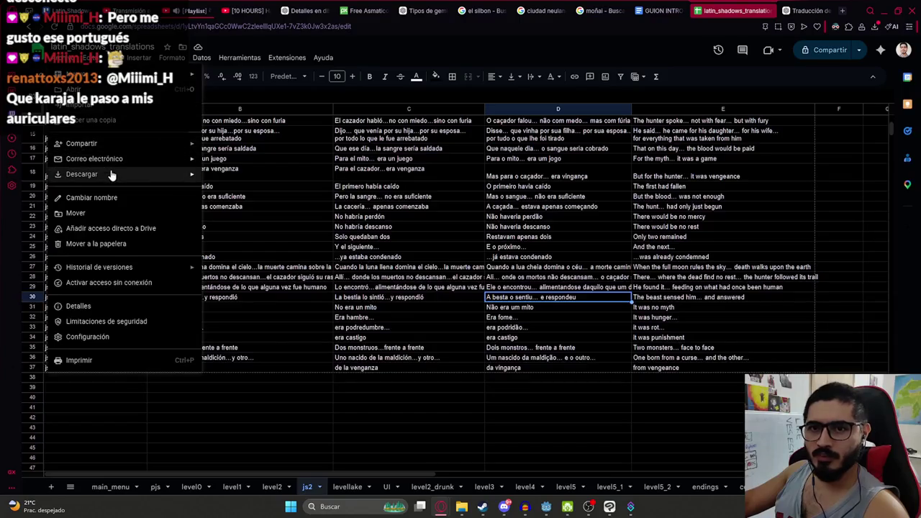
pyautogui.moveTo(108, 174)
pyautogui.click(306, 238)
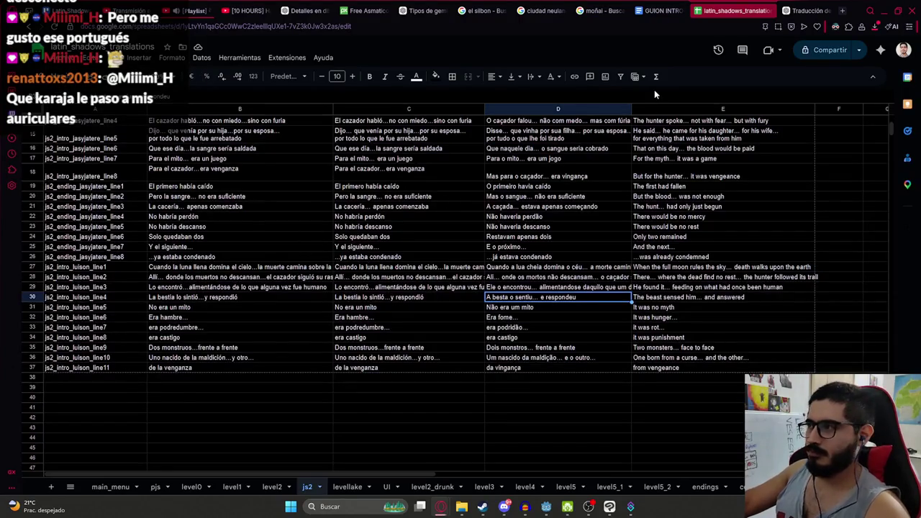
# Paste the downloaded CSV into juegoterror1/translations, replacing the existing js2 file
pyautogui.click(875, 66)
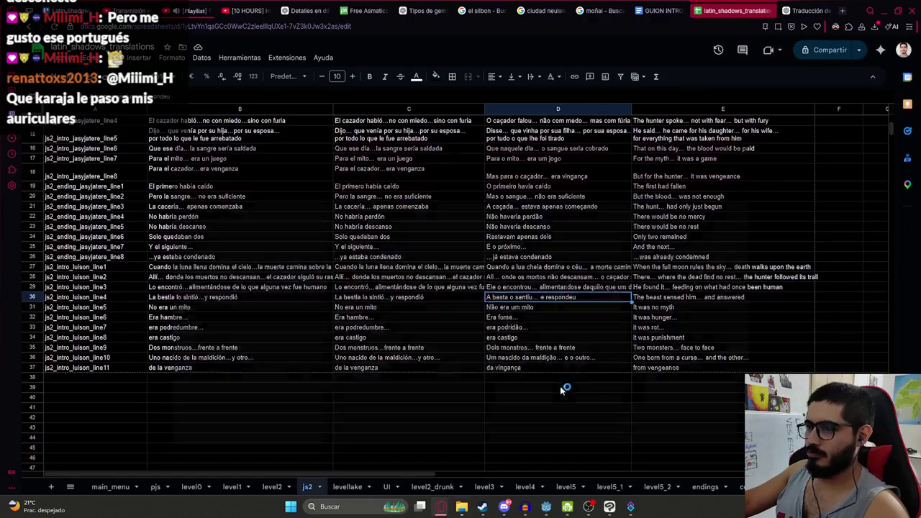
pyautogui.moveTo(462, 509)
pyautogui.click(409, 475)
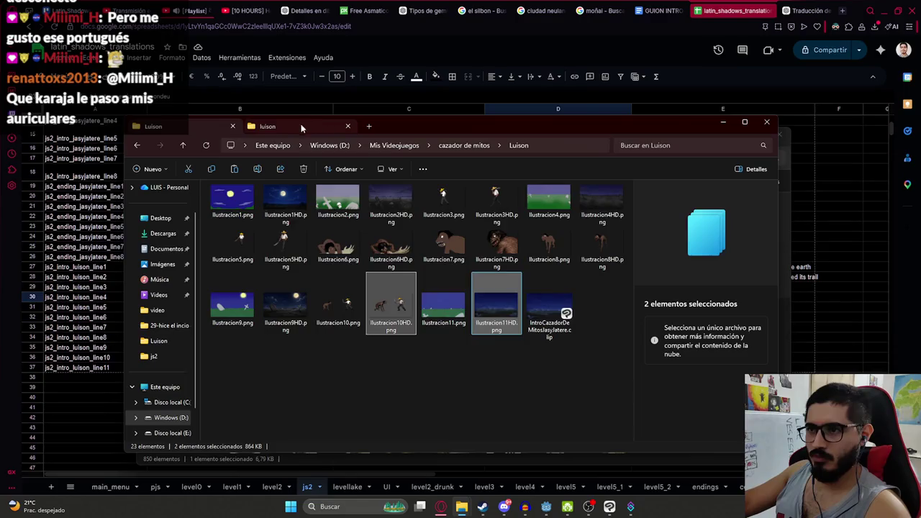
pyautogui.click(306, 123)
pyautogui.click(418, 146)
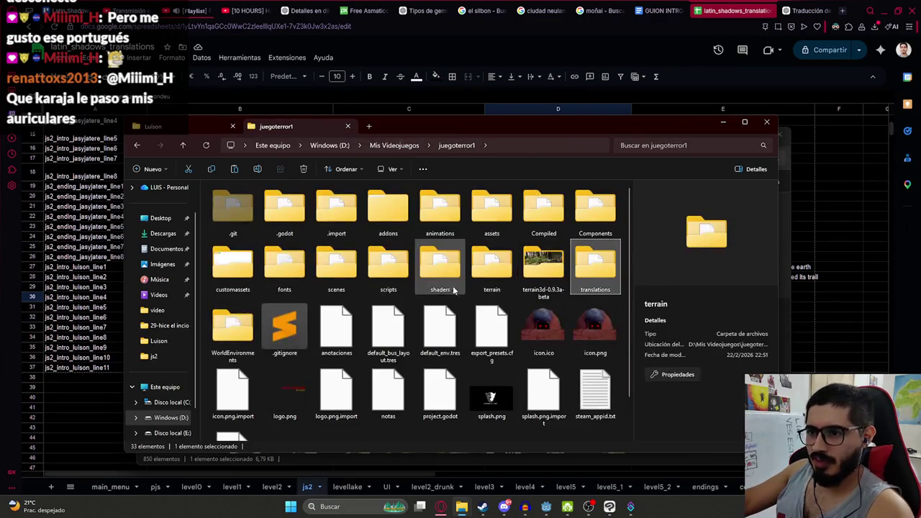
pyautogui.doubleClick(595, 265)
pyautogui.hotkey('ctrl', 'v')
pyautogui.press('Return')
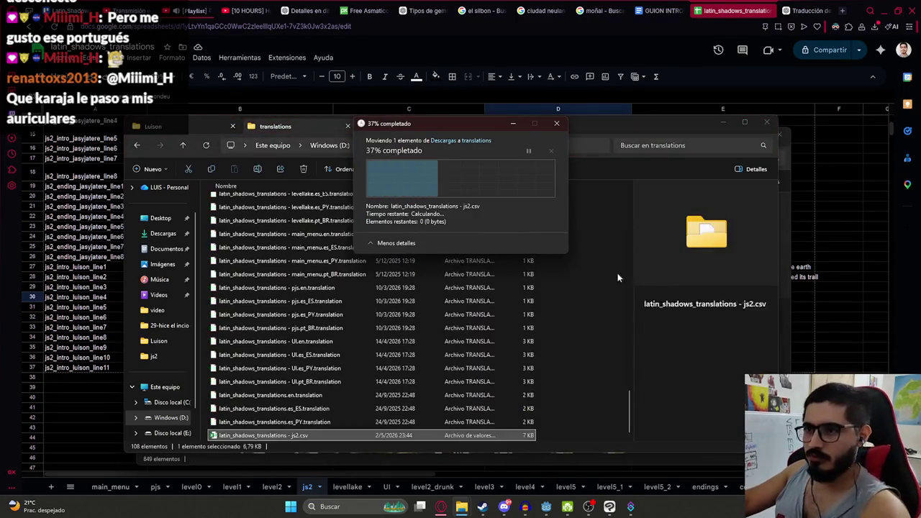
pyautogui.hotkey('alt', 'Tab')
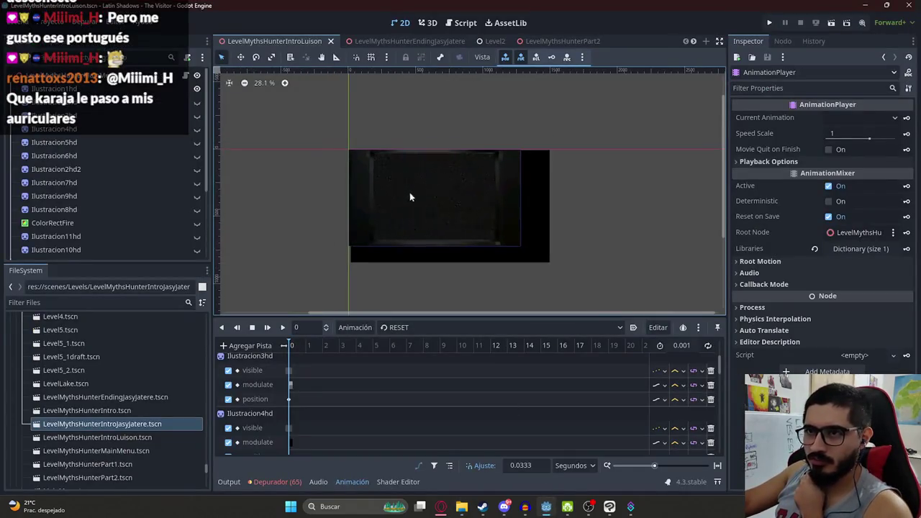
# Open the Luison intro scene's script for editing
pyautogui.click(371, 191)
pyautogui.click(303, 198)
pyautogui.scroll(-1, 310, 196)
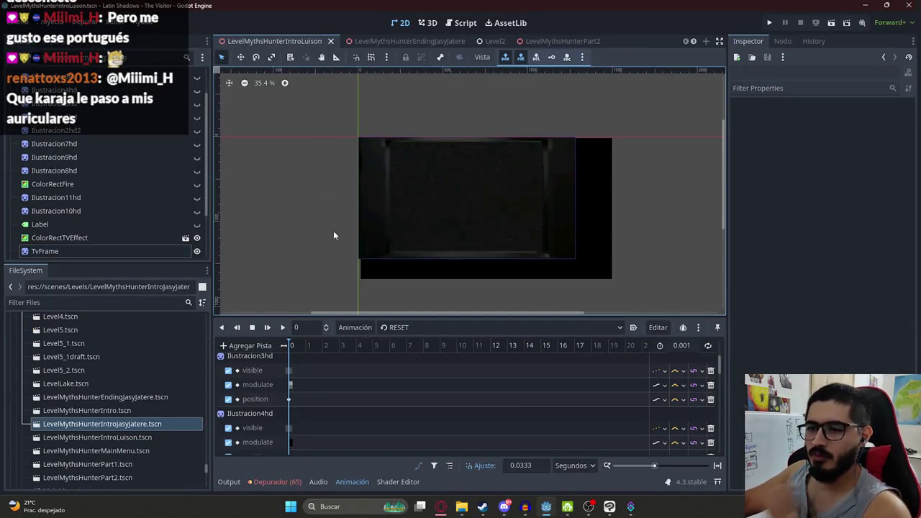
pyautogui.scroll(-1, 449, 177)
pyautogui.scroll(-1, 450, 176)
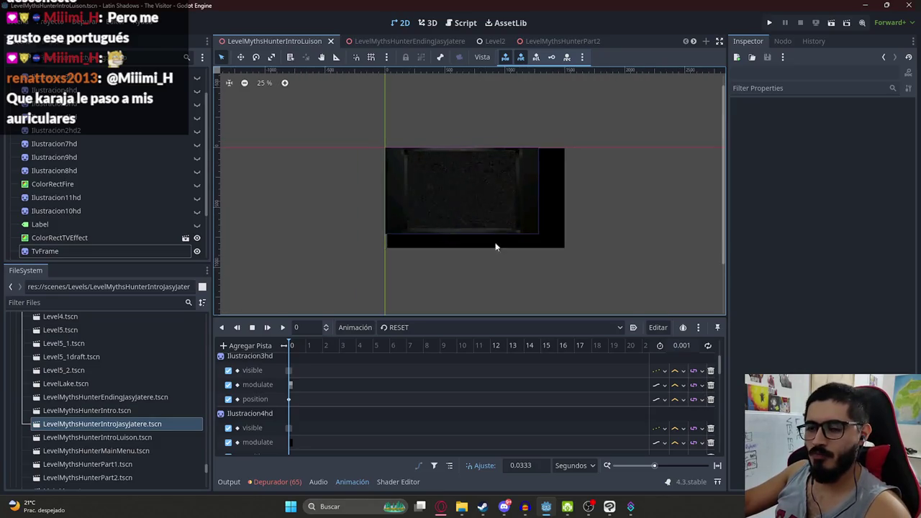
pyautogui.scroll(2, 198, 113)
pyautogui.click(196, 76)
# Insert an empty line after line 3 of the intro script
pyautogui.click(411, 157)
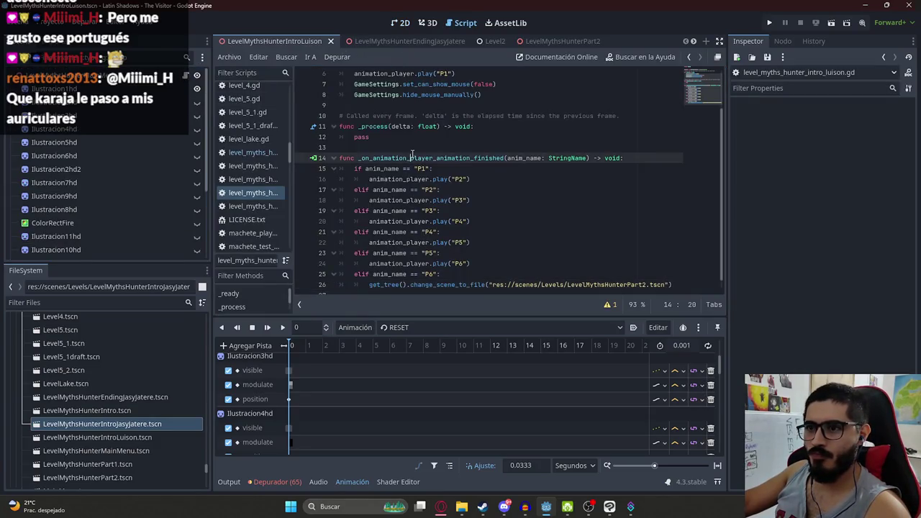
pyautogui.click(490, 180)
pyautogui.click(479, 168)
pyautogui.scroll(2, 478, 169)
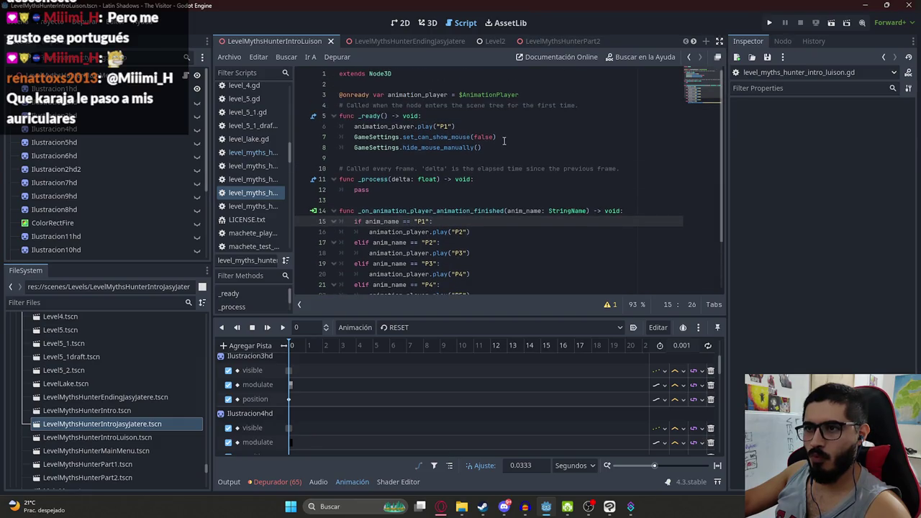
pyautogui.click(541, 94)
pyautogui.press('Return')
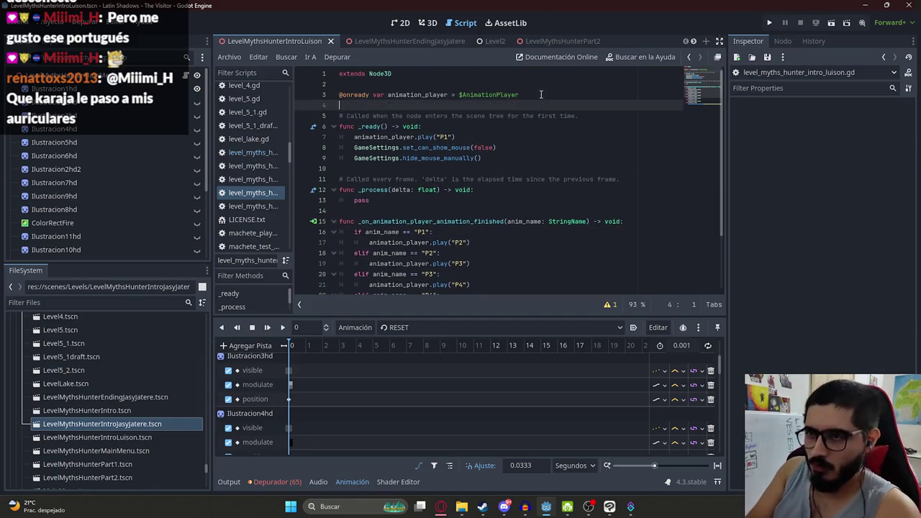
pyautogui.write('#')
pyautogui.press('BackSpace')
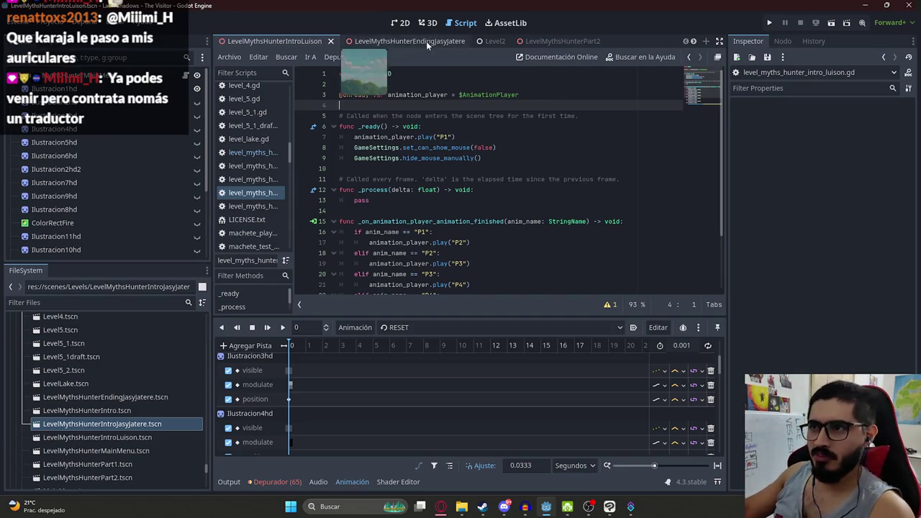
pyautogui.click(427, 42)
pyautogui.scroll(-2, 499, 212)
pyautogui.scroll(2, 479, 137)
pyautogui.moveTo(486, 106); pyautogui.dragTo(282, 105)
pyautogui.hotkey('ctrl', 'c')
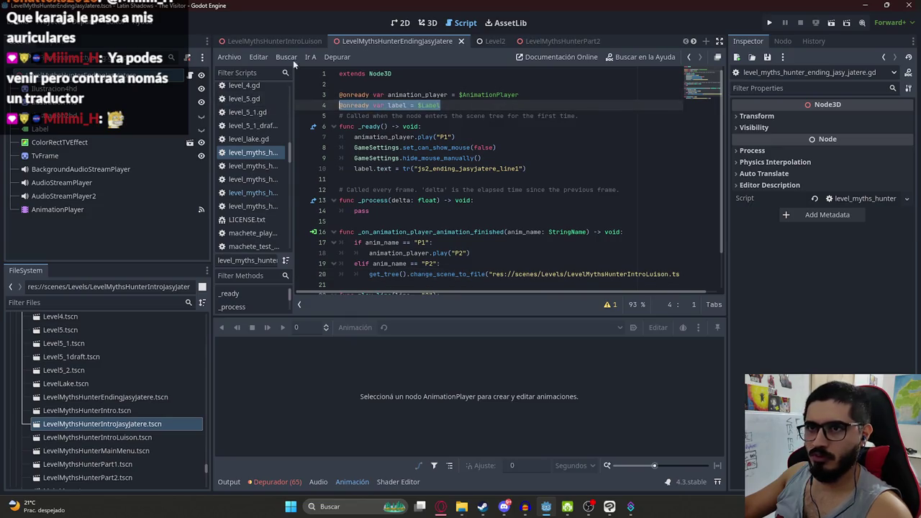
pyautogui.click(279, 41)
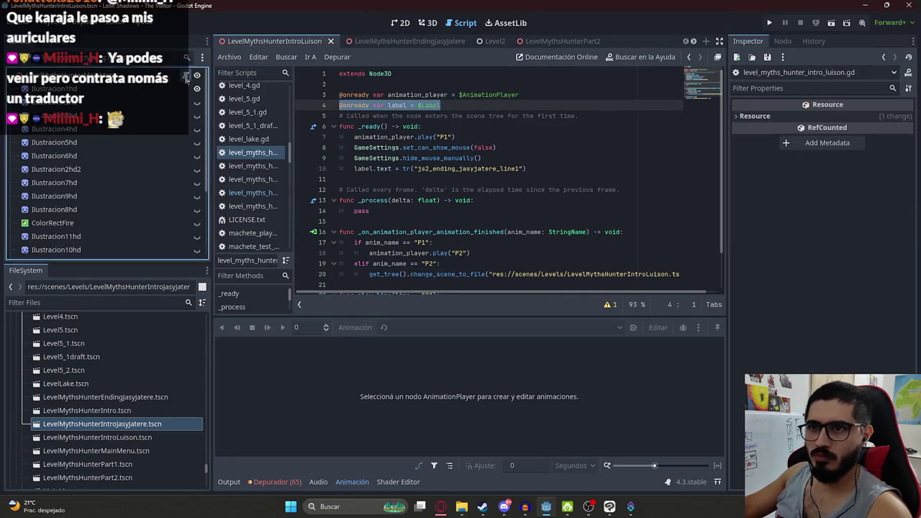
pyautogui.click(525, 94)
pyautogui.press('Return')
pyautogui.hotkey('ctrl', 'v')
# Copy the play_line function from the ending script to the end of the intro script
pyautogui.click(408, 41)
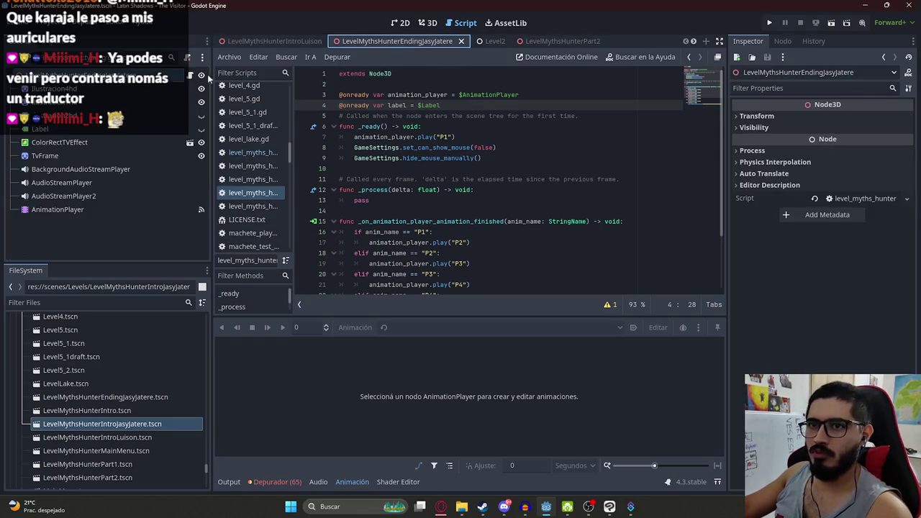
pyautogui.scroll(-2, 517, 264)
pyautogui.moveTo(549, 264); pyautogui.dragTo(340, 252)
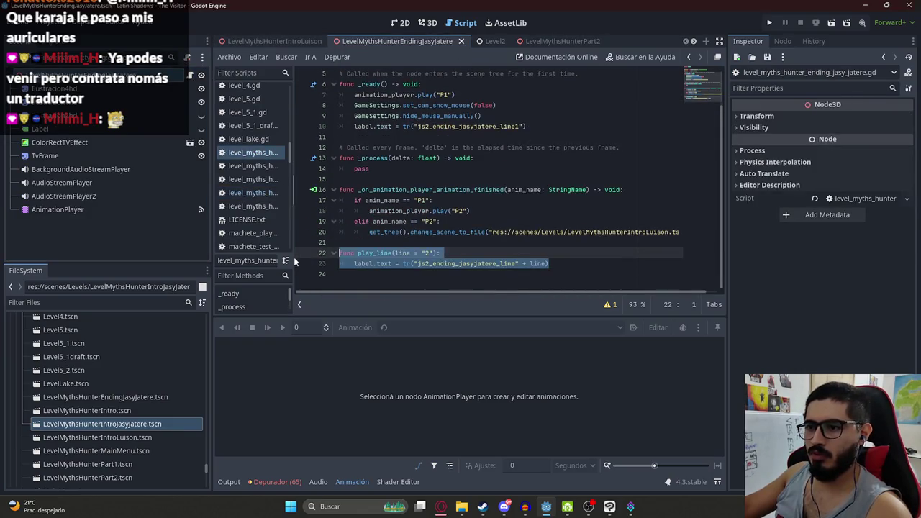
pyautogui.click(267, 41)
pyautogui.scroll(-2, 434, 197)
pyautogui.click(414, 284)
pyautogui.hotkey('ctrl', 'v')
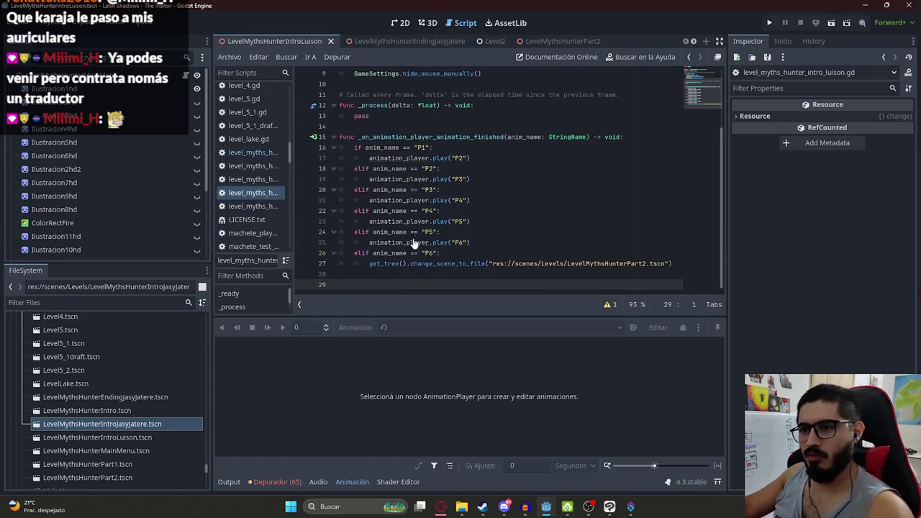
pyautogui.click(461, 506)
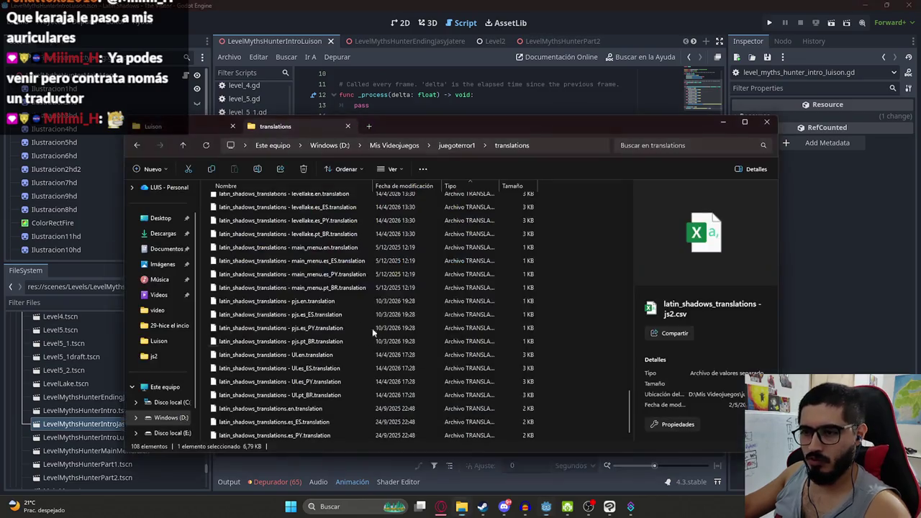
# Replace the old subtitle key on line 30 with the js2_intro_luison_line key from cell A27
pyautogui.moveTo(440, 505)
pyautogui.click(359, 471)
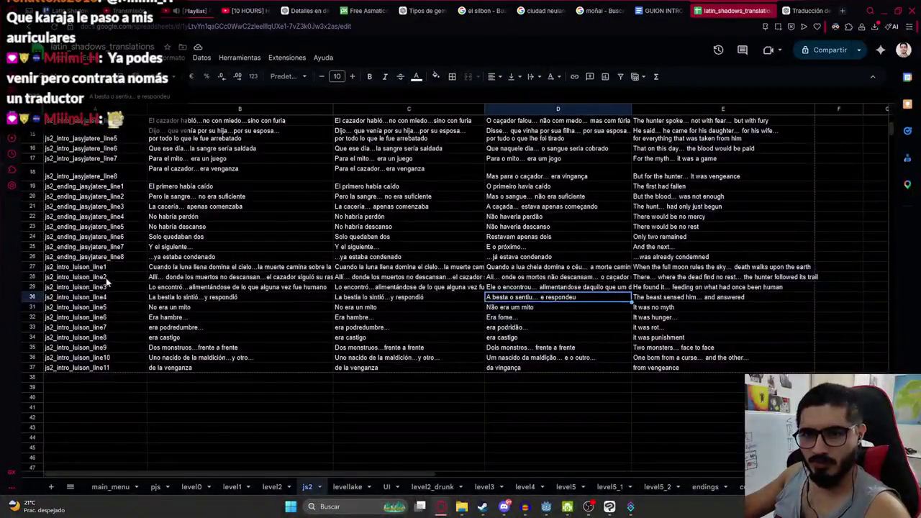
pyautogui.click(79, 267)
pyautogui.hotkey('alt', 'Tab')
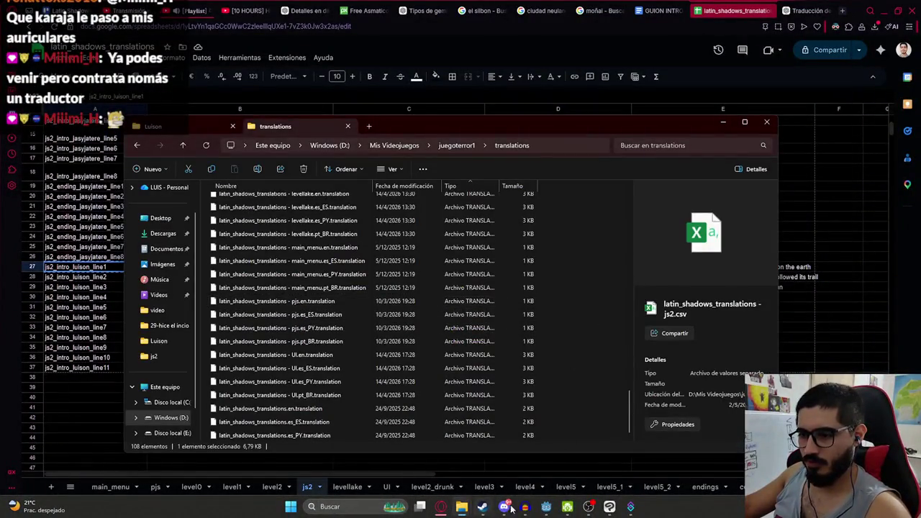
pyautogui.hotkey('alt', 'Tab')
pyautogui.doubleClick(456, 285)
pyautogui.write('js2_intro_luison_line1')
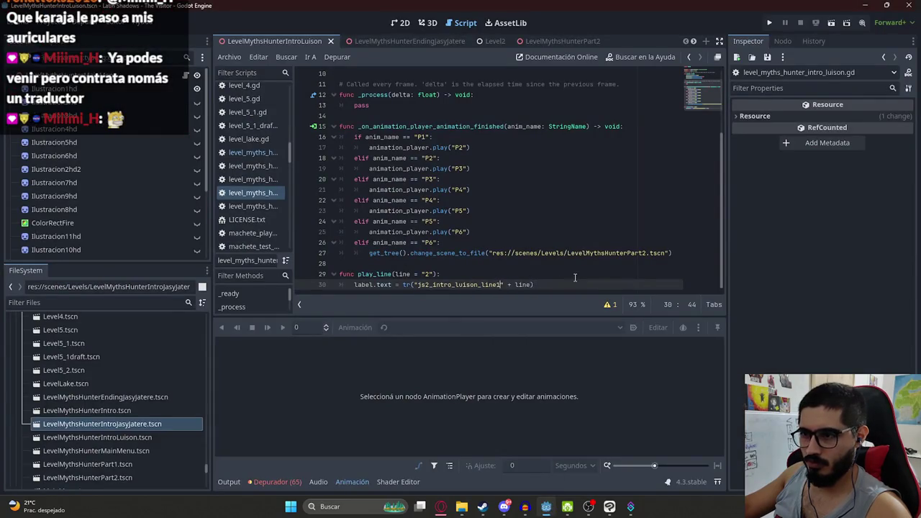
# Add a label.text line using tr("js2_intro_luison_line2") to the P1 branch after line 16
pyautogui.doubleClick(459, 284)
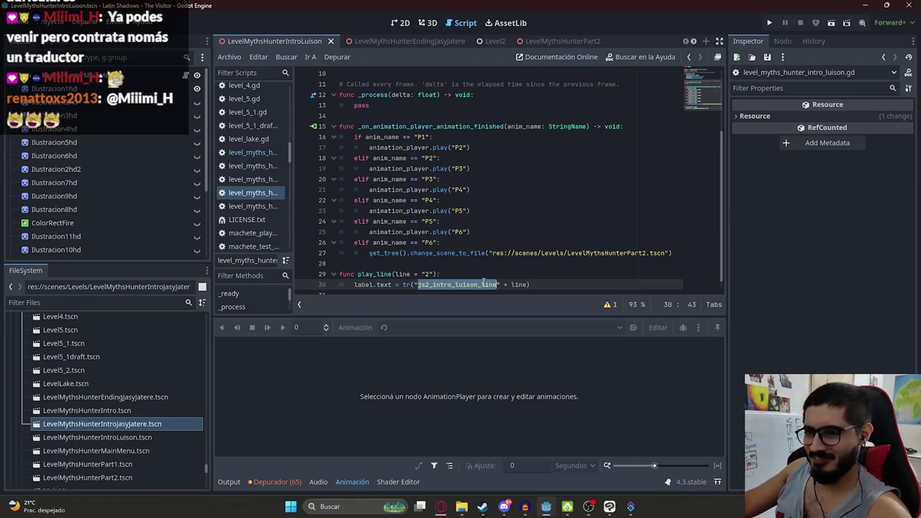
pyautogui.click(431, 273)
pyautogui.scroll(3, 423, 204)
pyautogui.click(444, 230)
pyautogui.press('Return')
pyautogui.write('label.')
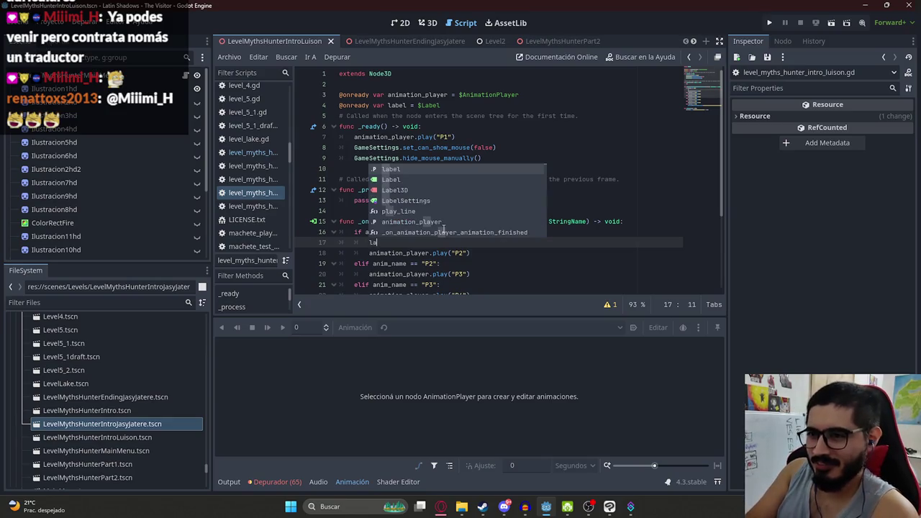
pyautogui.scroll(-4, 464, 238)
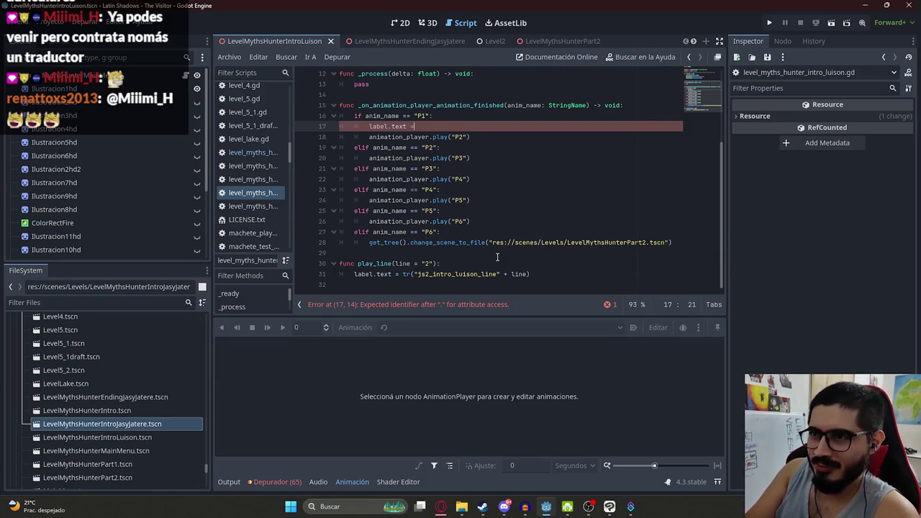
pyautogui.write('tr("js2_intro_luison_line')
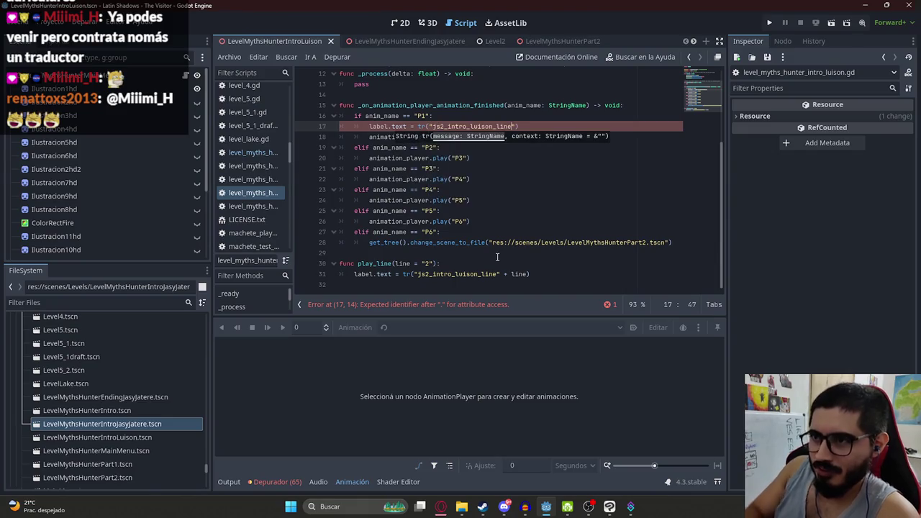
pyautogui.write('1')
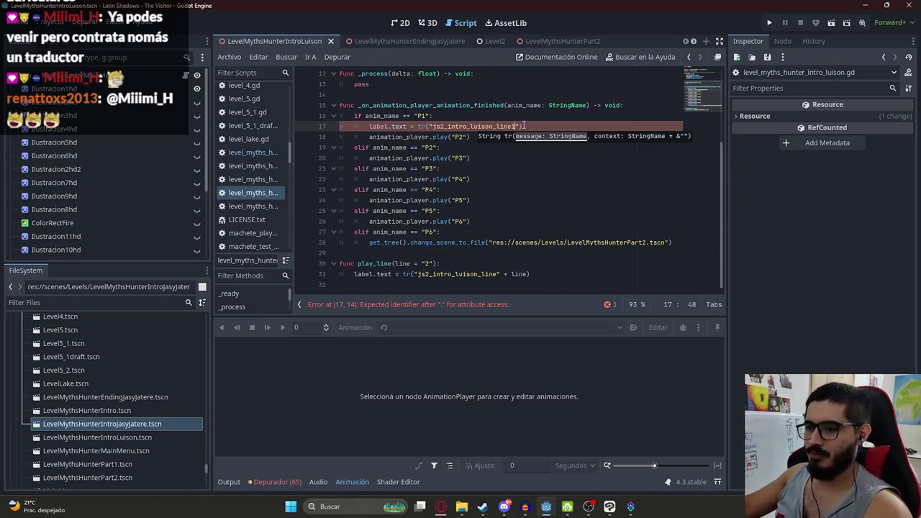
pyautogui.write('2')
pyautogui.moveTo(523, 126); pyautogui.dragTo(370, 126)
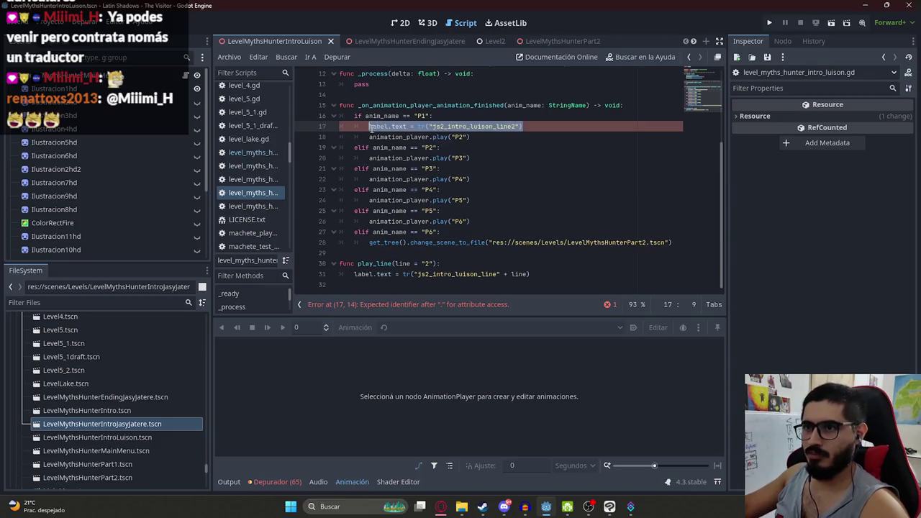
pyautogui.scroll(3, 372, 131)
pyautogui.scroll(1, 372, 131)
# Paste a subtitle assignment into the _ready function after line 9, showing js2_intro_luison_line1
pyautogui.click(485, 158)
pyautogui.press('Return')
pyautogui.hotkey('ctrl', 'v')
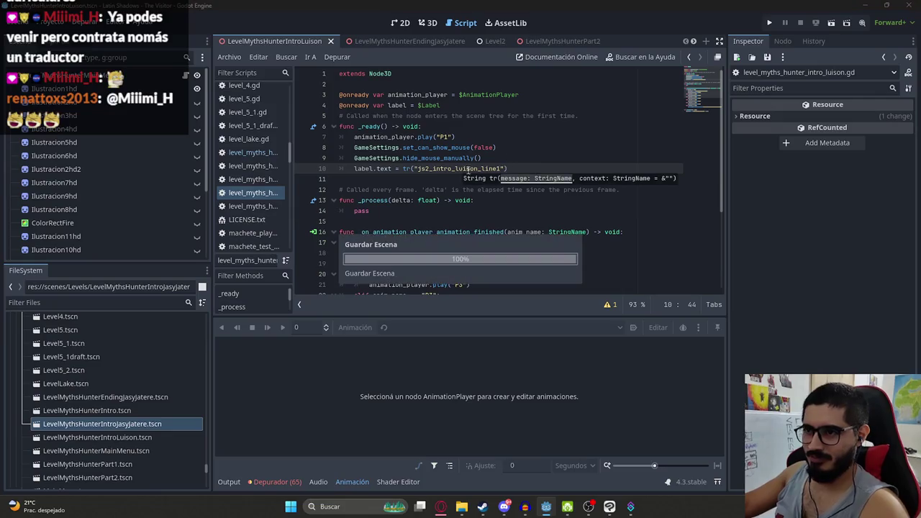
pyautogui.click(466, 189)
pyautogui.scroll(-3, 471, 174)
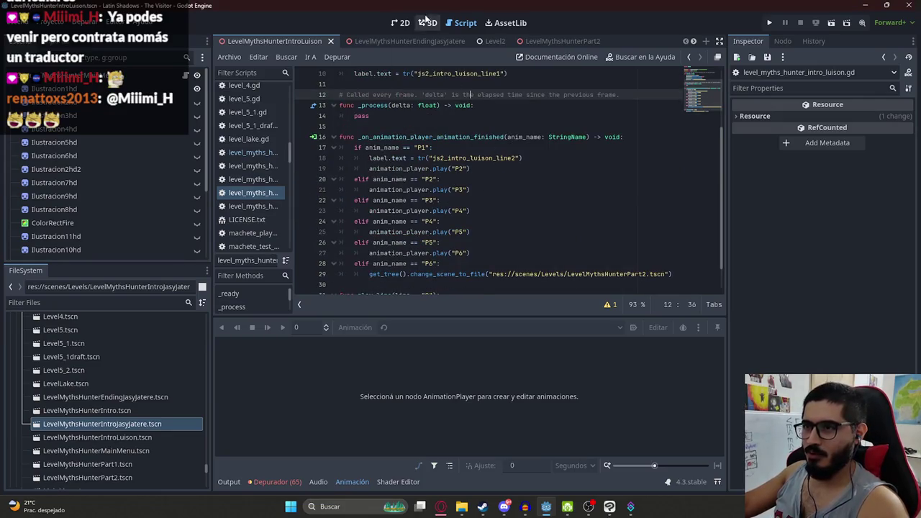
pyautogui.scroll(-5, 116, 194)
# Load the P1 animation in the AnimationPlayer and play it
pyautogui.click(72, 251)
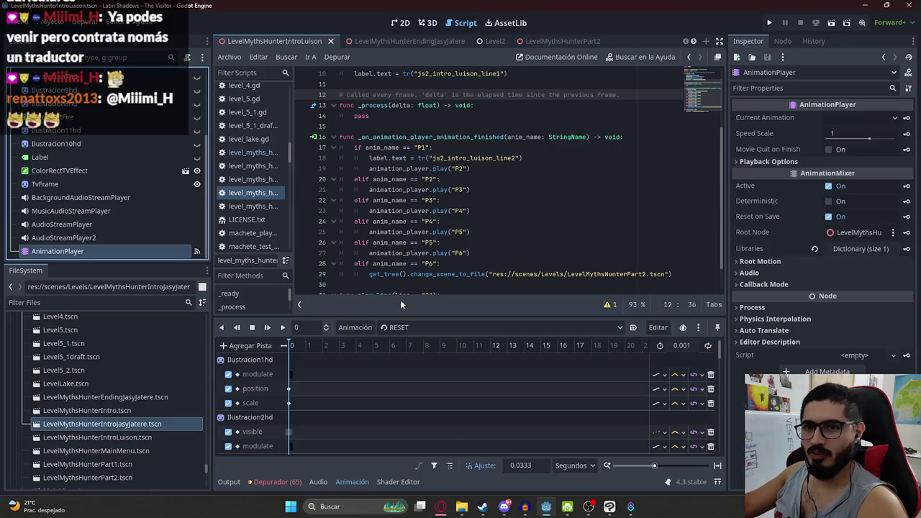
pyautogui.click(411, 327)
pyautogui.click(402, 342)
pyautogui.click(283, 328)
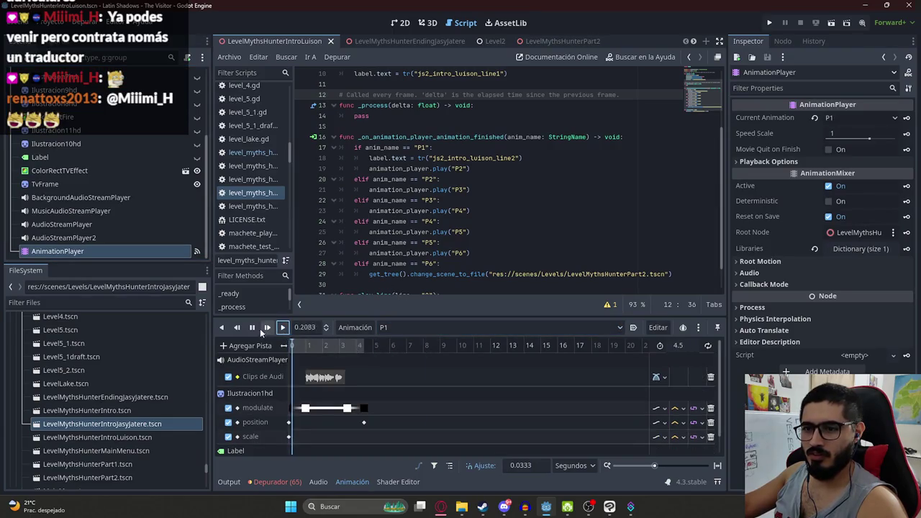
pyautogui.moveTo(440, 507)
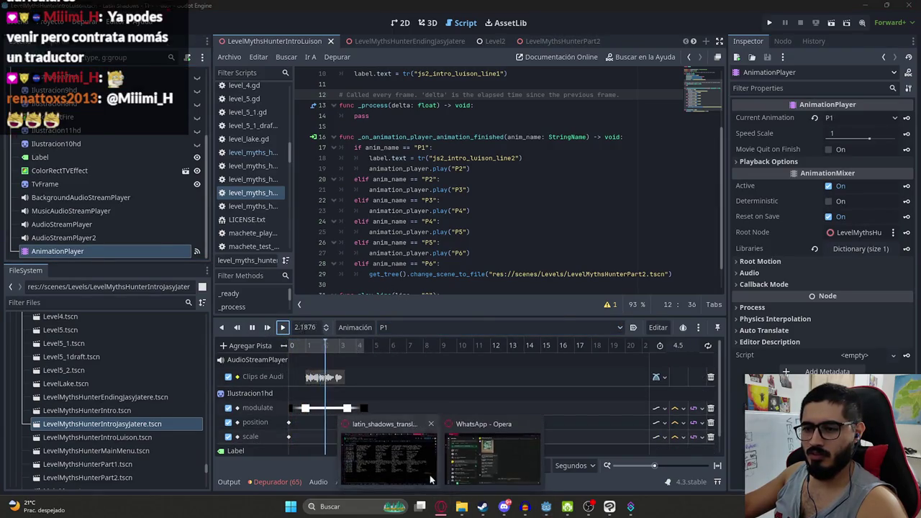
pyautogui.click(429, 474)
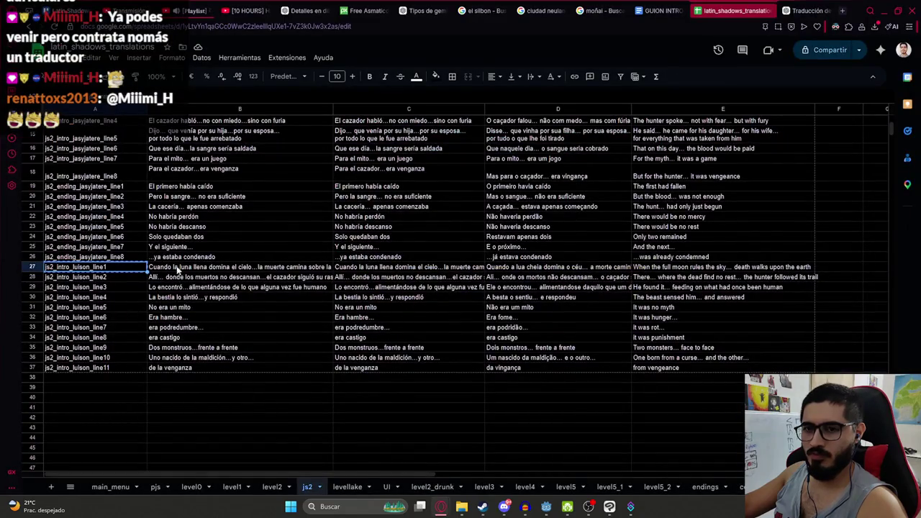
# Trim the first Luison Spanish subtitle in B27 down to its first half
pyautogui.click(297, 278)
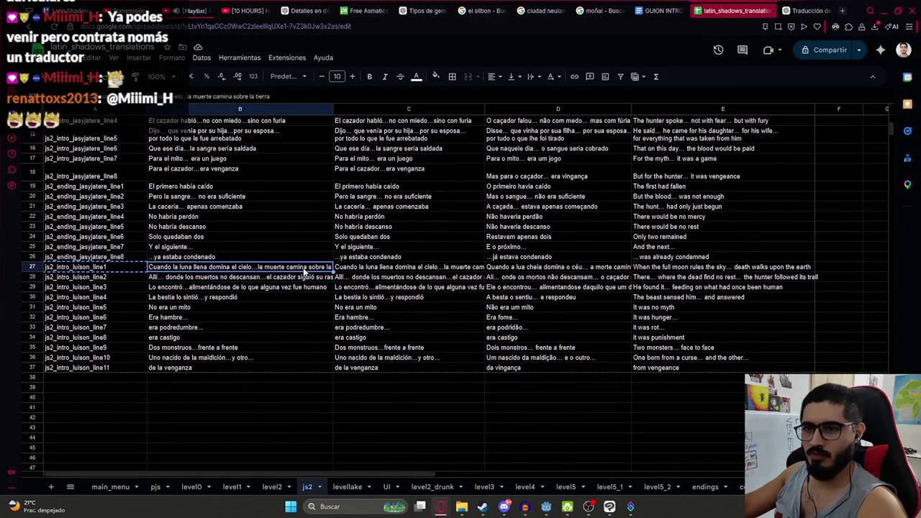
pyautogui.hotkey('alt', 'Tab')
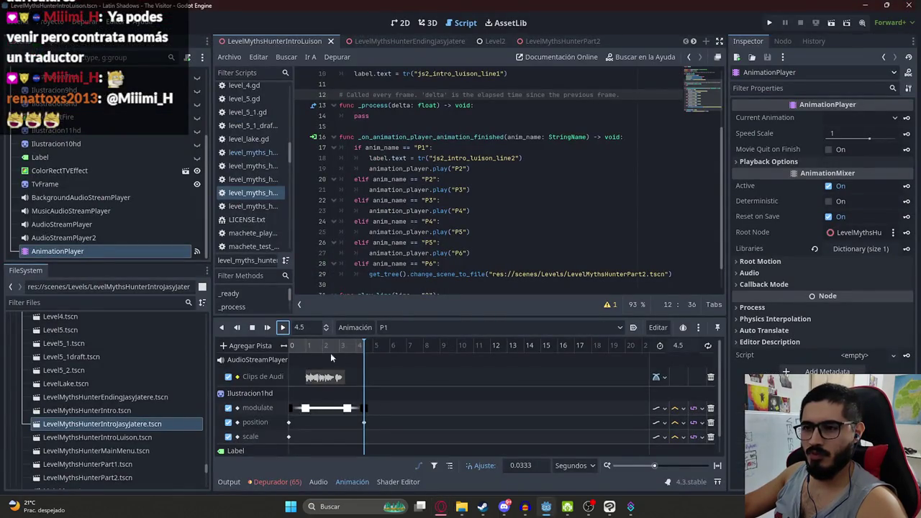
pyautogui.hotkey('alt', 'Tab')
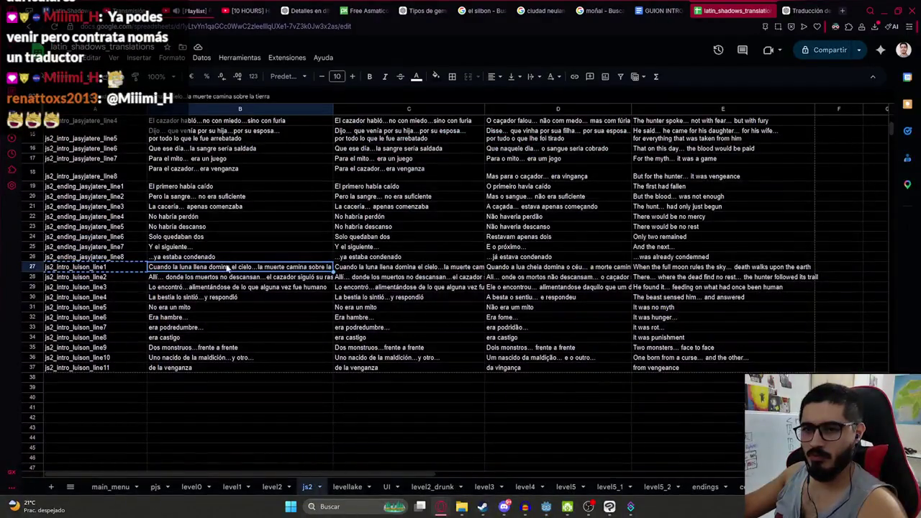
pyautogui.press('Down')
pyautogui.press('Down')
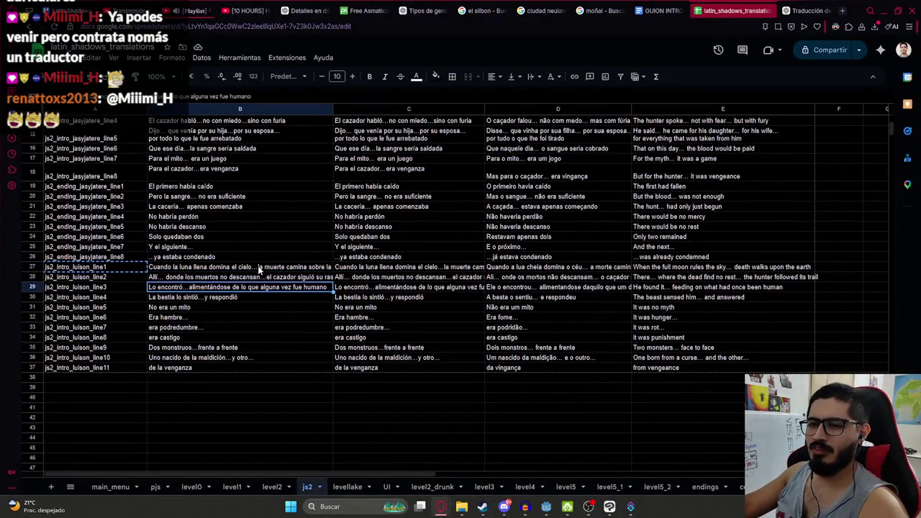
pyautogui.press('Up')
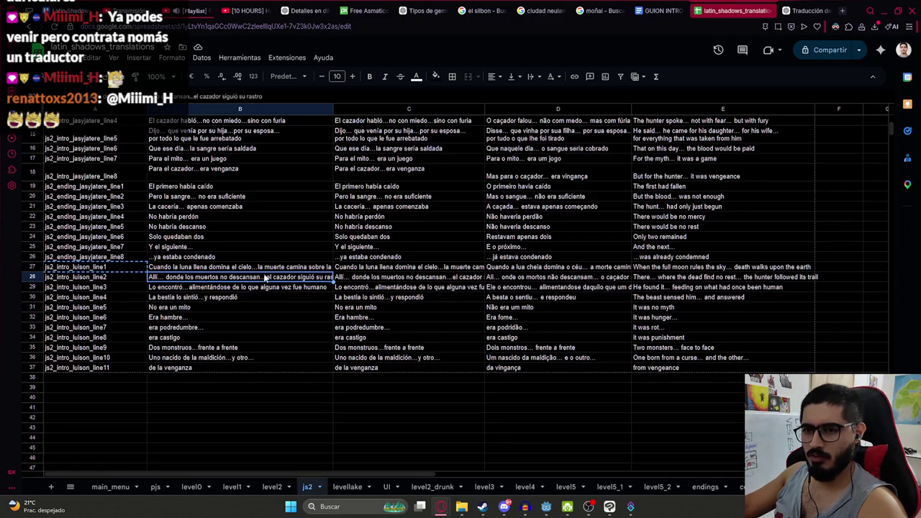
pyautogui.doubleClick(259, 267)
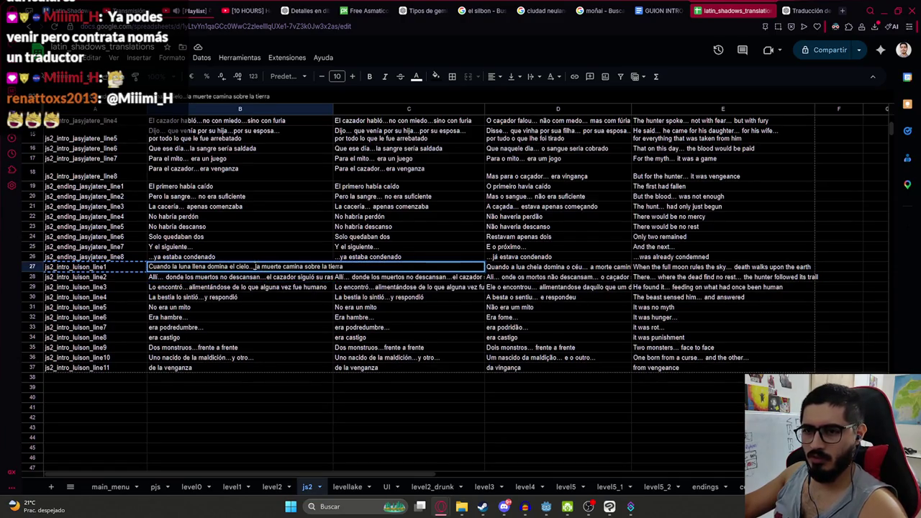
pyautogui.click(237, 291)
# Open a new row 28 with 'la muerte camina sobre la tierra' and renumber keys through js2_intro_luison_line12
pyautogui.click(169, 280)
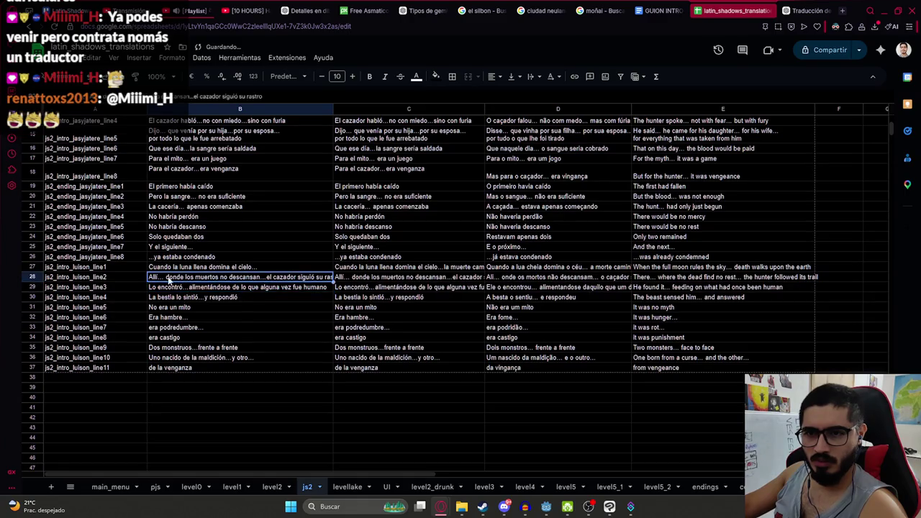
pyautogui.moveTo(169, 278); pyautogui.dragTo(190, 369)
pyautogui.moveTo(115, 277); pyautogui.dragTo(719, 369)
pyautogui.moveTo(172, 273); pyautogui.dragTo(171, 283)
pyautogui.click(171, 278)
pyautogui.write('la muerte camina sobre la tierra')
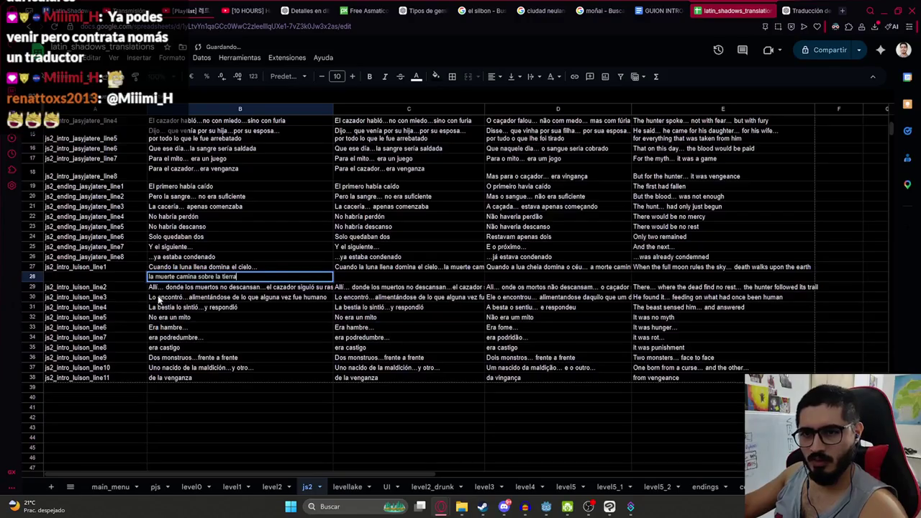
pyautogui.press('Return')
pyautogui.click(141, 270)
pyautogui.moveTo(144, 268); pyautogui.dragTo(127, 376)
pyautogui.click(265, 300)
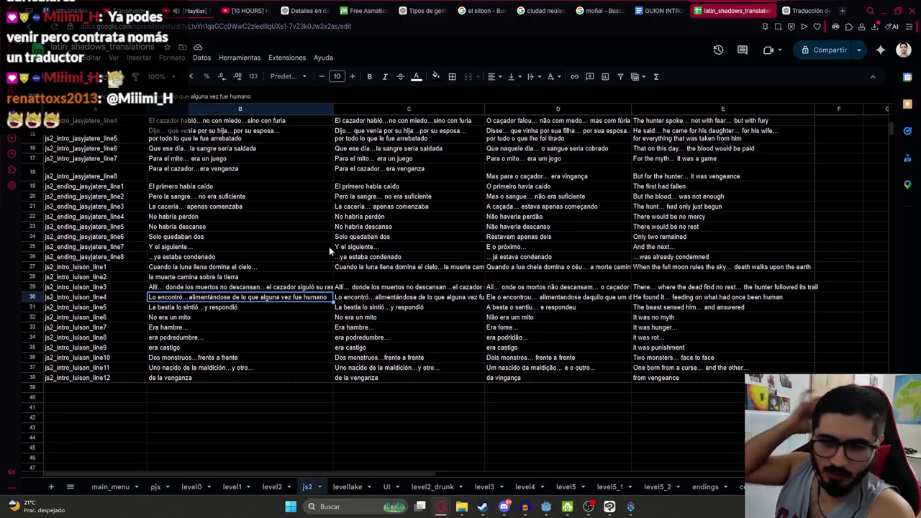
# Rearrange the two split Spanish lines between columns B and C in rows 27–28
pyautogui.click(337, 273)
pyautogui.click(281, 270)
pyautogui.click(397, 270)
pyautogui.doubleClick(438, 264)
pyautogui.click(244, 268)
pyautogui.moveTo(244, 269)
pyautogui.mouseDown()
pyautogui.moveTo(248, 280)
pyautogui.moveTo(392, 280)
pyautogui.mouseUp()
pyautogui.click(565, 277)
pyautogui.hotkey('ctrl', 'c')
pyautogui.click(244, 270)
pyautogui.hotkey('ctrl', 'v')
# Move the second Portuguese phrase from D27 into D28
pyautogui.click(549, 278)
pyautogui.doubleClick(555, 267)
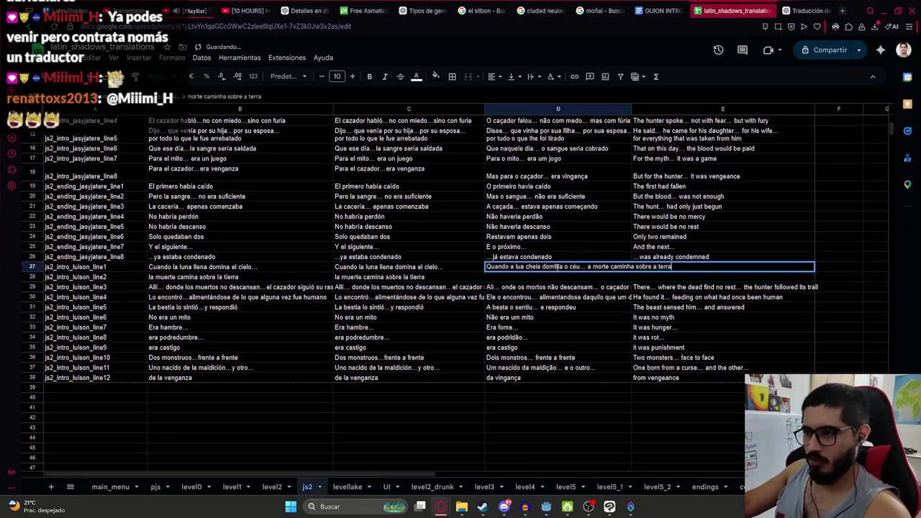
pyautogui.hotkey('shift', 'End')
pyautogui.hotkey('ctrl', 'x')
pyautogui.click(598, 279)
pyautogui.hotkey('ctrl', 'v')
pyautogui.doubleClick(493, 277)
pyautogui.click(536, 287)
pyautogui.click(615, 270)
pyautogui.click(654, 261)
# Move the English phrase 'death walks upon the earth' from E27 into E28
pyautogui.click(738, 267)
pyautogui.doubleClick(738, 267)
pyautogui.moveTo(731, 267); pyautogui.dragTo(868, 269)
pyautogui.hotkey('ctrl', 'x')
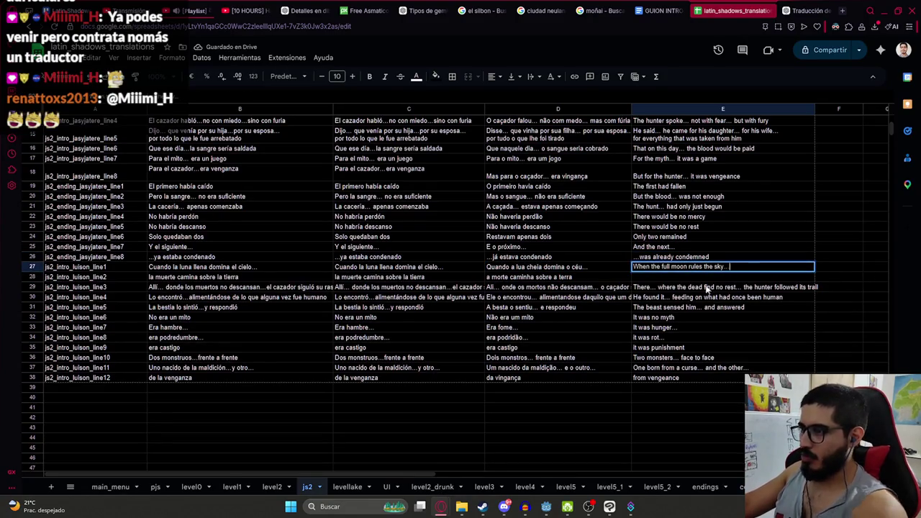
pyautogui.press('Return')
pyautogui.hotkey('ctrl', 'v')
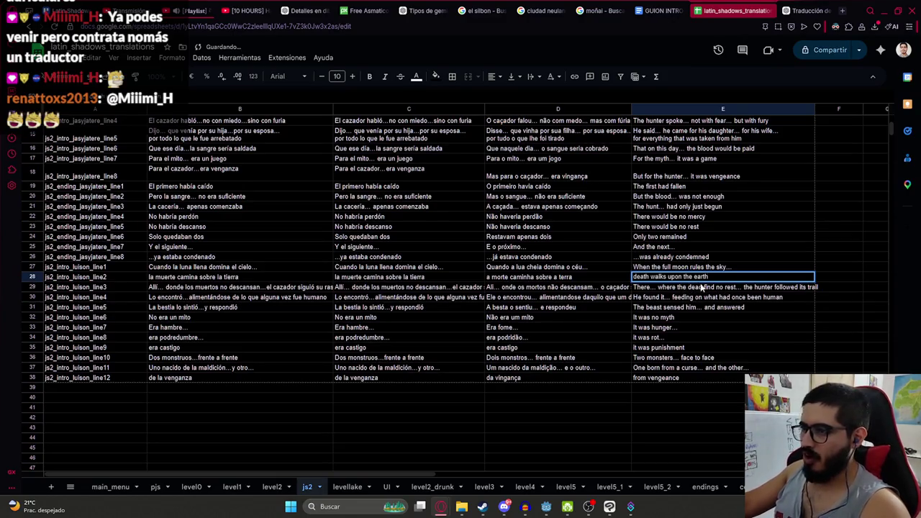
pyautogui.click(701, 287)
# Download the updated js2 sheet as a CSV file
pyautogui.click(64, 57)
pyautogui.moveTo(86, 175)
pyautogui.click(245, 240)
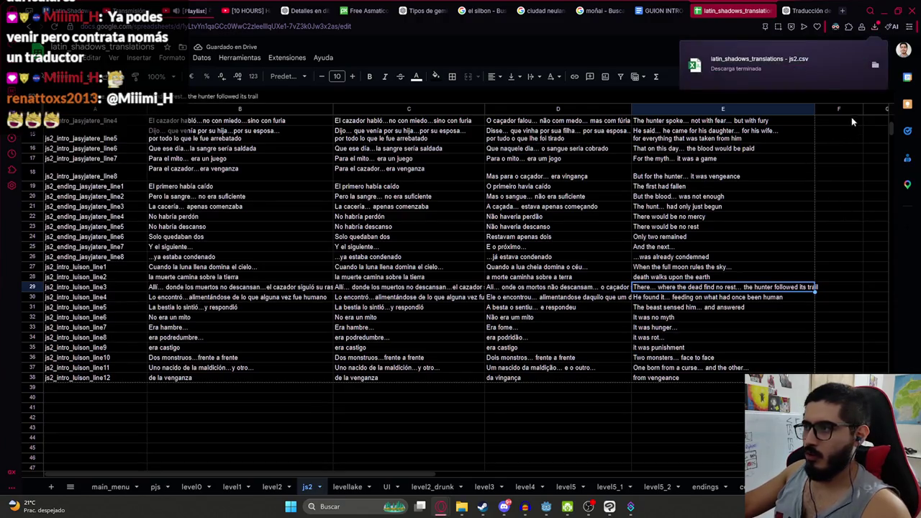
# Drop the new js2 CSV into the translations folder, replacing the old file, then return to the intro script
pyautogui.click(876, 70)
pyautogui.moveTo(294, 407)
pyautogui.mouseDown()
pyautogui.moveTo(438, 450)
pyautogui.moveTo(459, 341)
pyautogui.mouseUp()
pyautogui.click(438, 185)
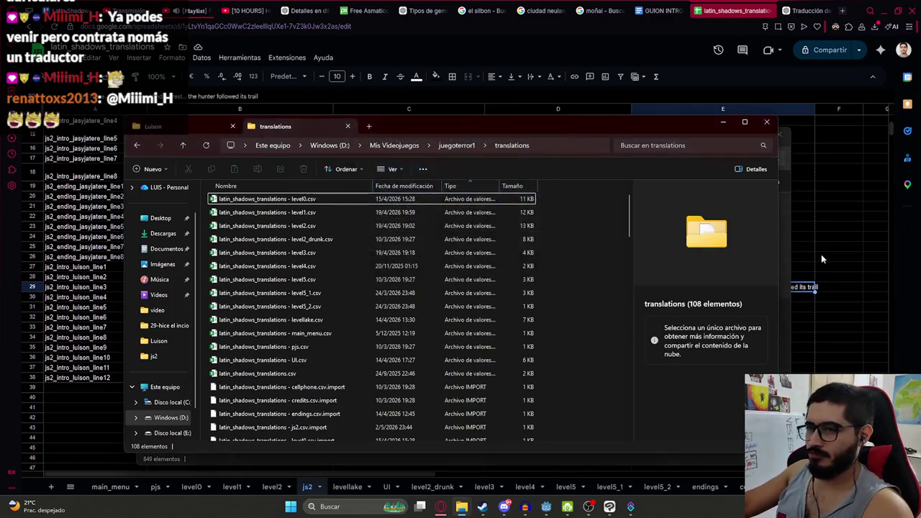
pyautogui.click(821, 255)
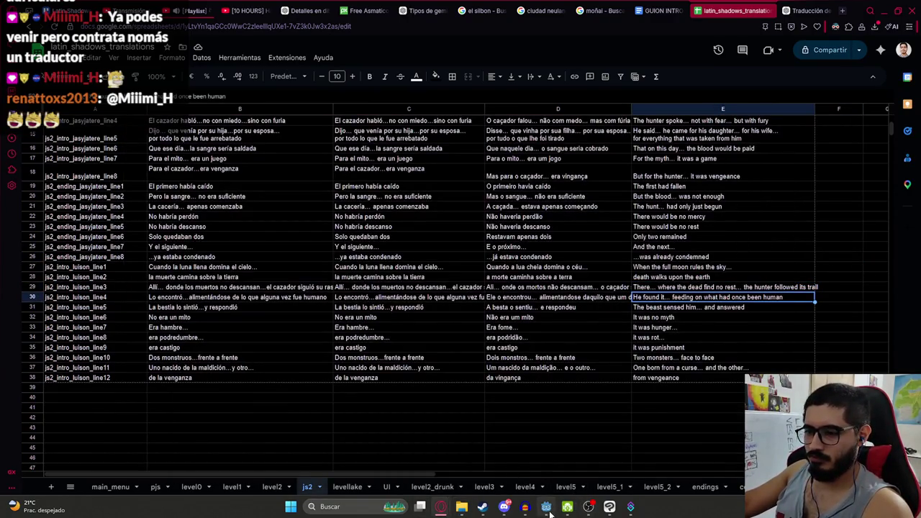
pyautogui.click(546, 506)
pyautogui.click(475, 232)
pyautogui.click(520, 140)
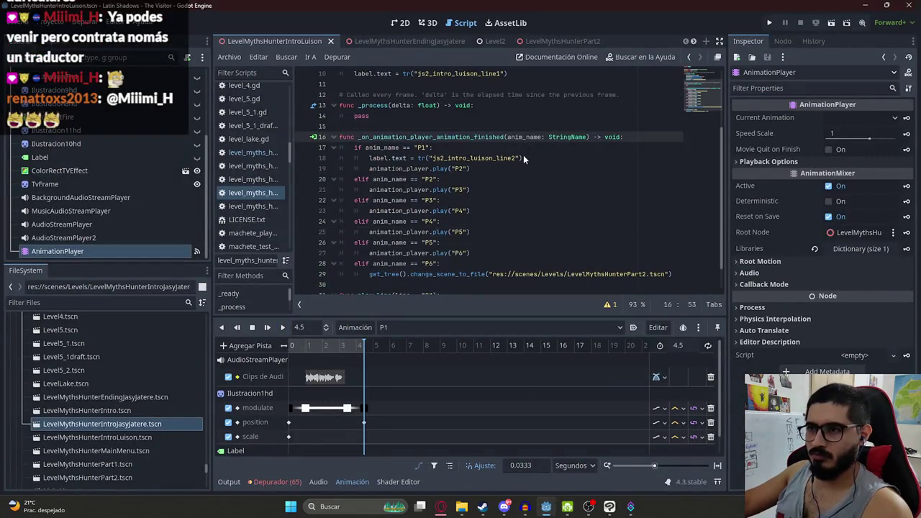
# Replay the P1 animation from the start, then load and play P2
pyautogui.click(524, 157)
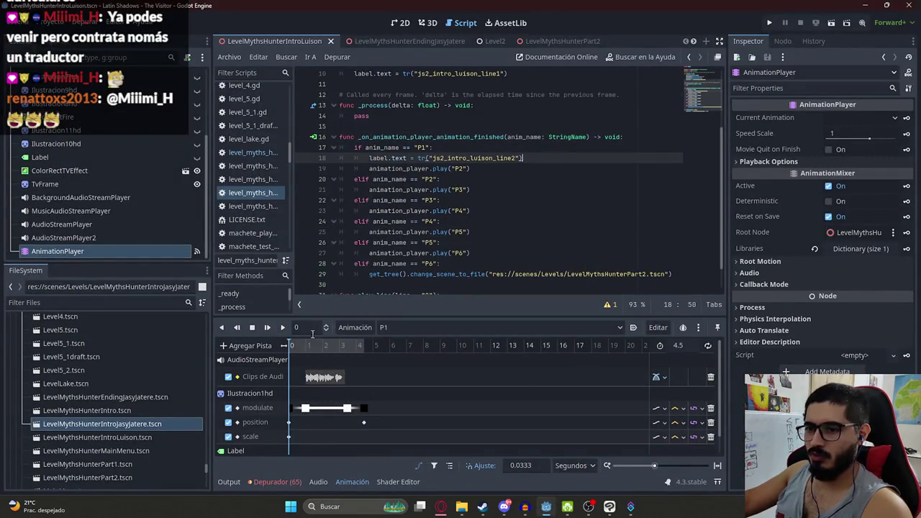
pyautogui.click(281, 328)
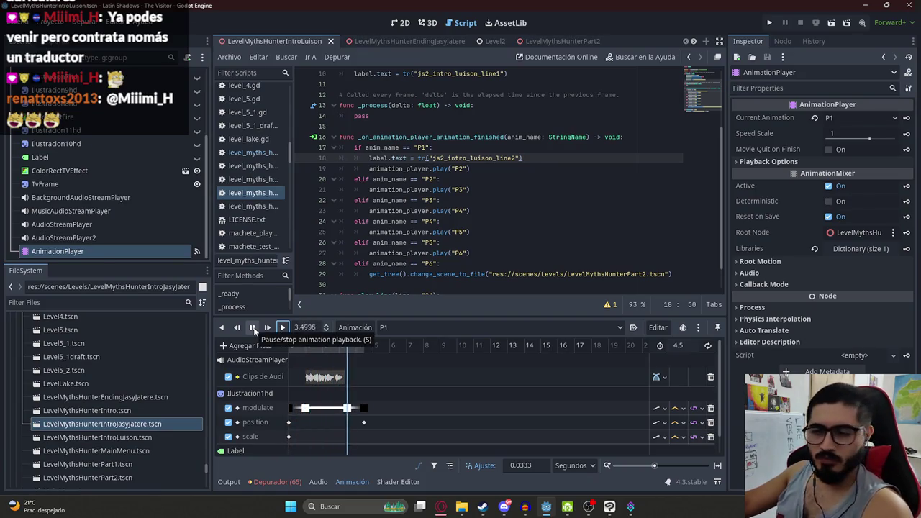
pyautogui.click(408, 327)
pyautogui.click(400, 356)
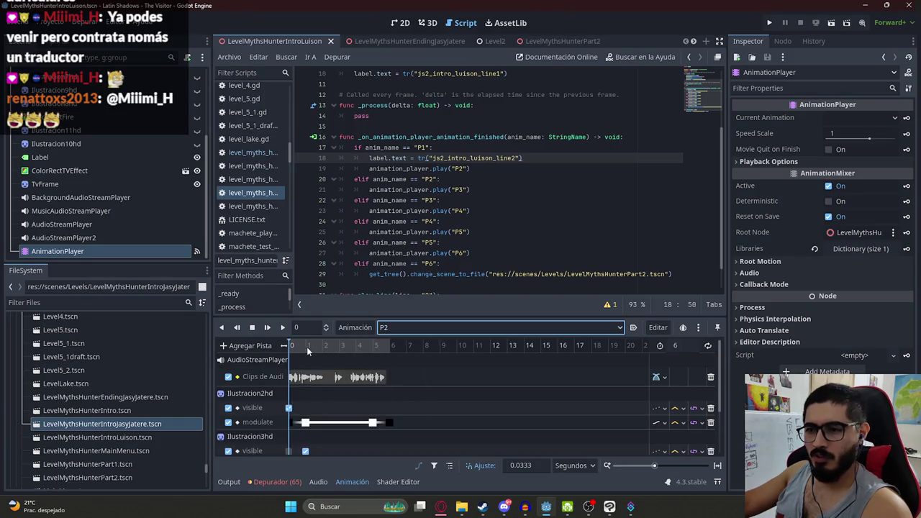
pyautogui.click(282, 328)
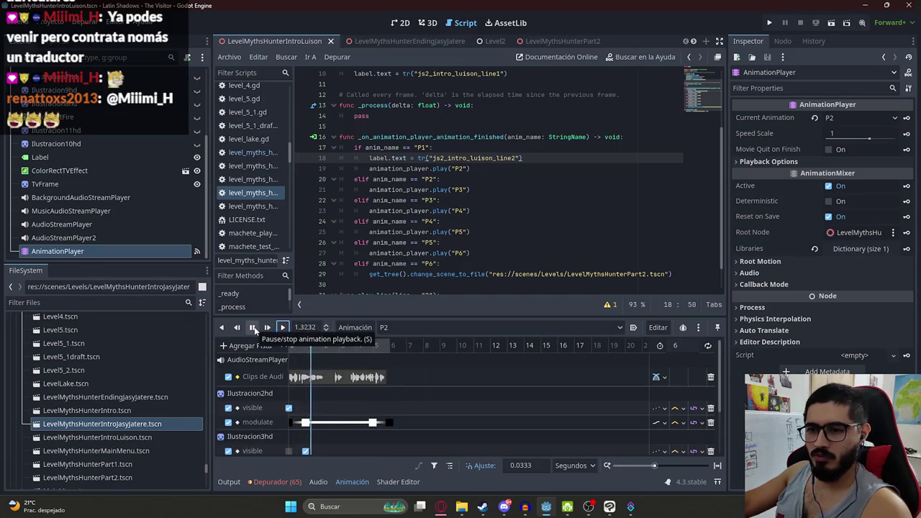
# Move the P2 playhead to about 2.6 seconds and play it again to check the subtitle
pyautogui.hotkey('alt', 'Tab')
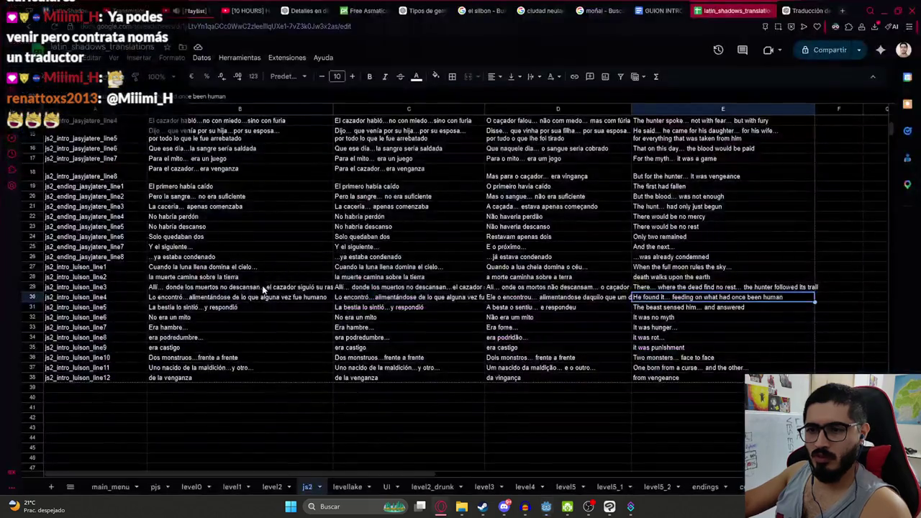
pyautogui.hotkey('alt', 'Tab')
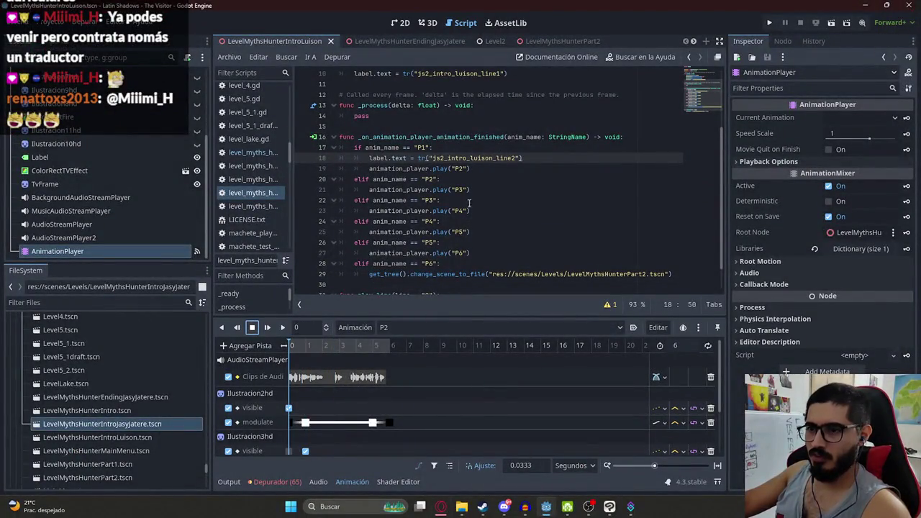
pyautogui.moveTo(326, 346); pyautogui.dragTo(332, 344)
pyautogui.click(333, 346)
pyautogui.click(267, 327)
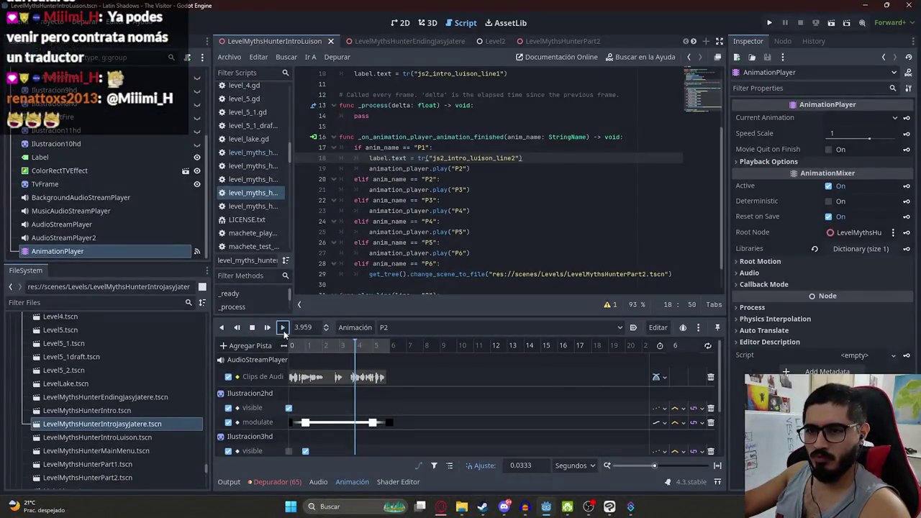
pyautogui.click(283, 328)
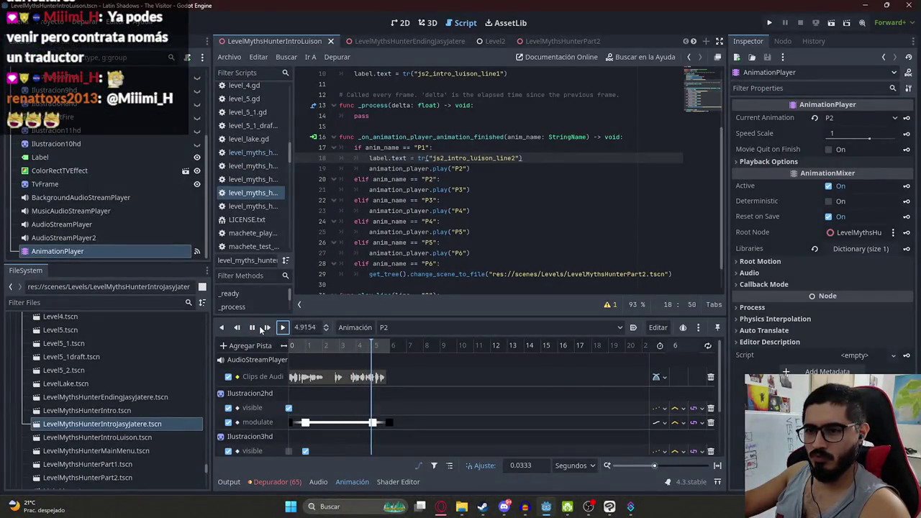
pyautogui.hotkey('alt', 'Tab')
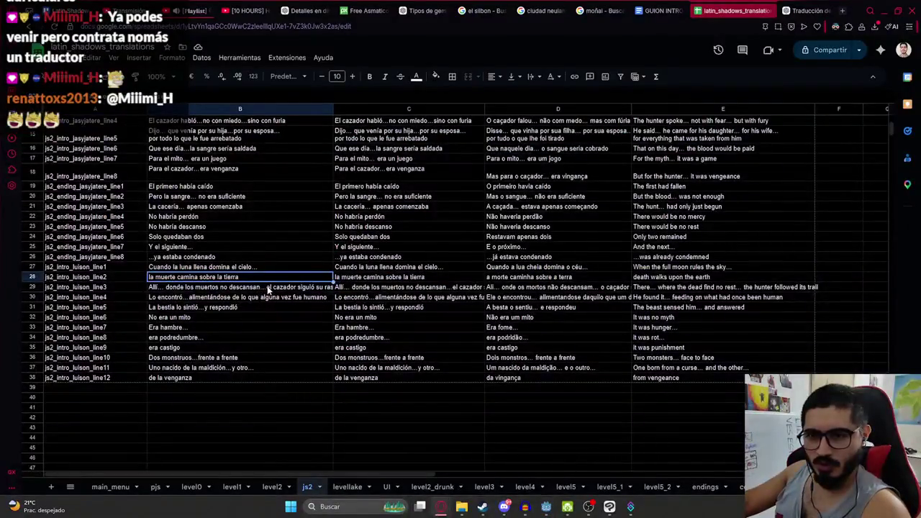
# Cut the trailing hunter sentence from Spanish B29 and paste it into a newly inserted row 30
pyautogui.doubleClick(320, 286)
pyautogui.hotkey('shift', 'End')
pyautogui.press('Delete')
pyautogui.press('Return')
pyautogui.press('Return')
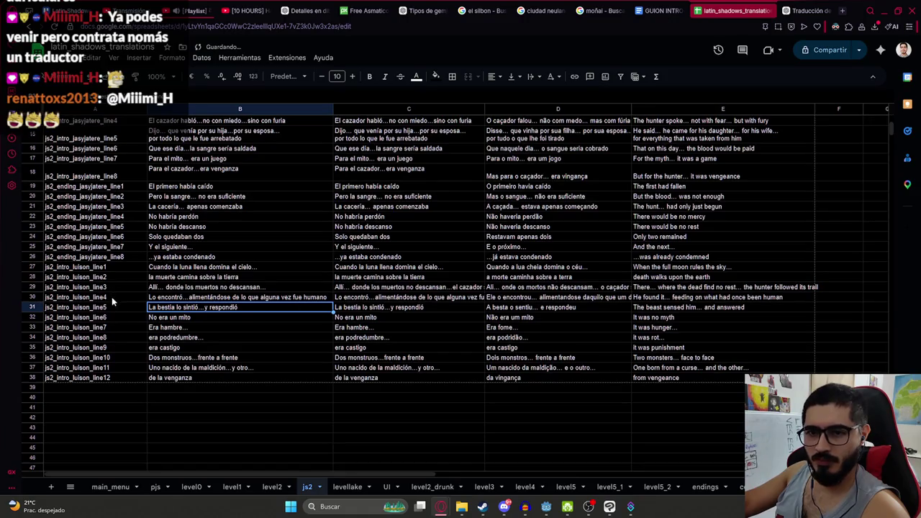
pyautogui.rightClick(42, 297)
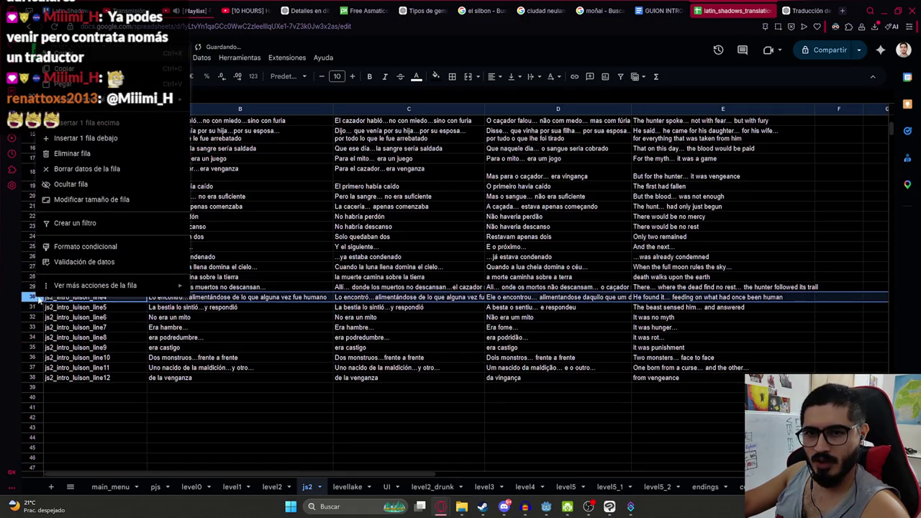
pyautogui.click(134, 139)
pyautogui.doubleClick(175, 296)
pyautogui.hotkey('ctrl', 'v')
pyautogui.press('Return')
# Preview the P3 animation in Godot, then review the new B30 line and the following Spanish lines
pyautogui.hotkey('alt', 'Tab')
pyautogui.click(388, 327)
pyautogui.click(393, 364)
pyautogui.click(284, 328)
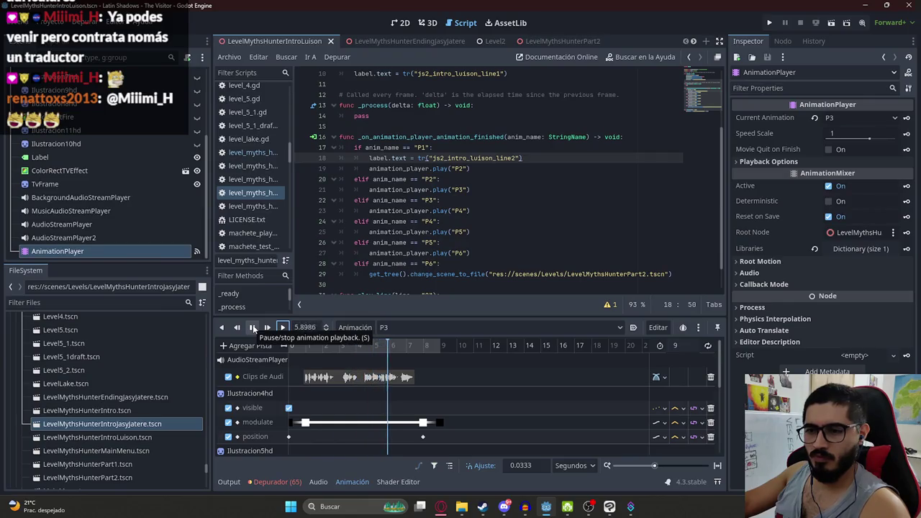
pyautogui.hotkey('alt', 'Tab')
pyautogui.click(253, 298)
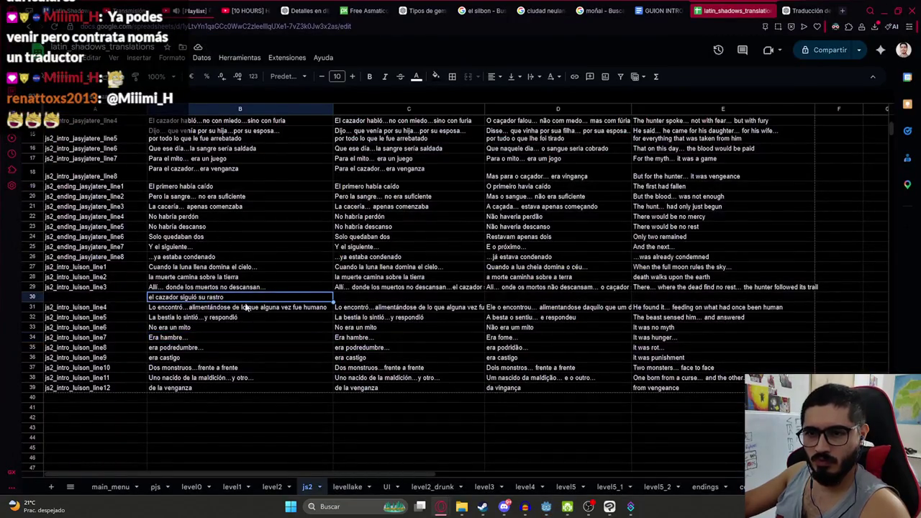
pyautogui.click(216, 311)
pyautogui.click(221, 319)
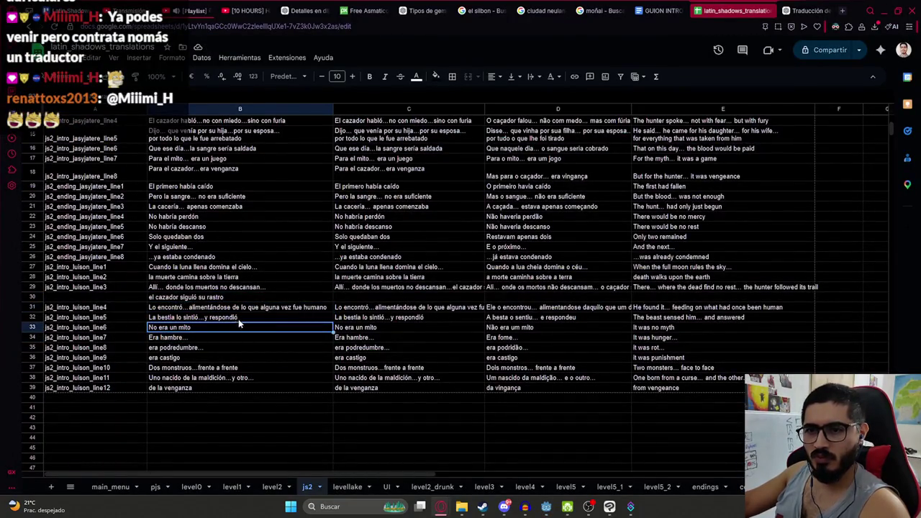
pyautogui.hotkey('alt', 'Tab')
pyautogui.hotkey('alt', 'Tab')
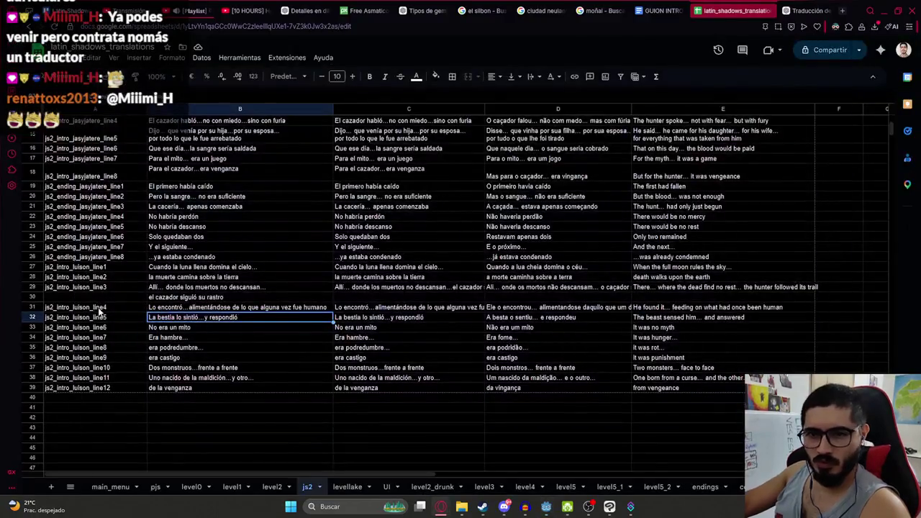
# Renumber the line IDs down to line13 and copy the two split Spanish lines into column C
pyautogui.click(119, 287)
pyautogui.moveTo(142, 348); pyautogui.dragTo(135, 389)
pyautogui.moveTo(216, 287); pyautogui.dragTo(219, 297)
pyautogui.hotkey('ctrl', 'c')
pyautogui.click(388, 287)
pyautogui.hotkey('ctrl', 'v')
# Move the trailing hunter sentence out of Portuguese D29 and English E29 into row 30
pyautogui.doubleClick(602, 287)
pyautogui.moveTo(598, 287); pyautogui.dragTo(742, 286)
pyautogui.press('Delete')
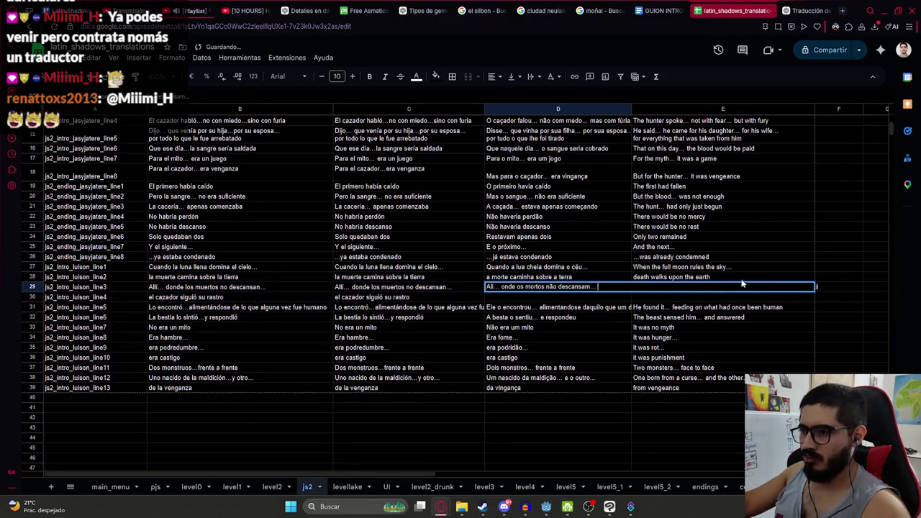
pyautogui.press('Return')
pyautogui.hotkey('ctrl', 'v')
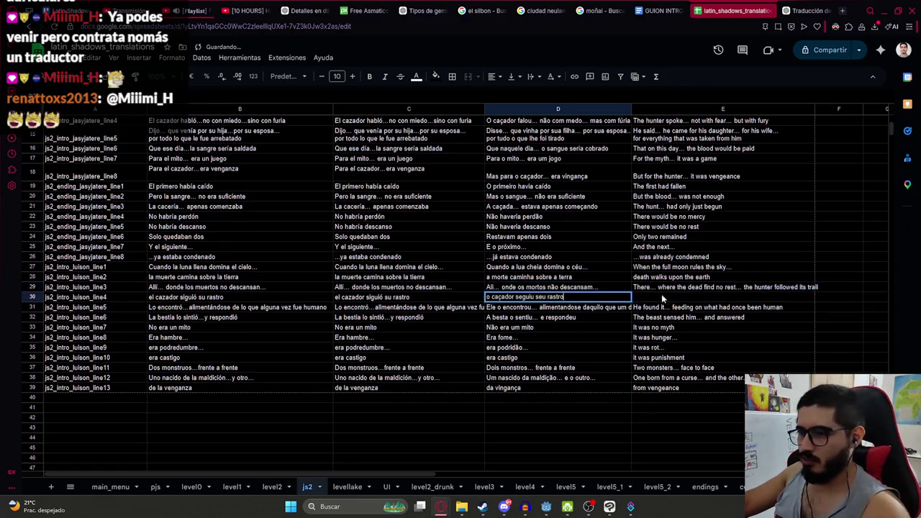
pyautogui.doubleClick(702, 287)
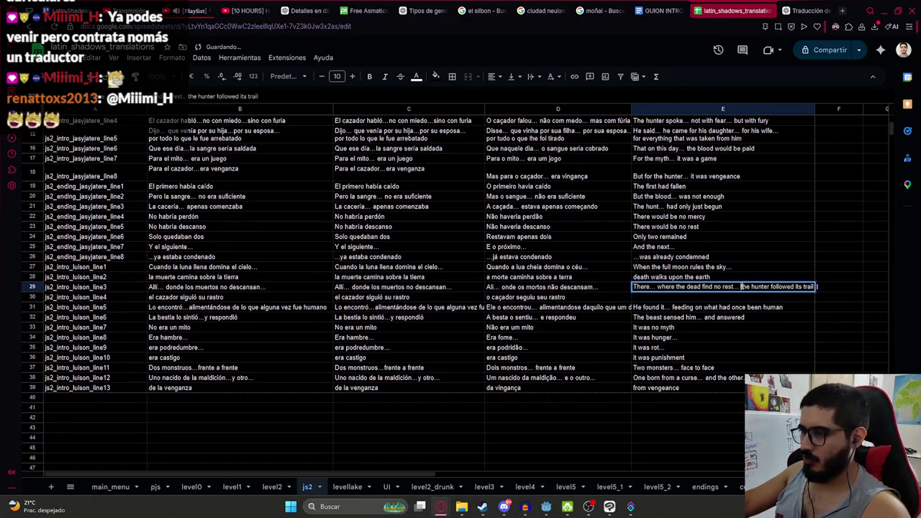
pyautogui.moveTo(817, 286); pyautogui.dragTo(741, 286)
pyautogui.press('Delete')
pyautogui.press('Return')
pyautogui.write('the hunter followed its trail')
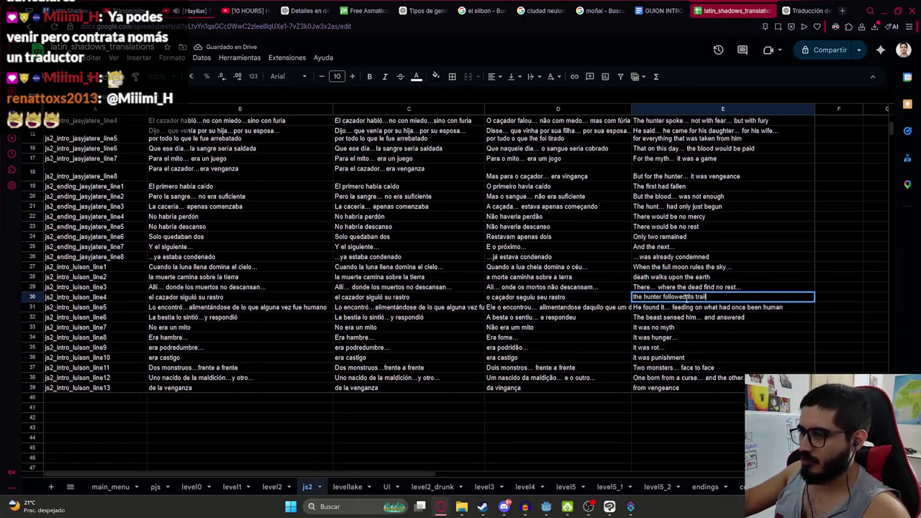
pyautogui.press('Return')
pyautogui.press('Down')
pyautogui.press('Down')
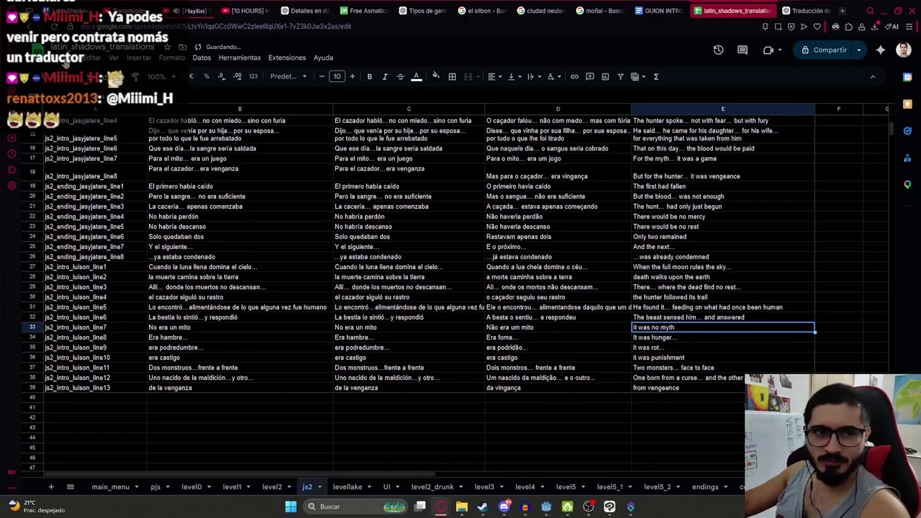
# Download the js2 sheet as CSV and replace the existing js2 CSV in the project's translations folder
pyautogui.click(65, 62)
pyautogui.moveTo(134, 173)
pyautogui.click(318, 239)
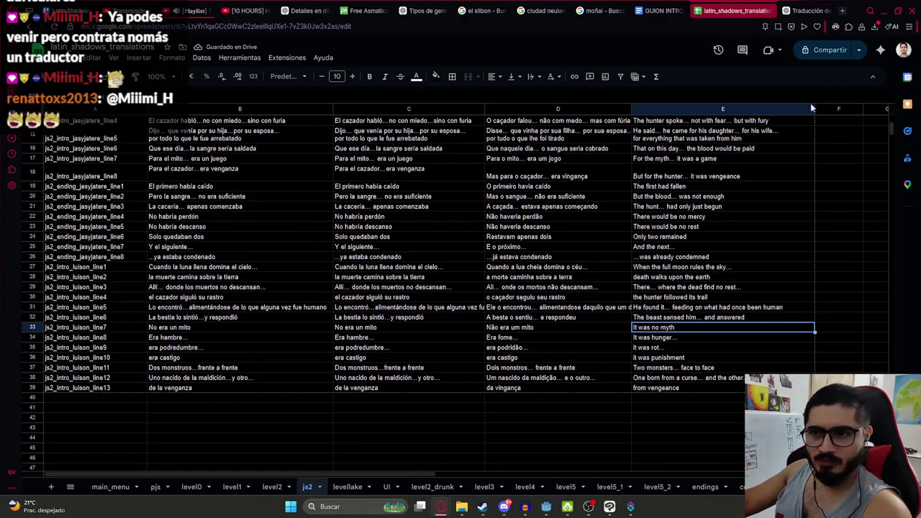
pyautogui.click(874, 65)
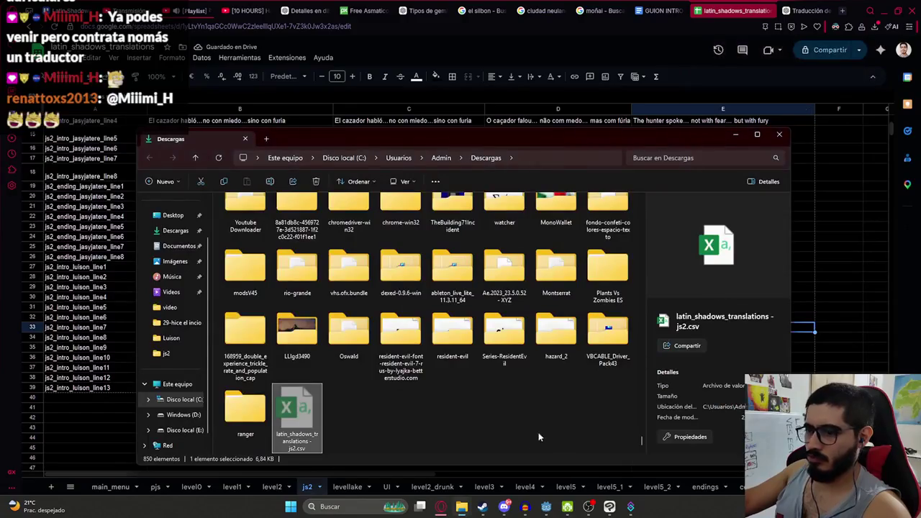
pyautogui.moveTo(294, 406)
pyautogui.mouseDown()
pyautogui.moveTo(462, 504)
pyautogui.moveTo(538, 261)
pyautogui.mouseUp()
pyautogui.click(439, 185)
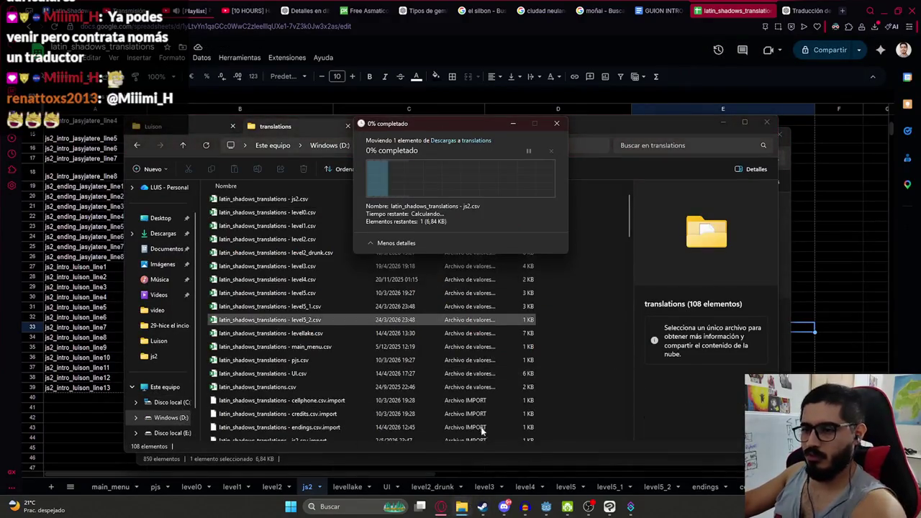
pyautogui.click(546, 506)
pyautogui.click(448, 178)
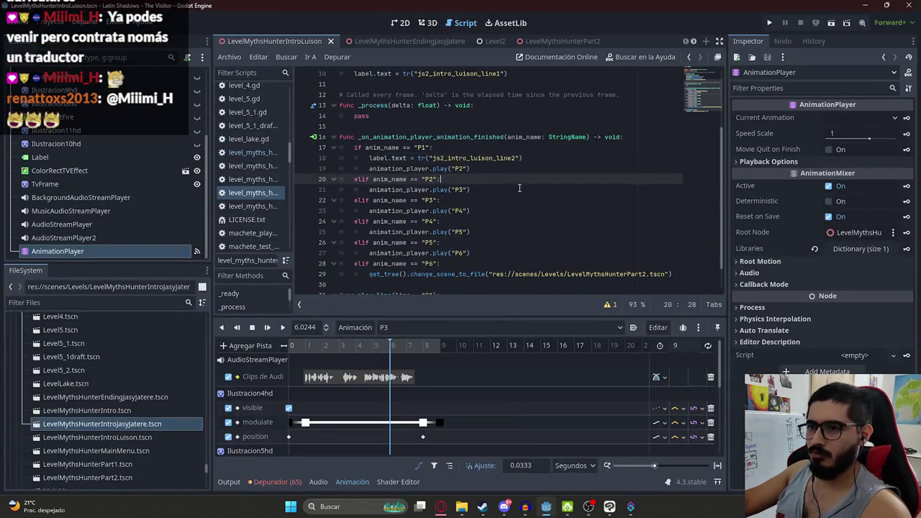
# Switch to the P2 animation, preview it, stop at about 2.66 s, and open the add-track menu
pyautogui.click(363, 327)
pyautogui.click(403, 346)
pyautogui.click(413, 330)
pyautogui.click(399, 359)
pyautogui.click(282, 328)
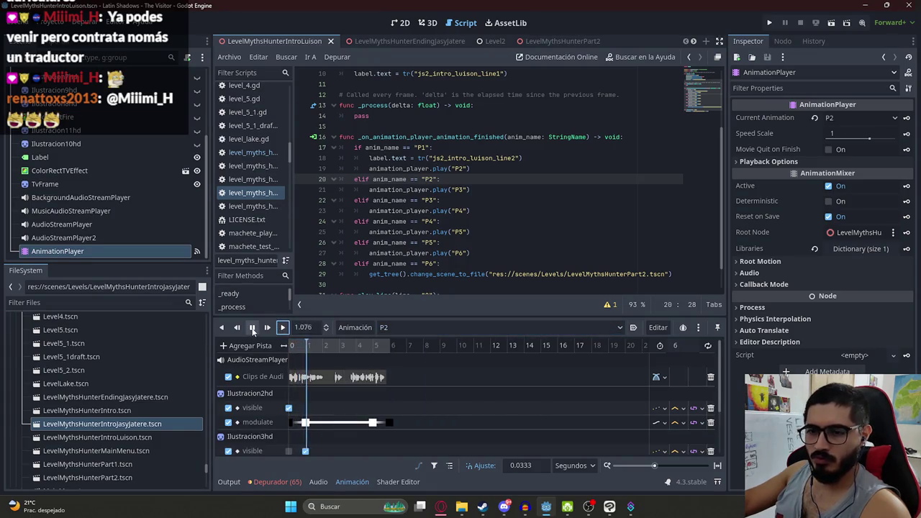
pyautogui.click(252, 328)
pyautogui.click(252, 328)
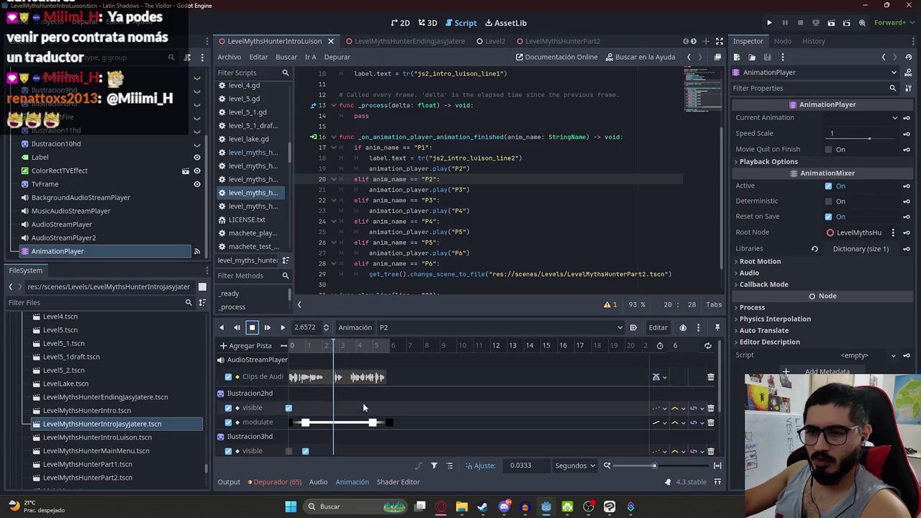
pyautogui.scroll(-3, 364, 402)
pyautogui.click(248, 345)
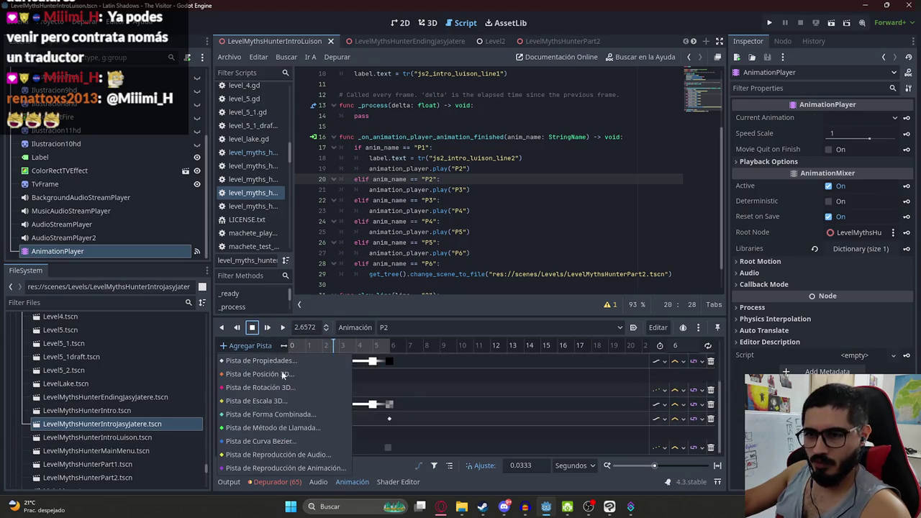
# Add a Call Method track on LevelMythsHunter with a play_line key at about 2.67 s
pyautogui.click(302, 441)
pyautogui.doubleClick(452, 121)
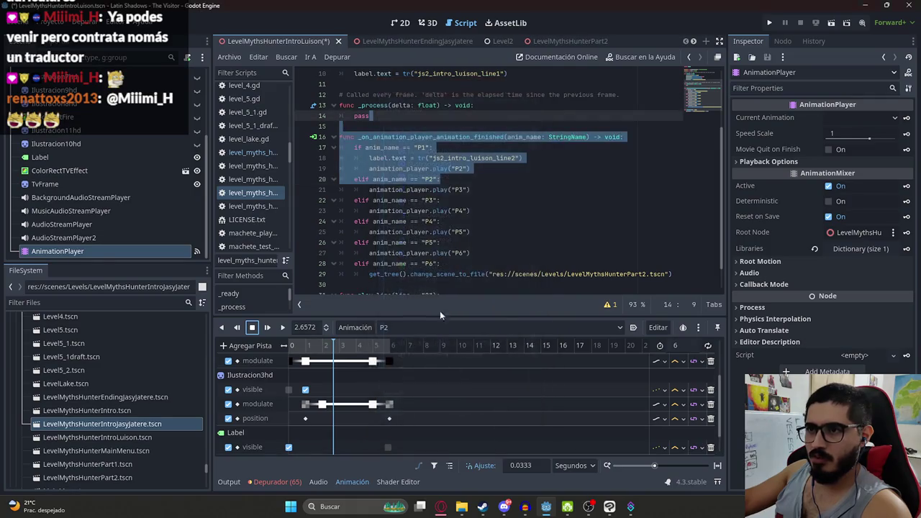
pyautogui.rightClick(333, 447)
pyautogui.click(353, 455)
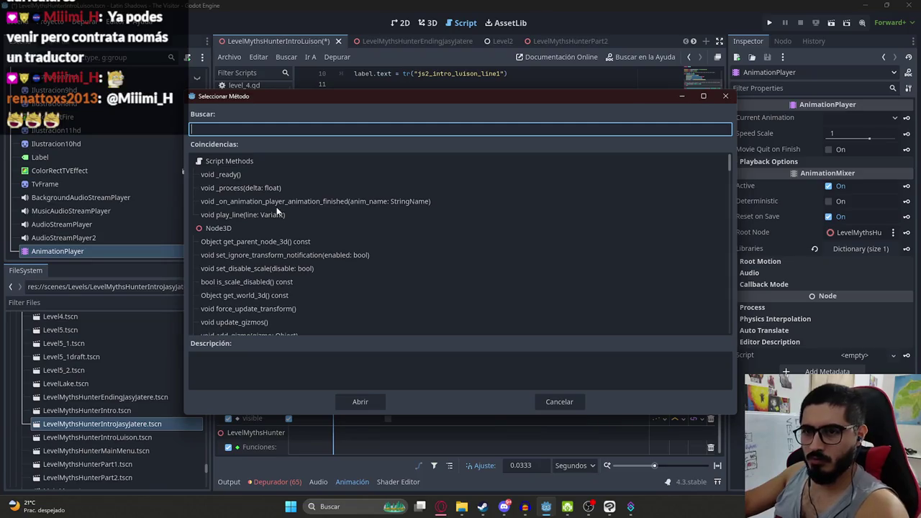
pyautogui.click(257, 213)
pyautogui.click(232, 130)
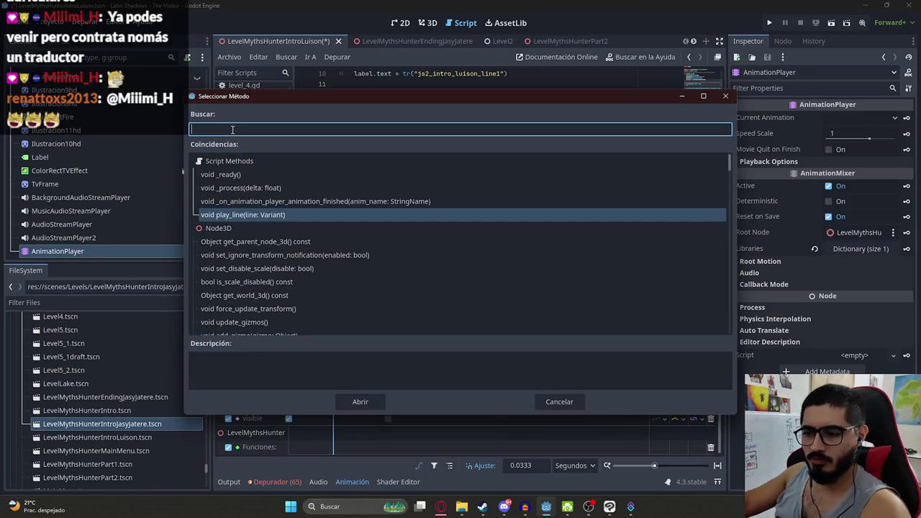
pyautogui.write('play')
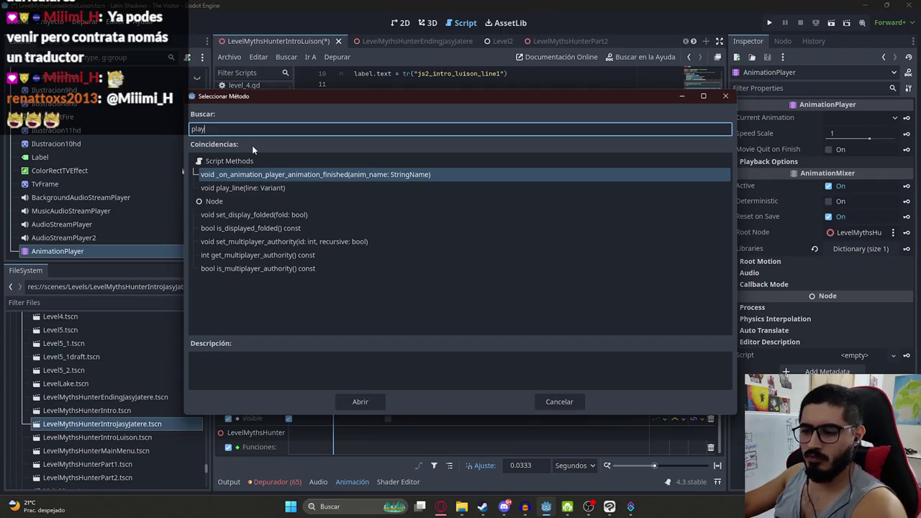
pyautogui.write('_lio')
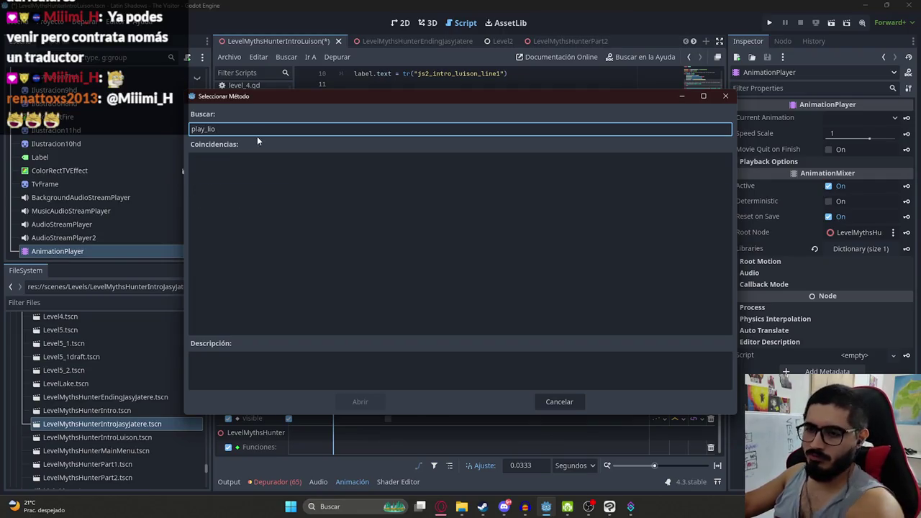
pyautogui.press('BackSpace')
pyautogui.doubleClick(252, 177)
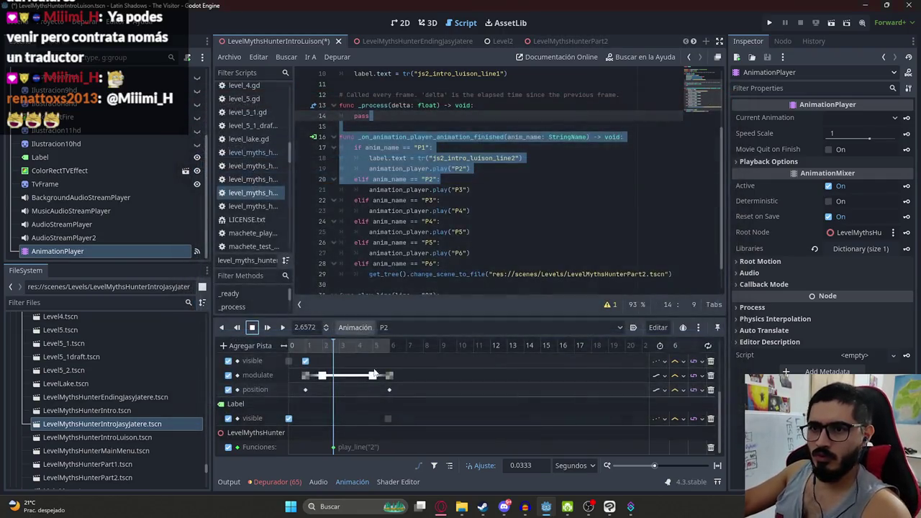
# Set the play_line key's first argument value to 3 in the Inspector
pyautogui.click(336, 448)
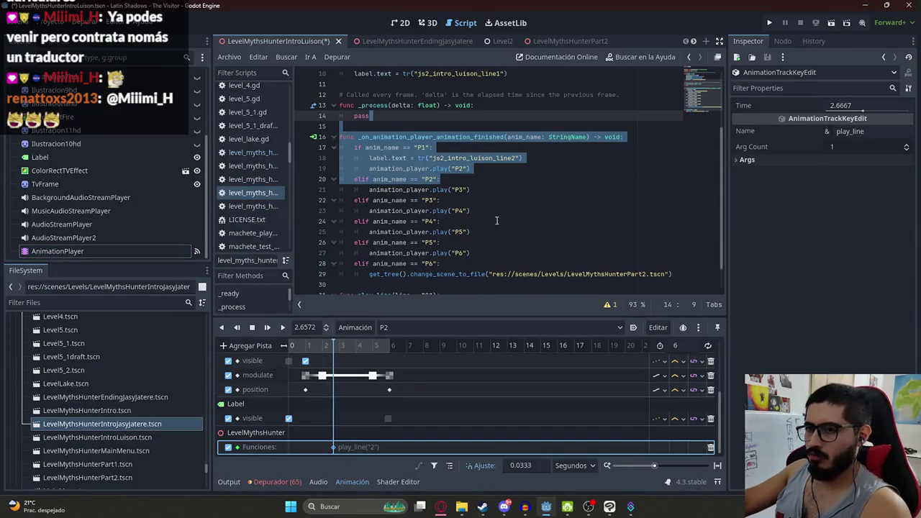
pyautogui.click(741, 159)
pyautogui.click(819, 170)
pyautogui.click(852, 200)
pyautogui.write('3')
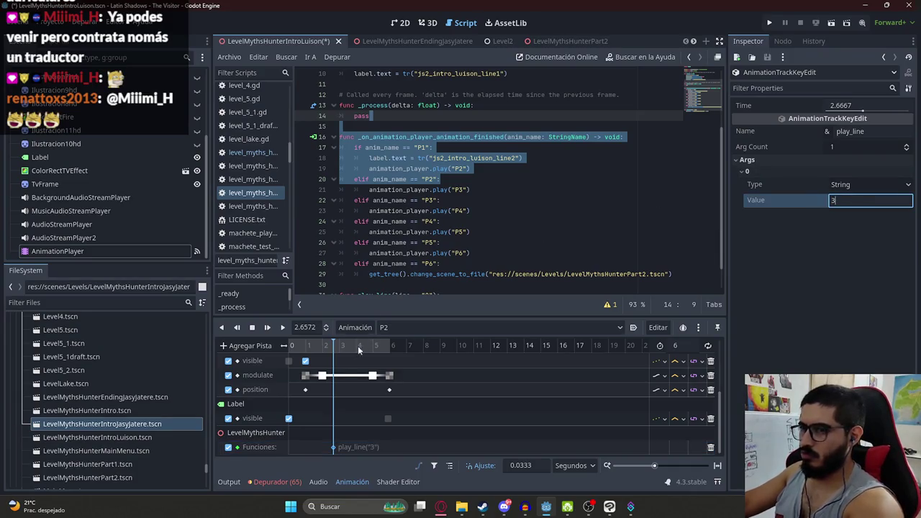
pyautogui.click(329, 346)
pyautogui.scroll(-1, 327, 349)
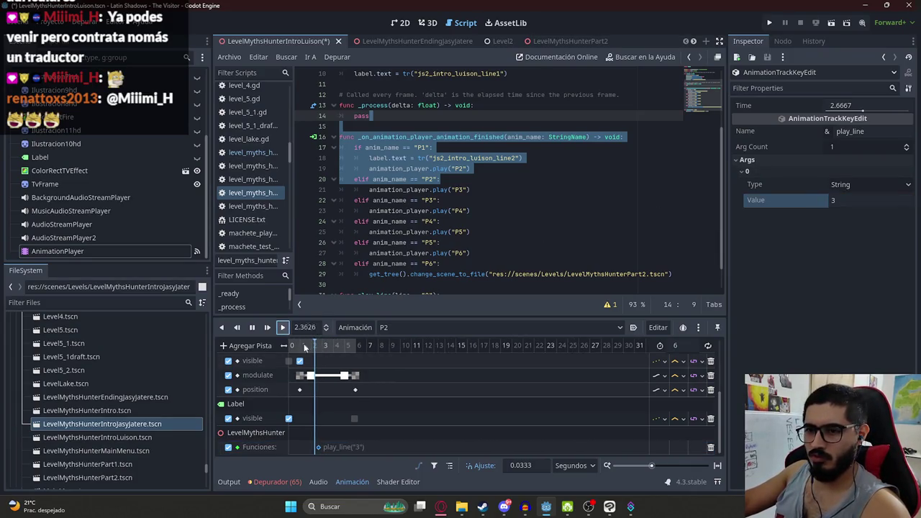
pyautogui.scroll(3, 341, 364)
pyautogui.hotkey('alt', 'Tab')
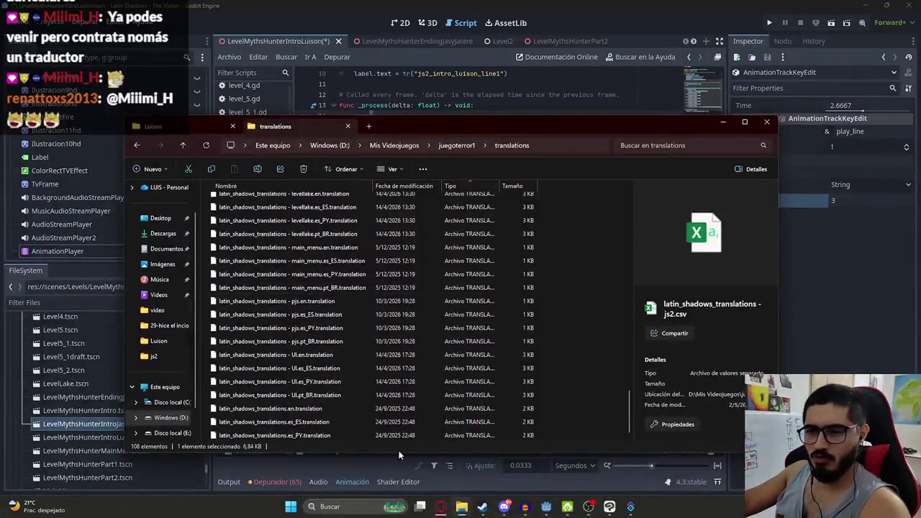
# Check the Spanish line3 in B29, then save the Luison intro script in Godot
pyautogui.moveTo(441, 507)
pyautogui.click(431, 480)
pyautogui.click(209, 290)
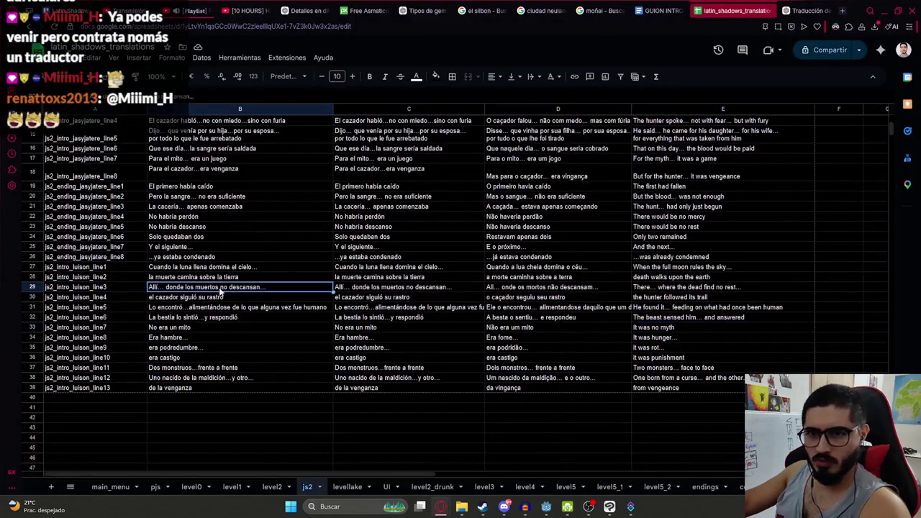
pyautogui.hotkey('alt', 'Tab')
pyautogui.moveTo(547, 506)
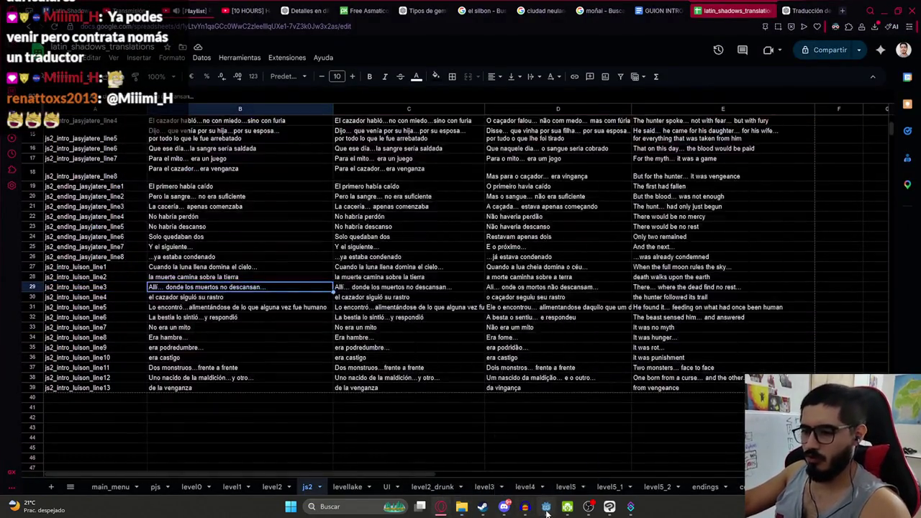
pyautogui.click(546, 461)
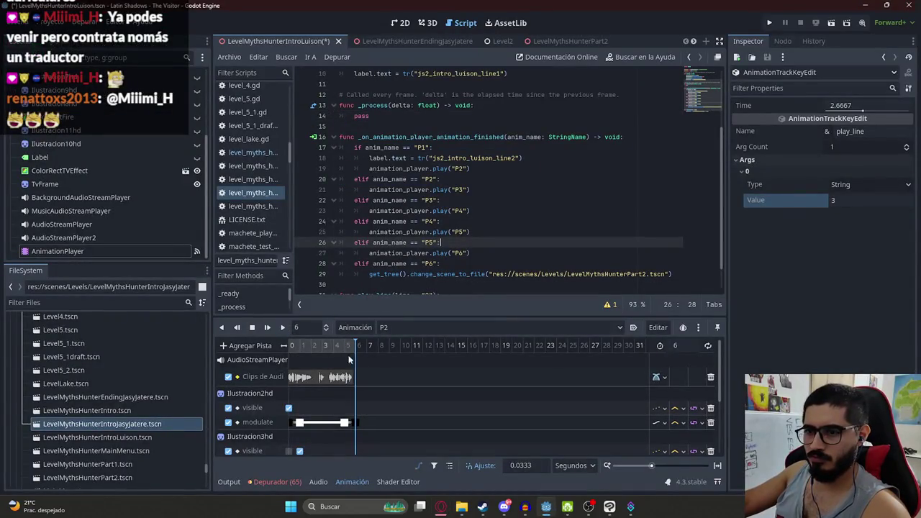
pyautogui.scroll(-3, 389, 392)
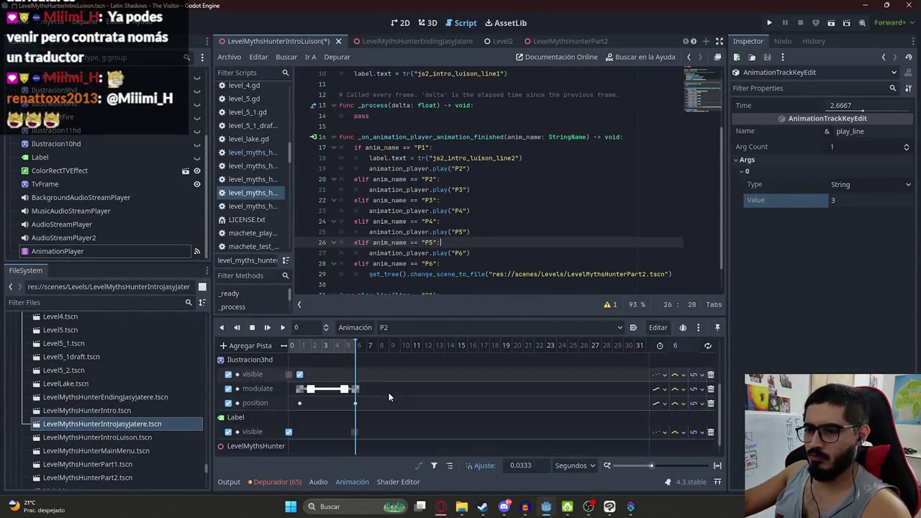
pyautogui.hotkey('ctrl', 's')
# Copy the line-18 subtitle statement into a new line 21 under the P2 check, changed to line4
pyautogui.click(445, 157)
pyautogui.moveTo(528, 157); pyautogui.dragTo(368, 158)
pyautogui.hotkey('ctrl', 'c')
pyautogui.click(453, 178)
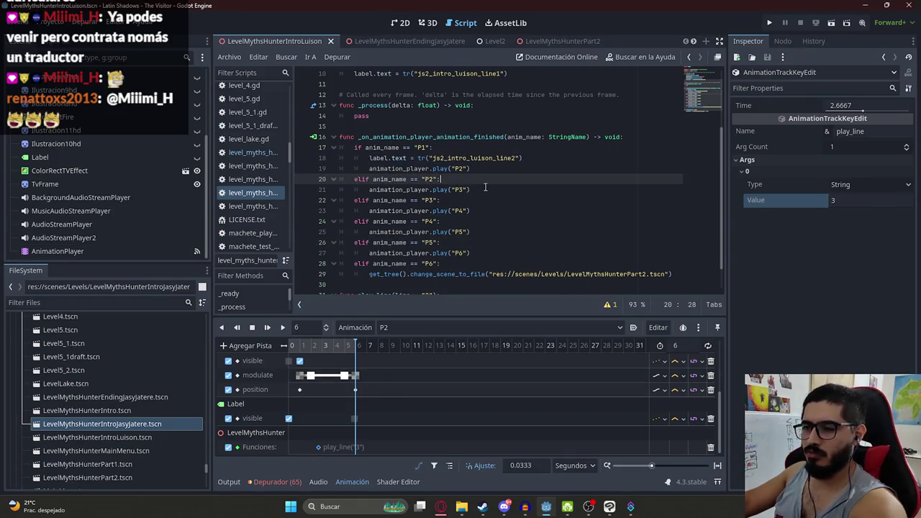
pyautogui.press('Return')
pyautogui.hotkey('ctrl', 'v')
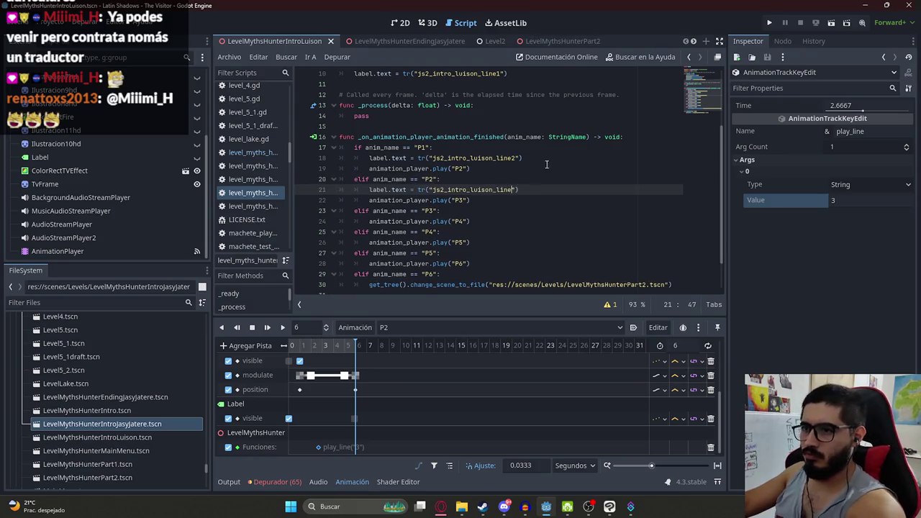
pyautogui.write('4')
# Load the P3 animation and place the playhead at about 3.1 seconds
pyautogui.click(412, 333)
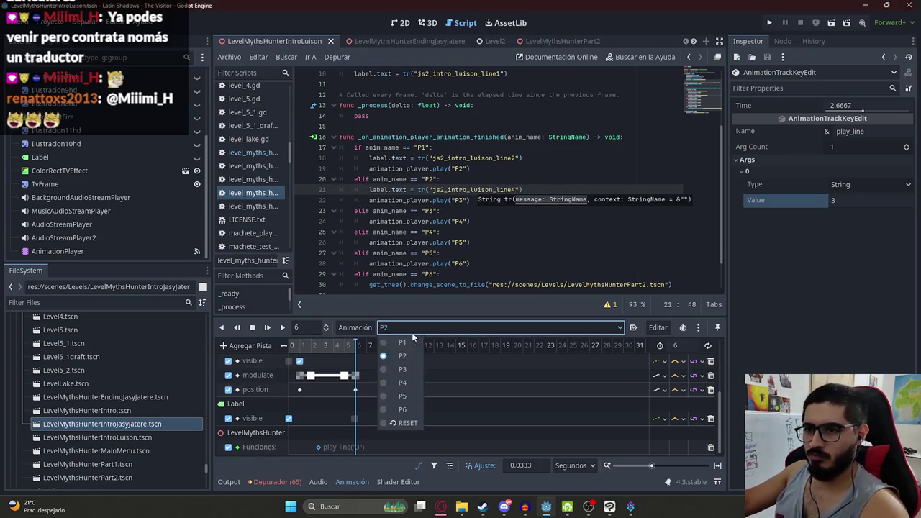
pyautogui.click(401, 369)
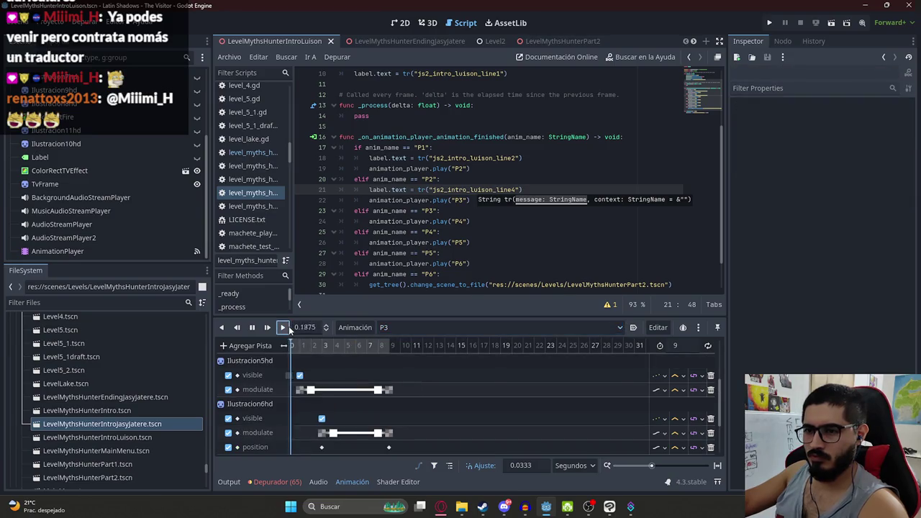
pyautogui.hotkey('alt', 'Tab')
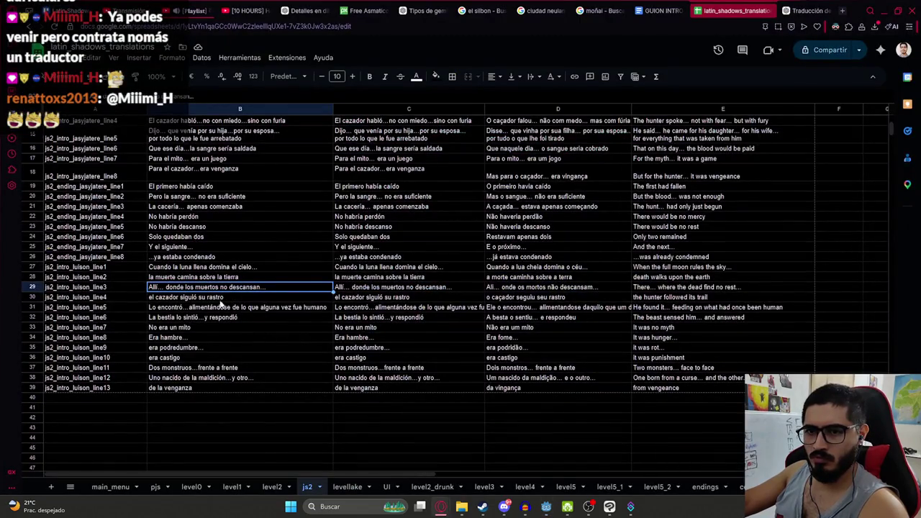
pyautogui.hotkey('alt', 'Tab')
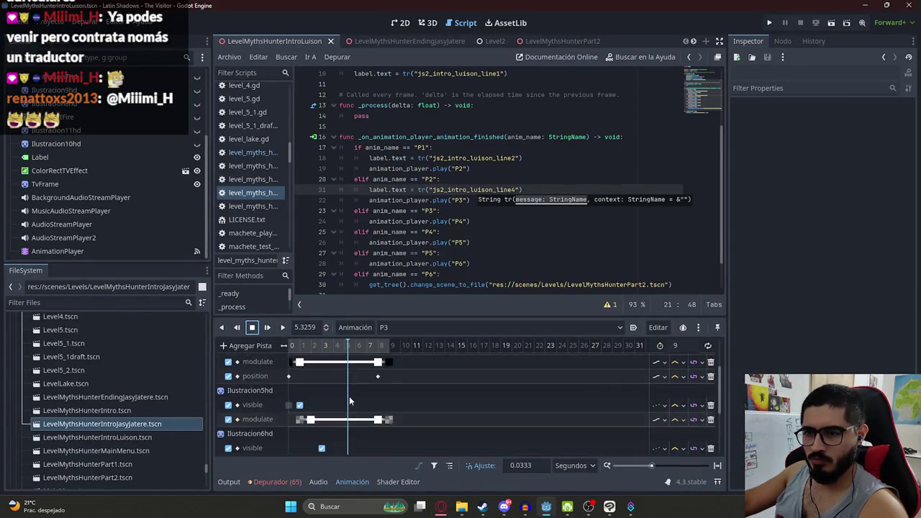
pyautogui.scroll(2, 349, 396)
pyautogui.click(323, 351)
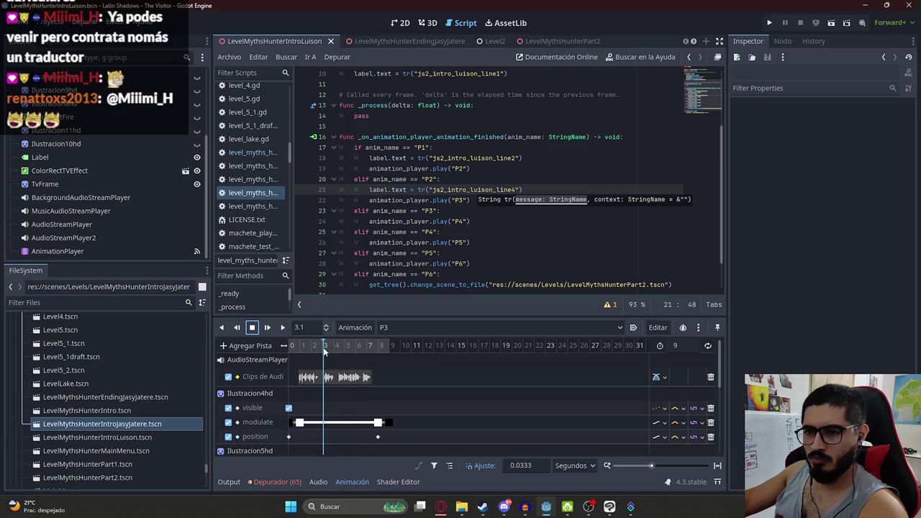
pyautogui.scroll(-2, 312, 416)
# Add a method call track on the root node with a play_line key at the playhead
pyautogui.click(264, 346)
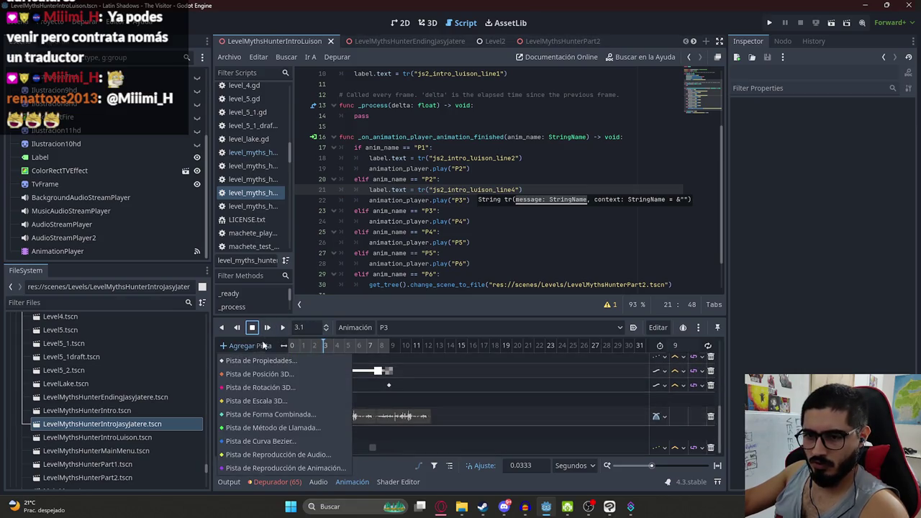
pyautogui.click(288, 430)
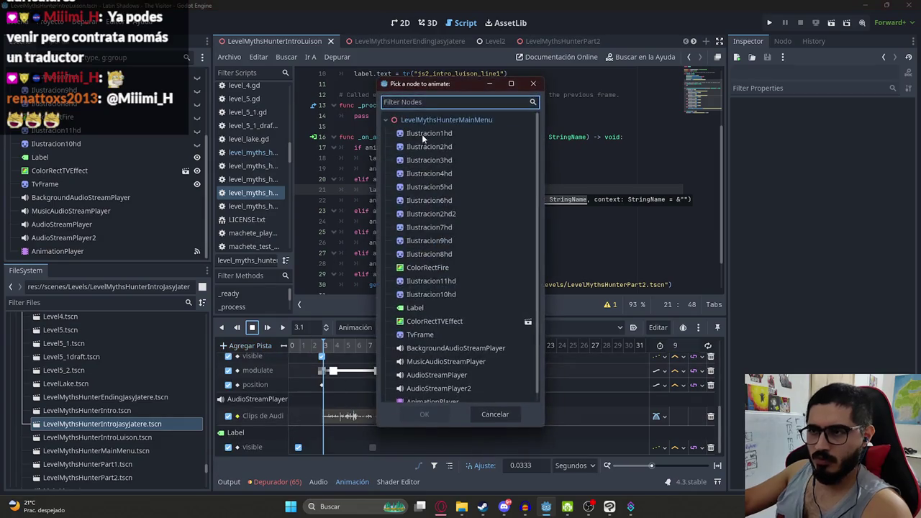
pyautogui.click(446, 119)
pyautogui.click(423, 414)
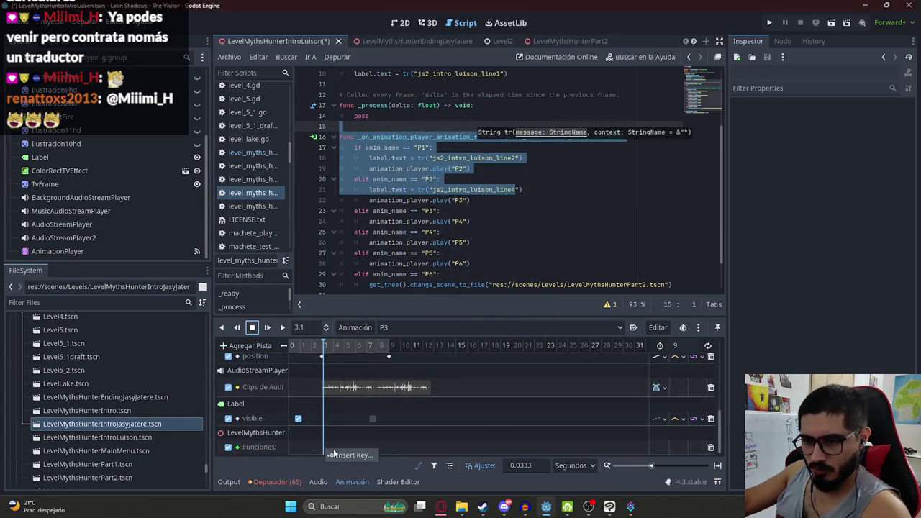
pyautogui.click(333, 454)
pyautogui.hotkey('ctrl', 'v')
pyautogui.hotkey('ctrl', 'a')
pyautogui.press('BackSpace')
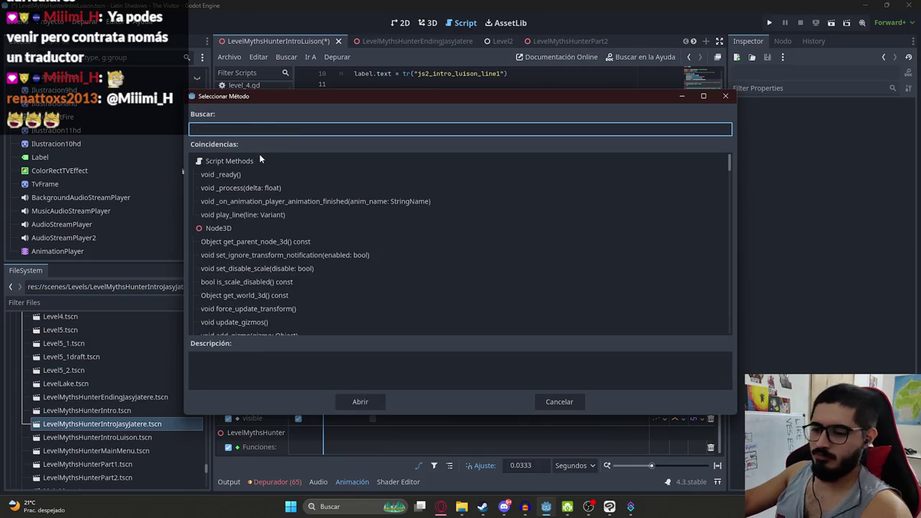
pyautogui.write('lin')
pyautogui.doubleClick(245, 174)
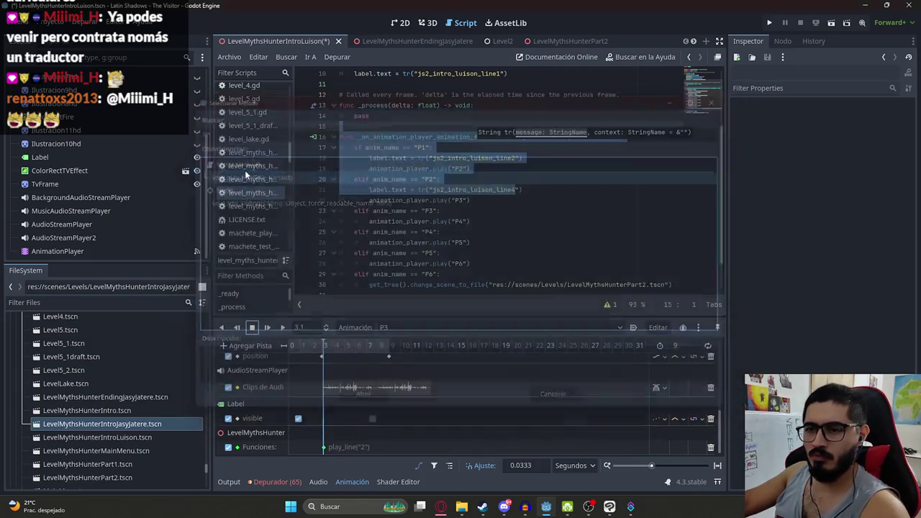
# Play P3 from the playhead and check the next subtitle row in the spreadsheet
pyautogui.hotkey('alt', 'Tab')
pyautogui.hotkey('alt', 'Tab')
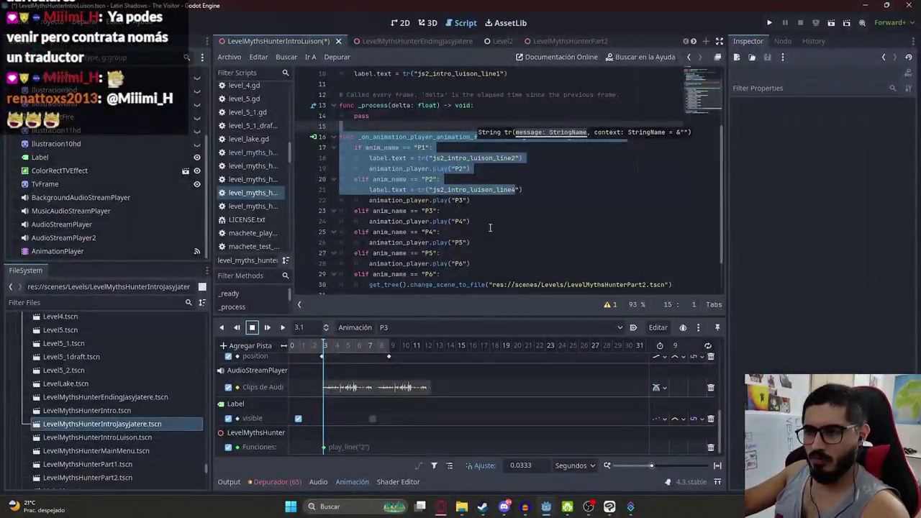
pyautogui.click(285, 328)
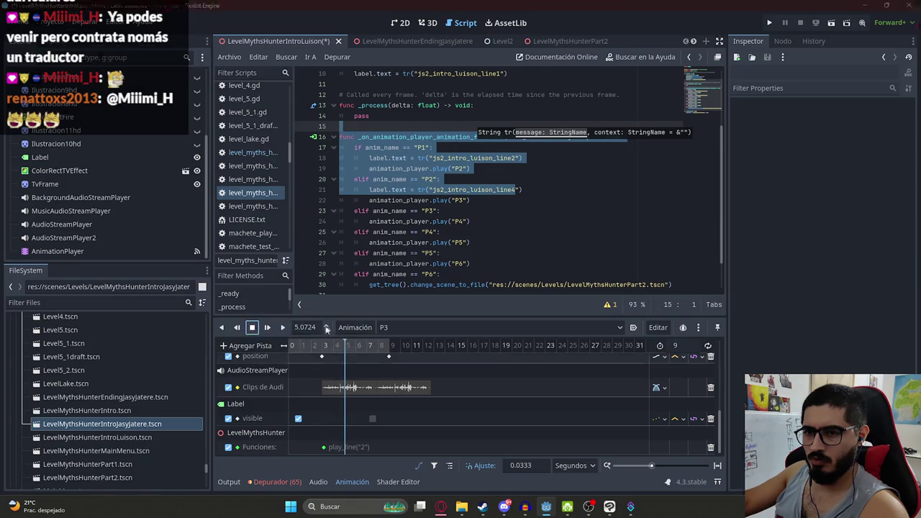
pyautogui.hotkey('alt', 'Tab')
pyautogui.click(169, 308)
pyautogui.hotkey('alt', 'Tab')
# Set the play_line key's argument value to 5 and replay P3 from the start
pyautogui.click(325, 447)
pyautogui.click(775, 161)
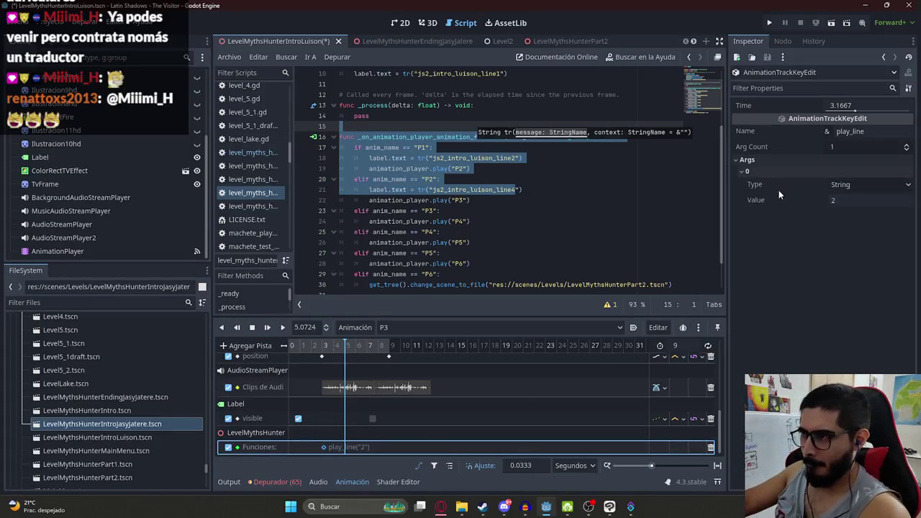
pyautogui.click(857, 200)
pyautogui.write('5')
pyautogui.press('Return')
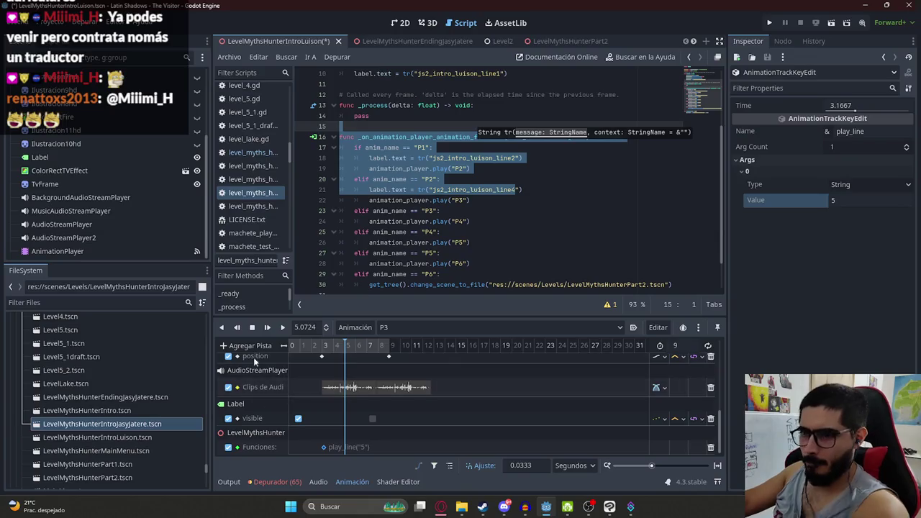
pyautogui.moveTo(322, 345); pyautogui.dragTo(264, 349)
pyautogui.click(283, 328)
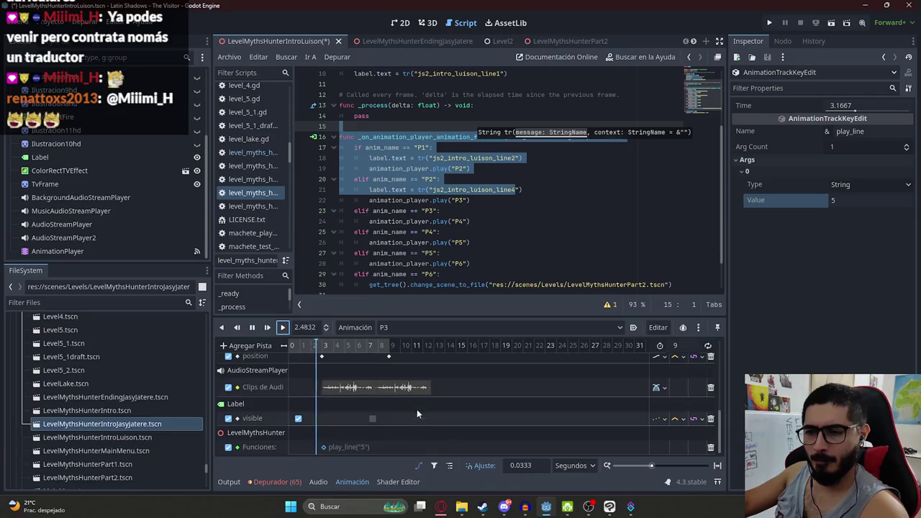
# Pause playback, load the P4 animation, and select the subtitle statement on script line 21
pyautogui.hotkey('alt', 'Tab')
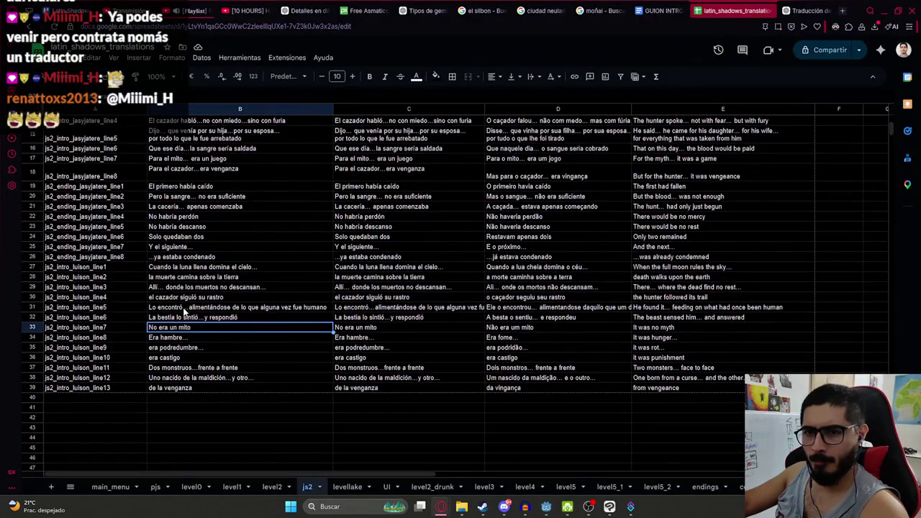
pyautogui.hotkey('alt', 'Tab')
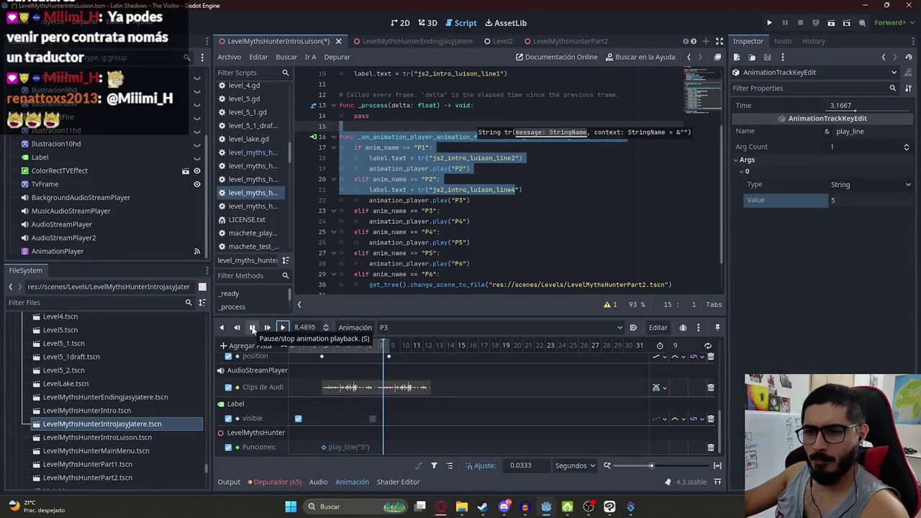
pyautogui.click(252, 328)
pyautogui.click(401, 326)
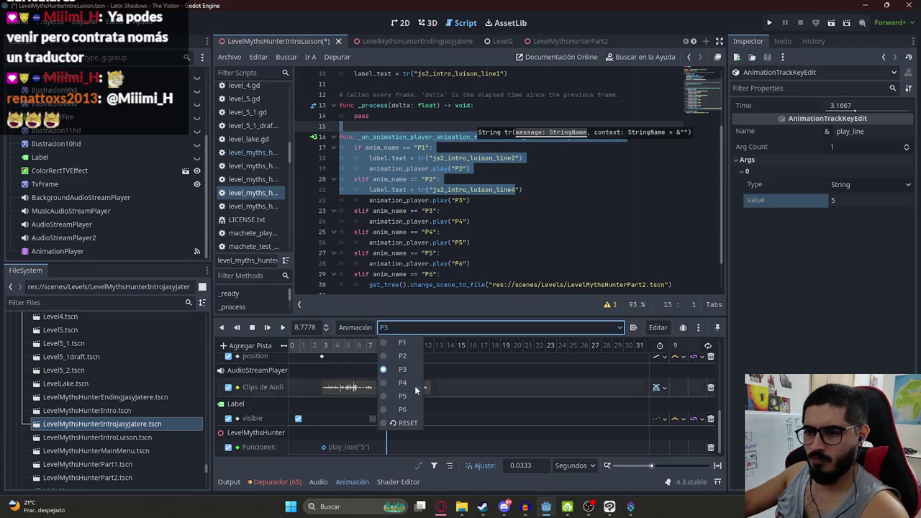
pyautogui.click(414, 383)
pyautogui.click(512, 180)
pyautogui.moveTo(522, 189); pyautogui.dragTo(372, 190)
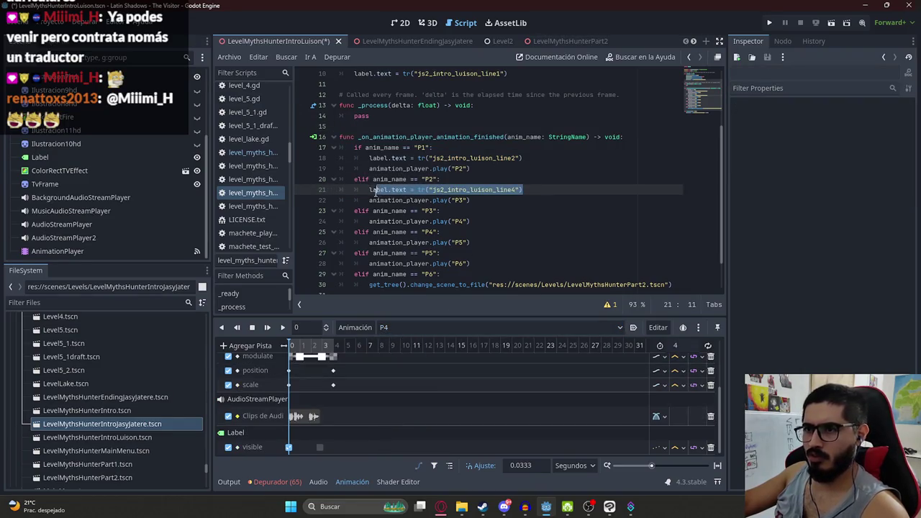
# Add a js2_intro_luison_line6 subtitle statement under the P3 check, save the script, and play P4
pyautogui.click(452, 209)
pyautogui.press('Return')
pyautogui.write('label.text = tr("js2_intro_luison_line4")')
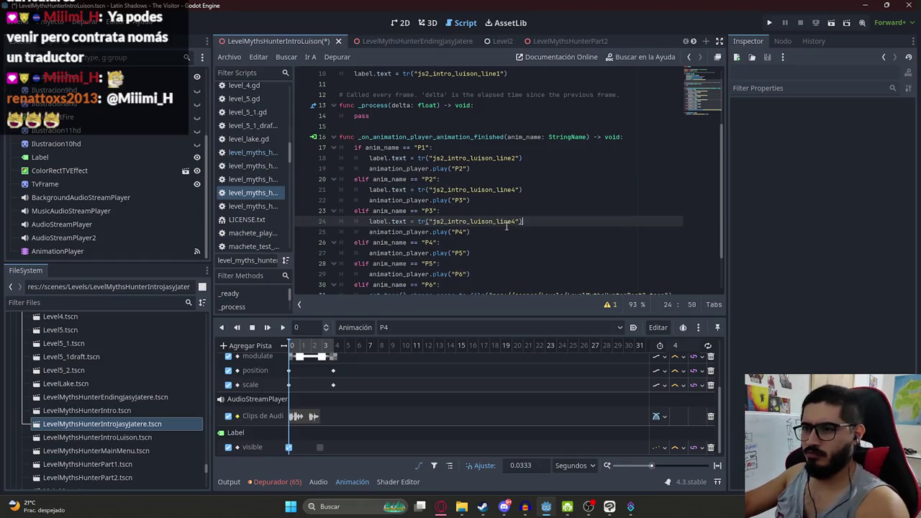
pyautogui.press('BackSpace')
pyautogui.write('6')
pyautogui.hotkey('ctrl', 's')
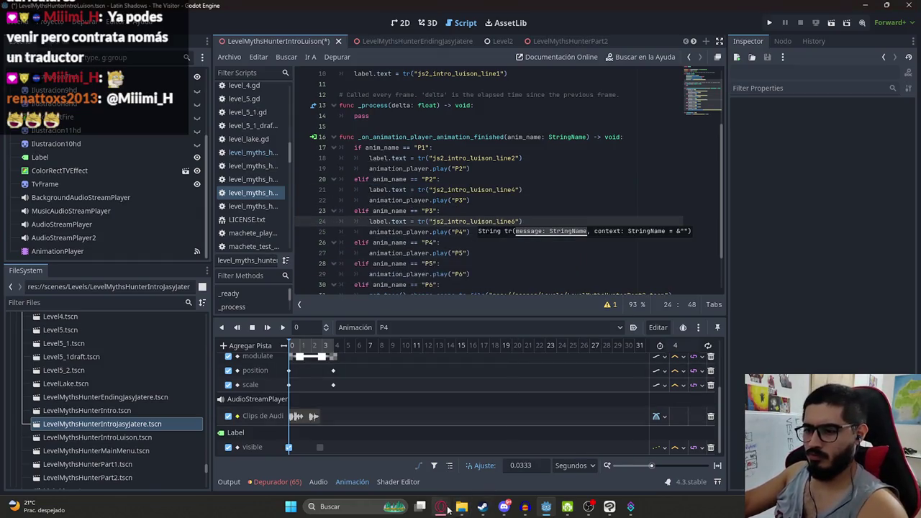
pyautogui.click(282, 328)
# Check row 32 of the translation sheet and paste a line7 subtitle statement under the P4 check
pyautogui.hotkey('alt', 'Tab')
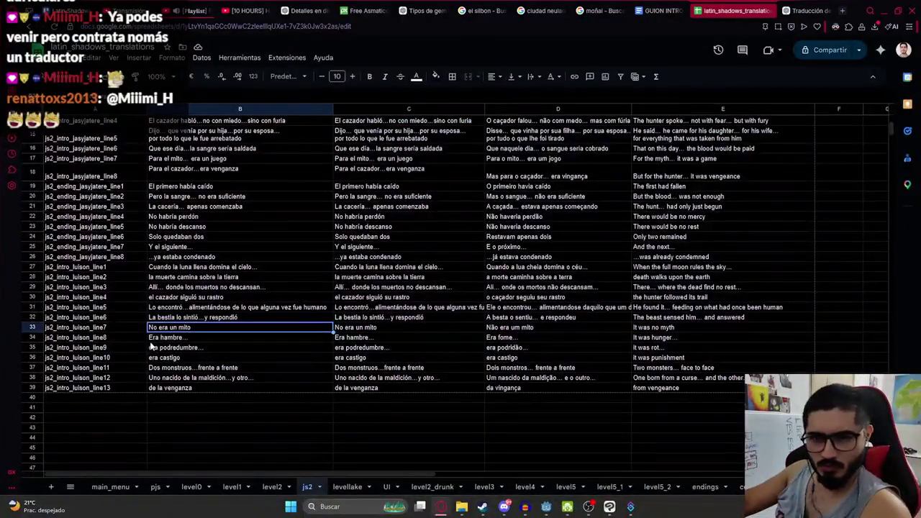
pyautogui.click(171, 318)
pyautogui.hotkey('ctrl', 'c')
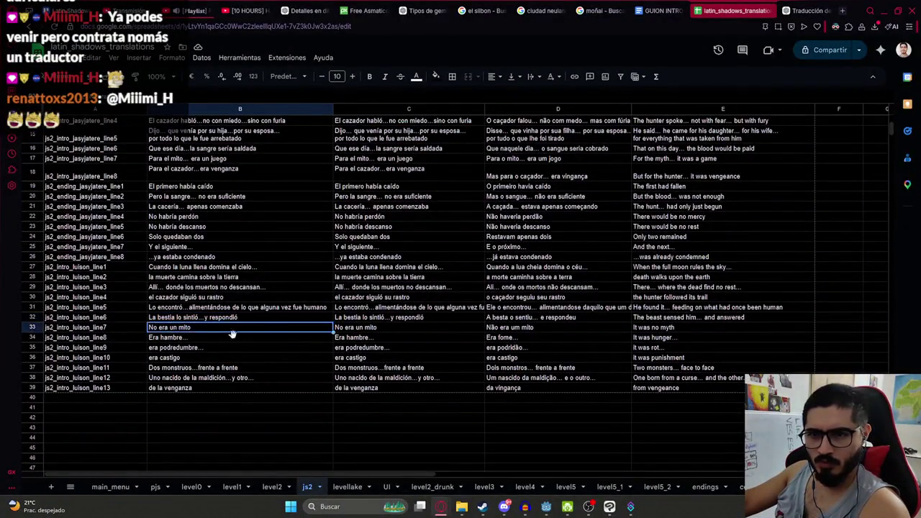
pyautogui.hotkey('alt', 'Tab')
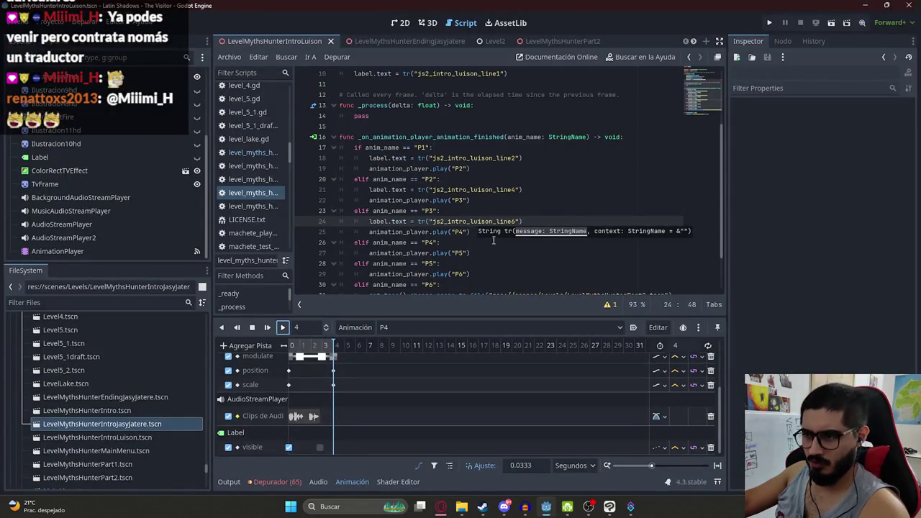
pyautogui.moveTo(513, 221); pyautogui.dragTo(482, 221)
pyautogui.moveTo(426, 221); pyautogui.dragTo(361, 223)
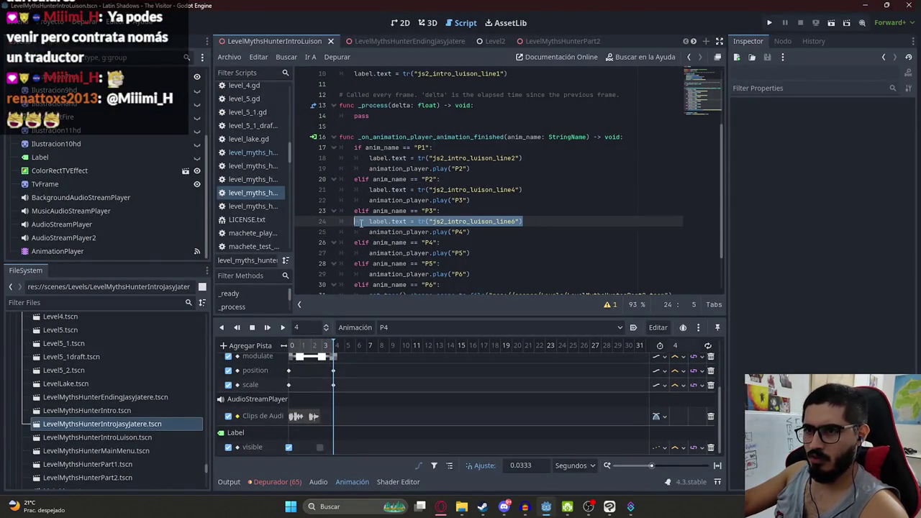
pyautogui.hotkey('ctrl', 'c')
pyautogui.click(464, 243)
pyautogui.press('Return')
pyautogui.hotkey('ctrl', 'v')
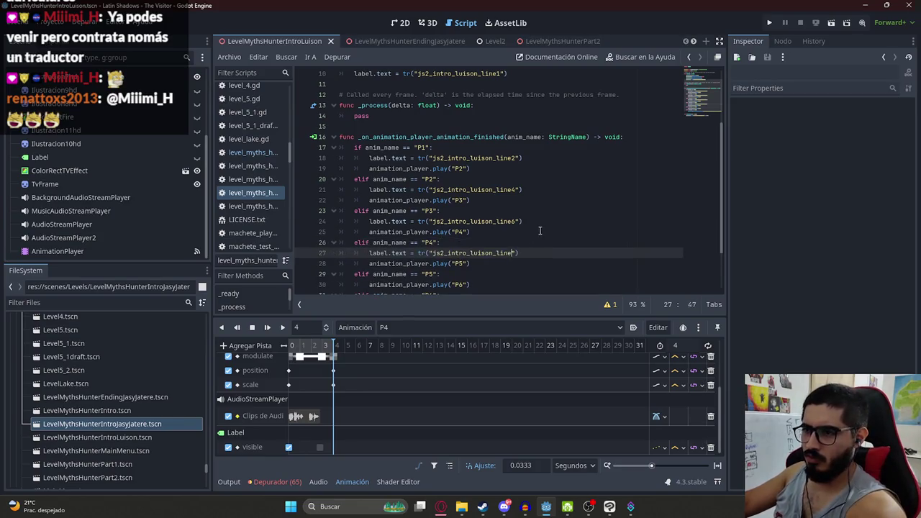
pyautogui.hotkey('alt', 'Tab')
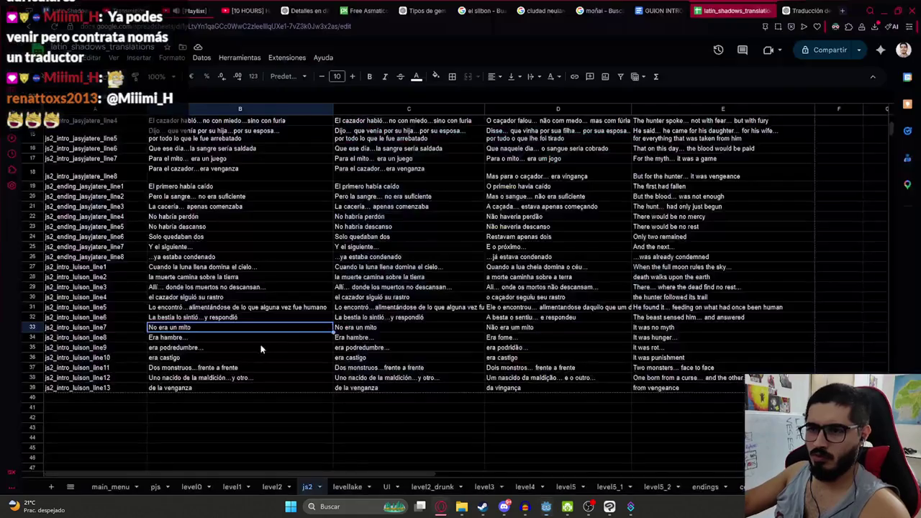
pyautogui.hotkey('alt', 'Tab')
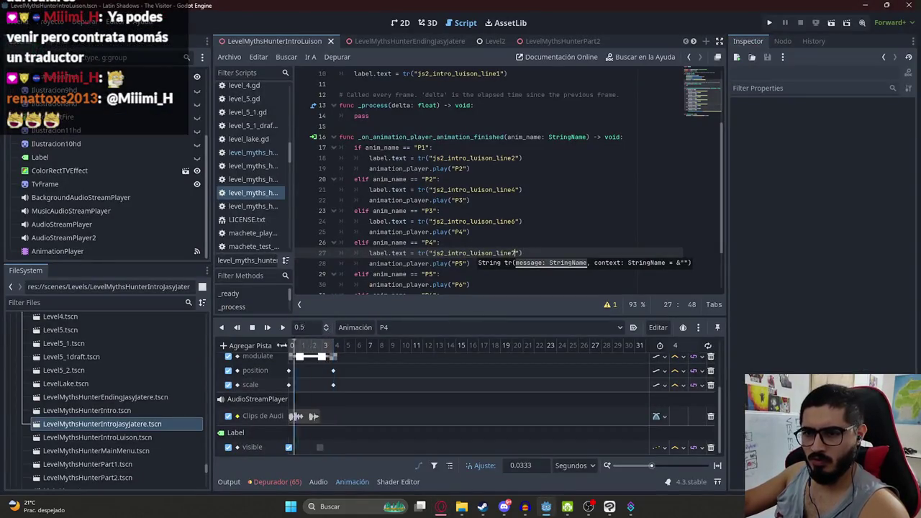
# Switch the animation player to P5 and play it
pyautogui.click(415, 328)
pyautogui.click(411, 382)
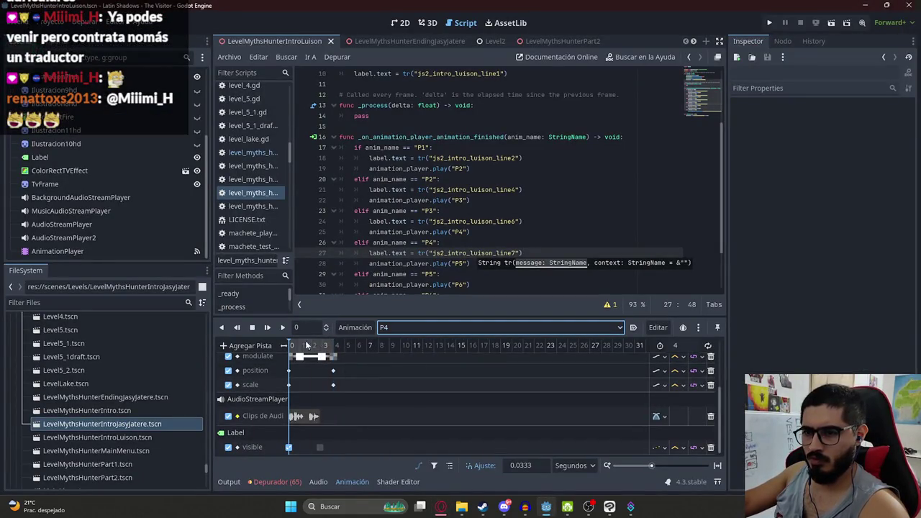
pyautogui.click(392, 327)
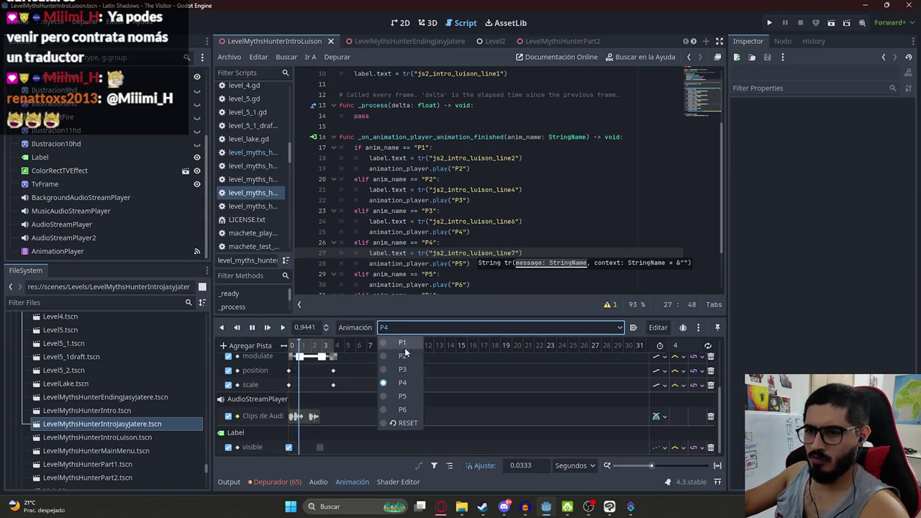
pyautogui.click(403, 394)
pyautogui.click(283, 327)
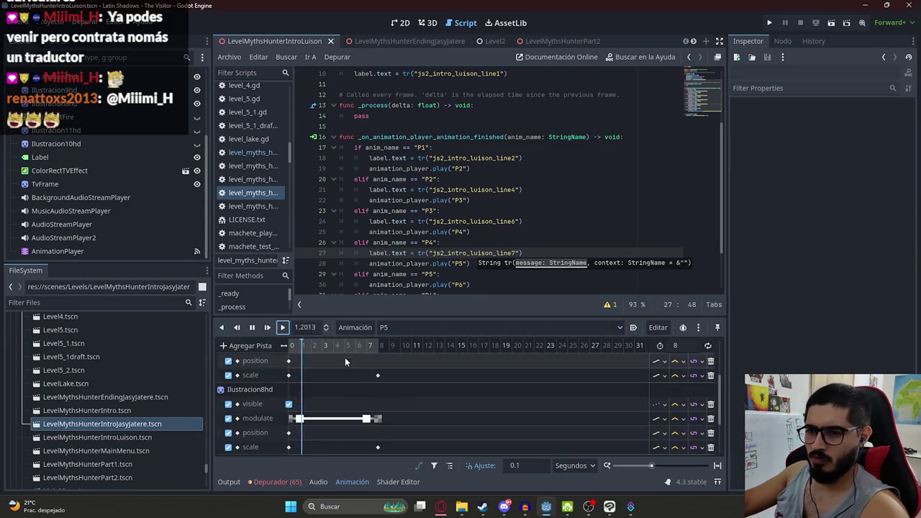
pyautogui.scroll(-3, 356, 369)
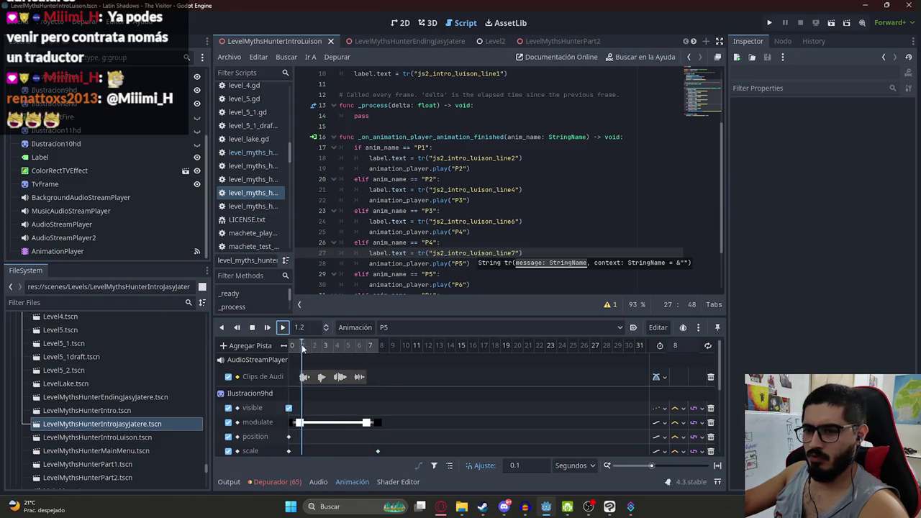
# Check the B33 subtitle, move the playhead to 2.5 s, and add a root-node method-call track
pyautogui.hotkey('alt', 'Tab')
pyautogui.click(188, 332)
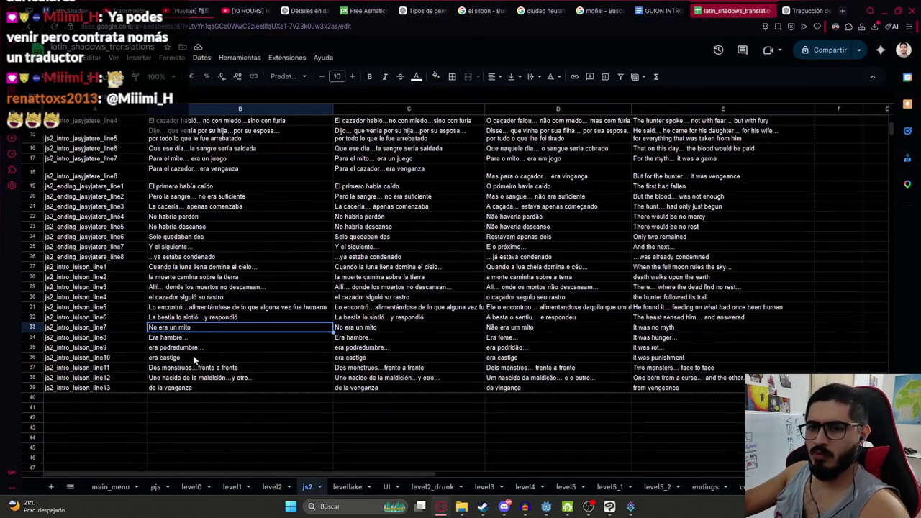
pyautogui.hotkey('alt', 'Tab')
pyautogui.moveTo(299, 345); pyautogui.dragTo(317, 351)
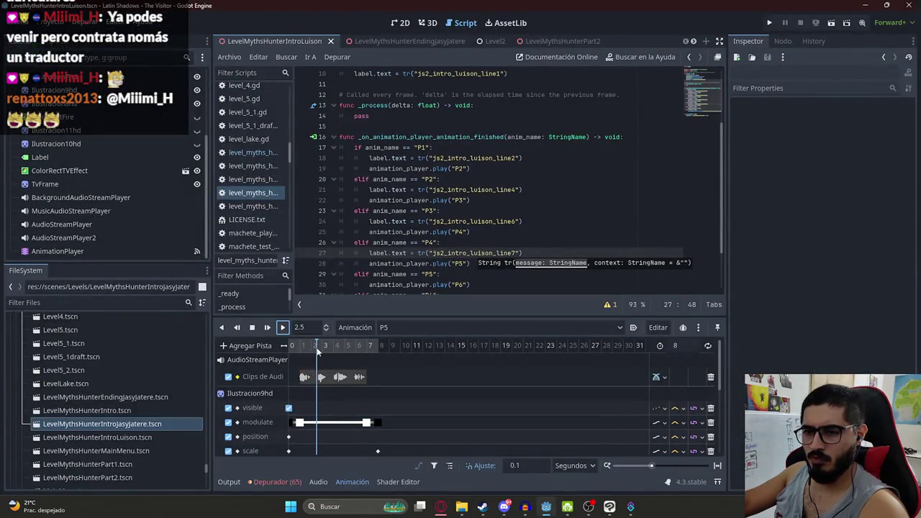
pyautogui.click(258, 346)
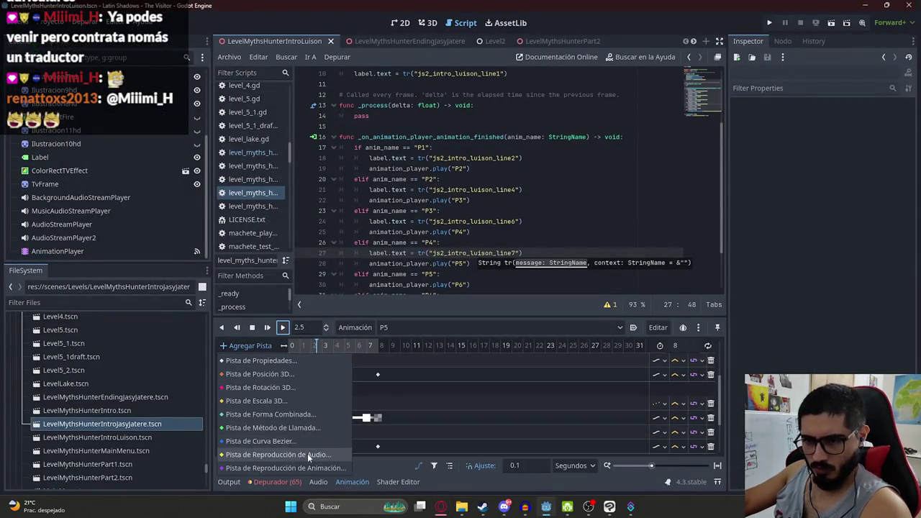
pyautogui.click(288, 427)
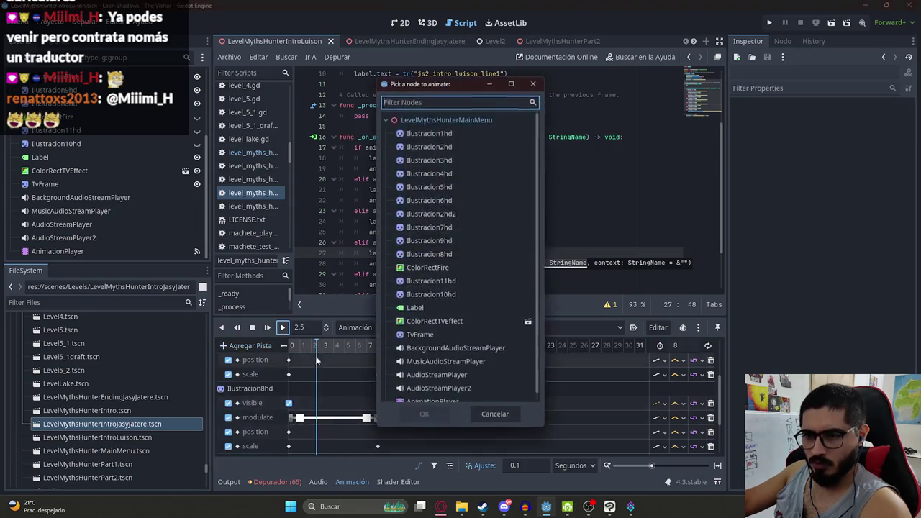
pyautogui.press('Down')
pyautogui.press('Return')
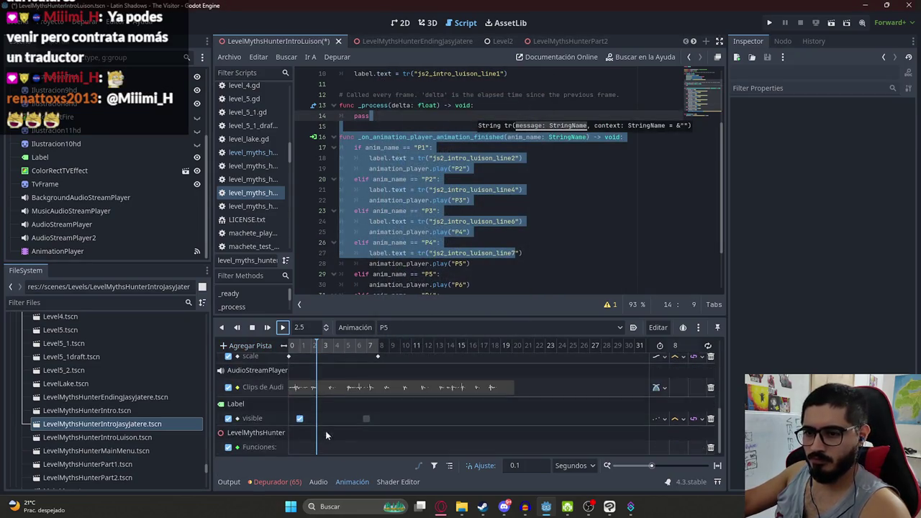
# Insert a play_line key at 2.5 s with its argument set to 8
pyautogui.rightClick(320, 447)
pyautogui.click(338, 456)
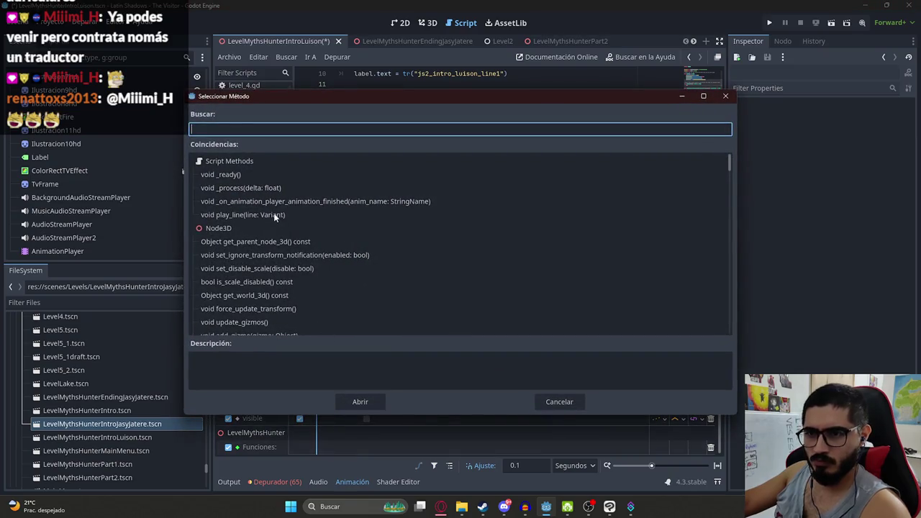
pyautogui.write('play_')
pyautogui.doubleClick(262, 175)
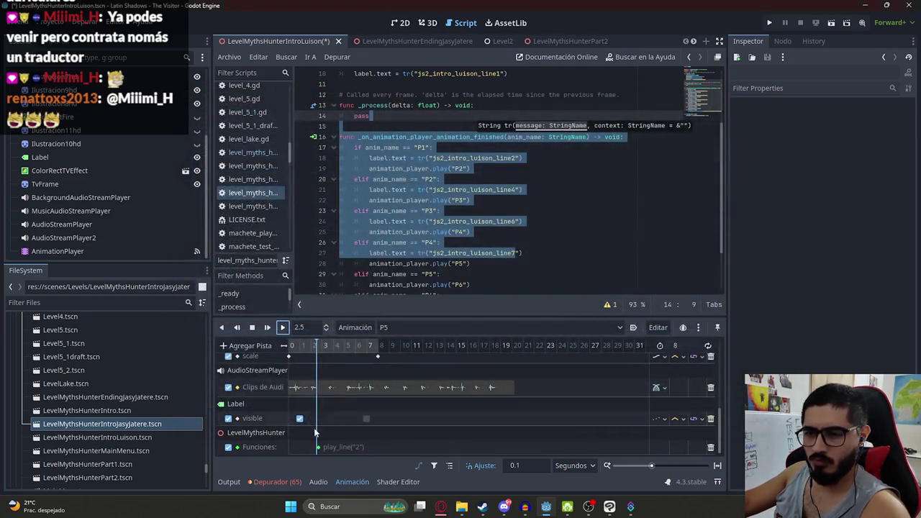
pyautogui.click(319, 447)
pyautogui.click(747, 160)
pyautogui.click(747, 171)
pyautogui.click(752, 201)
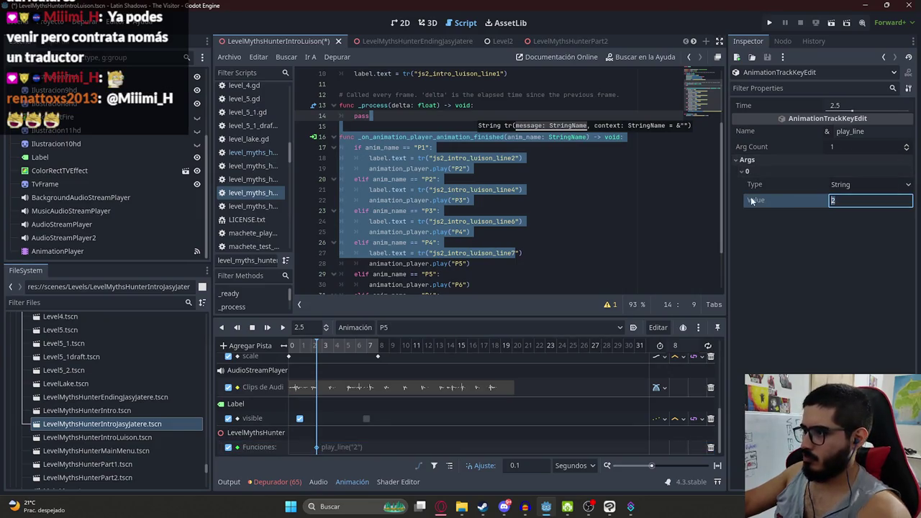
pyautogui.click(351, 441)
# Insert a second play_line key at about 3.9 s on the method-call track
pyautogui.scroll(3, 357, 379)
pyautogui.scroll(2, 345, 352)
pyautogui.scroll(3, 346, 360)
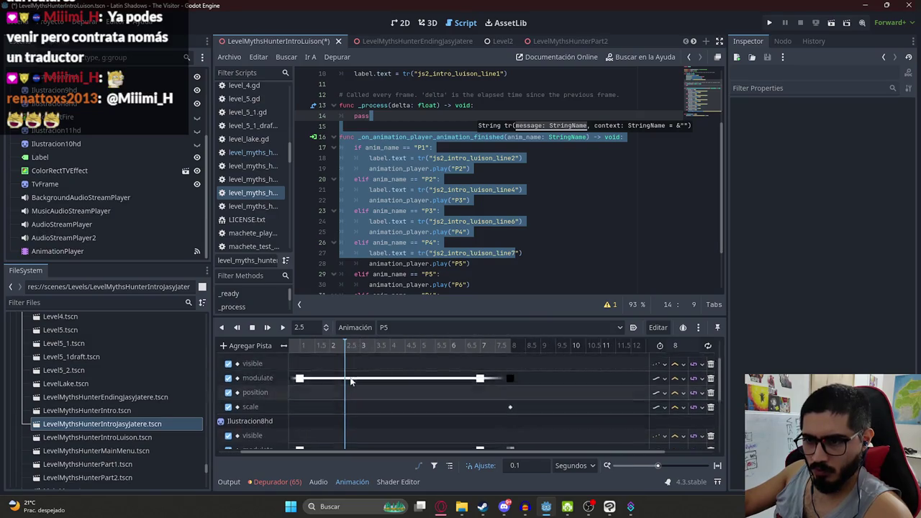
pyautogui.moveTo(396, 346); pyautogui.dragTo(392, 348)
pyautogui.scroll(-5, 399, 408)
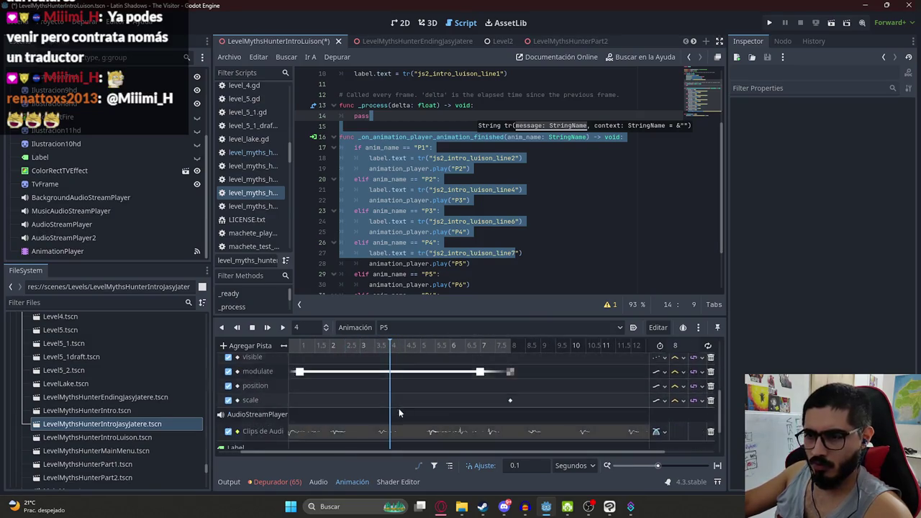
pyautogui.rightClick(389, 441)
pyautogui.click(401, 447)
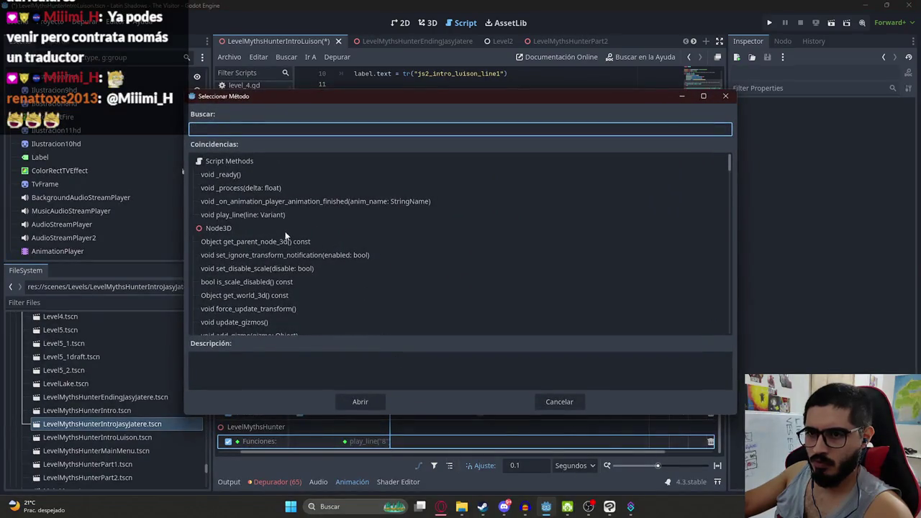
pyautogui.doubleClick(246, 216)
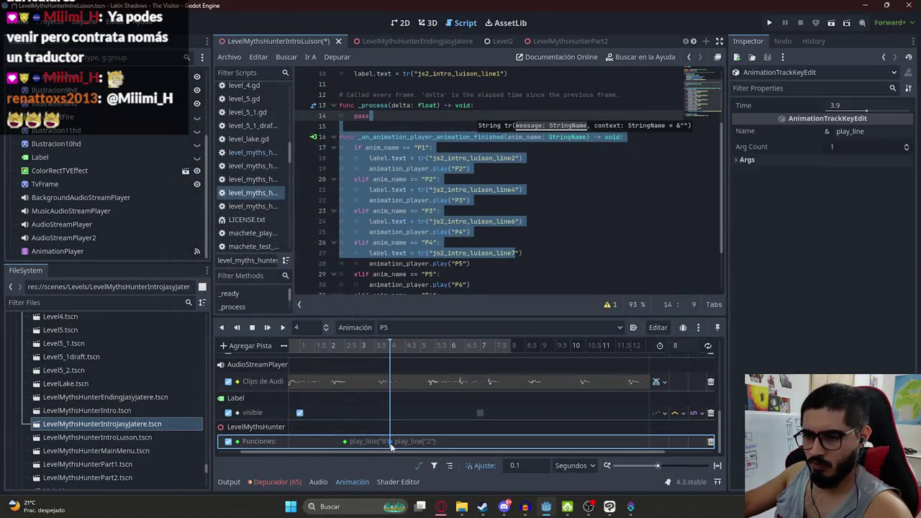
# Set the second play_line key's argument to 9
pyautogui.click(806, 160)
pyautogui.click(808, 172)
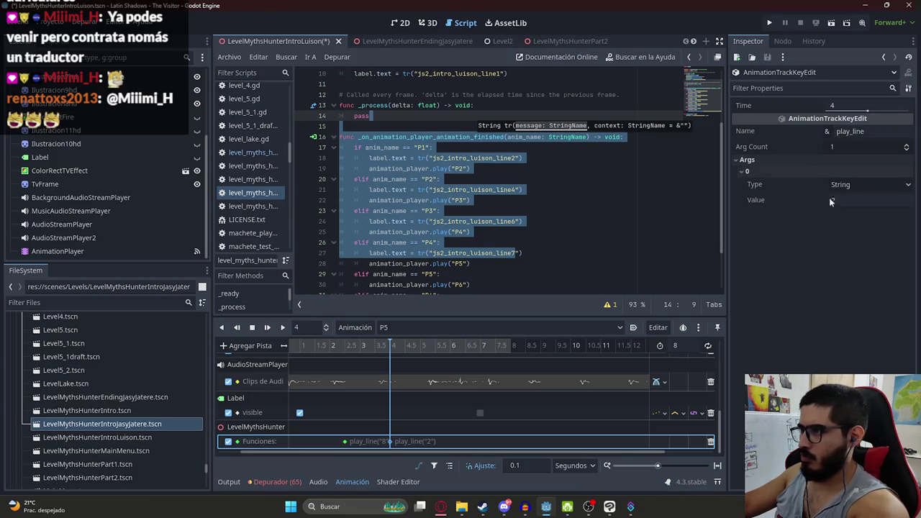
pyautogui.click(831, 199)
pyautogui.write('9')
pyautogui.press('Return')
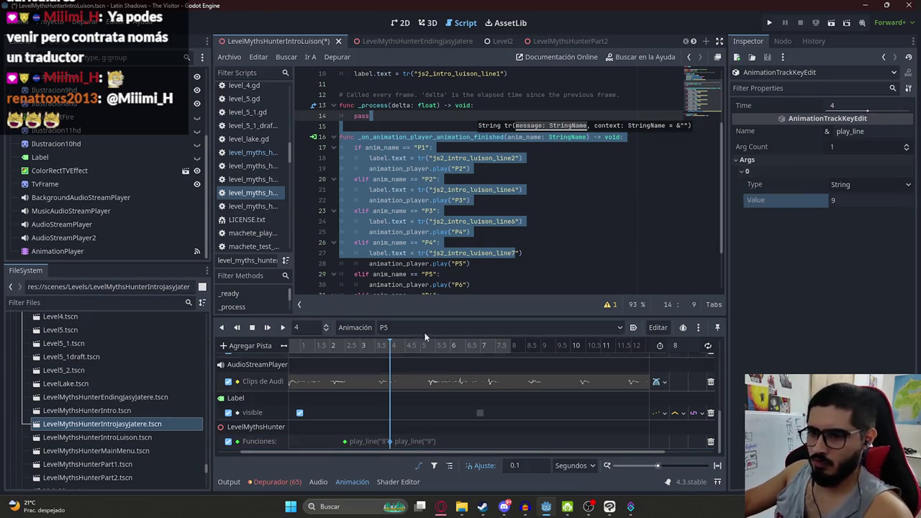
# Play P5 and compare it against the era castigo line in B36
pyautogui.scroll(3, 424, 360)
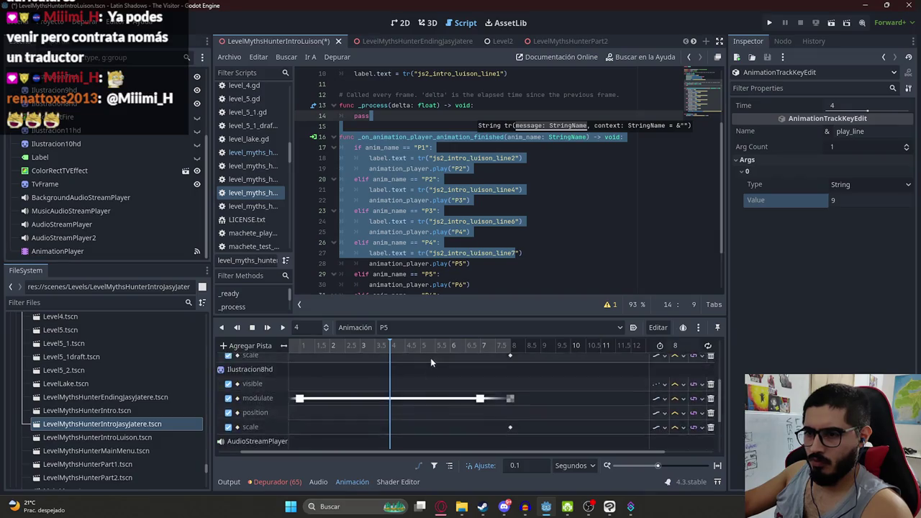
pyautogui.moveTo(432, 347); pyautogui.dragTo(448, 348)
pyautogui.click(282, 327)
pyautogui.hotkey('alt', 'Tab')
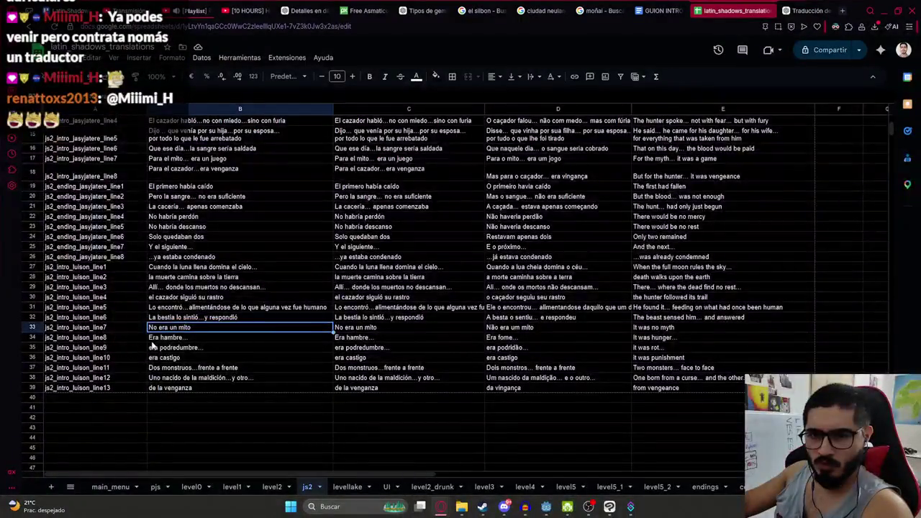
pyautogui.click(166, 357)
pyautogui.hotkey('alt', 'Tab')
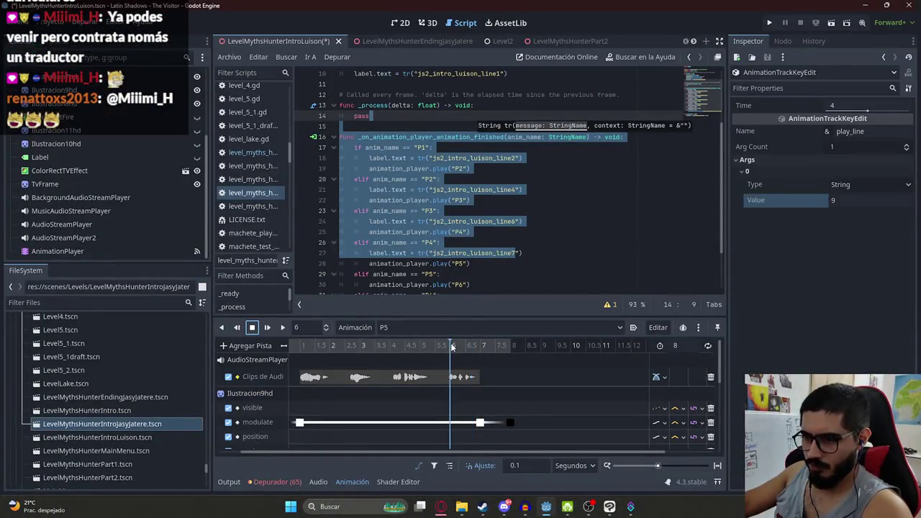
# Add a third play_line key at 5.9 s with argument 10
pyautogui.scroll(-5, 446, 439)
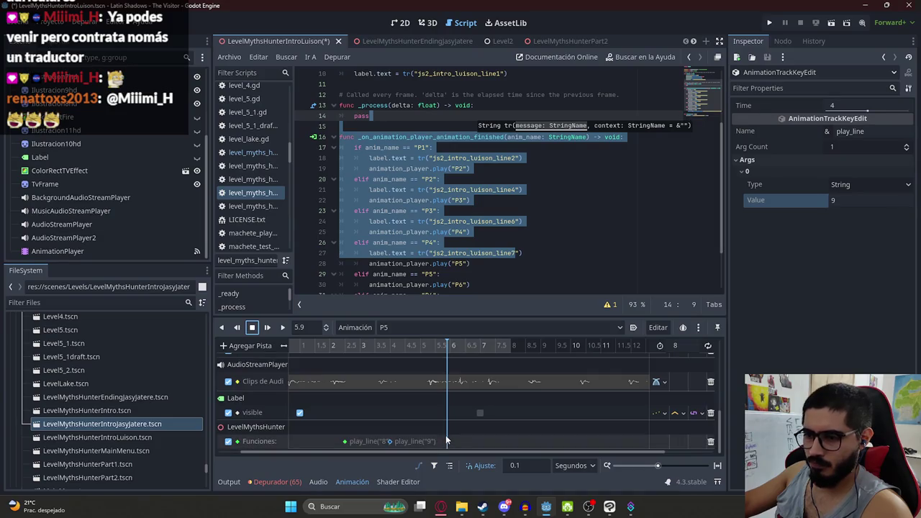
pyautogui.rightClick(446, 441)
pyautogui.click(473, 424)
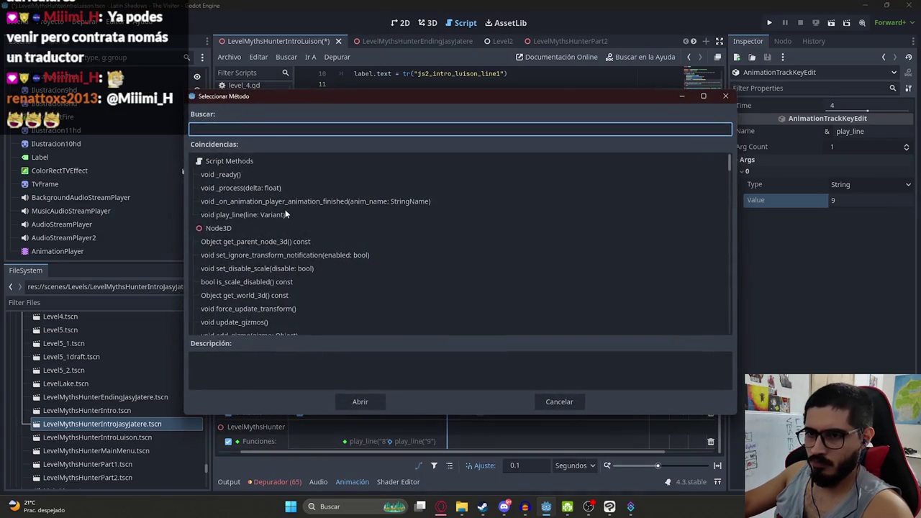
pyautogui.click(559, 401)
pyautogui.rightClick(448, 440)
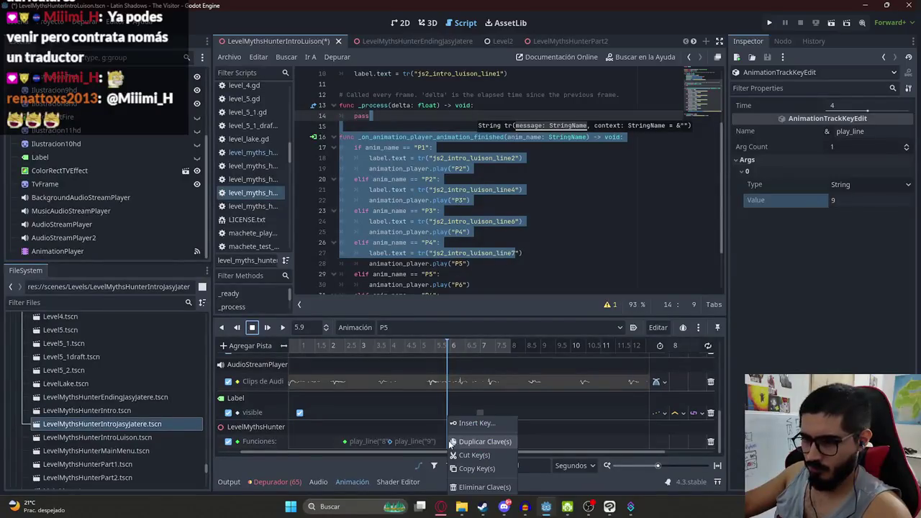
pyautogui.click(462, 429)
pyautogui.write('llo')
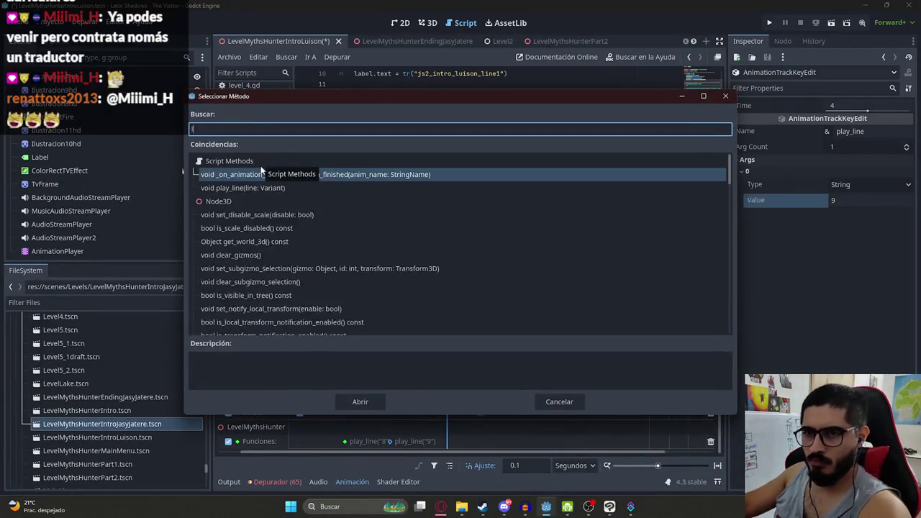
pyautogui.press('BackSpace')
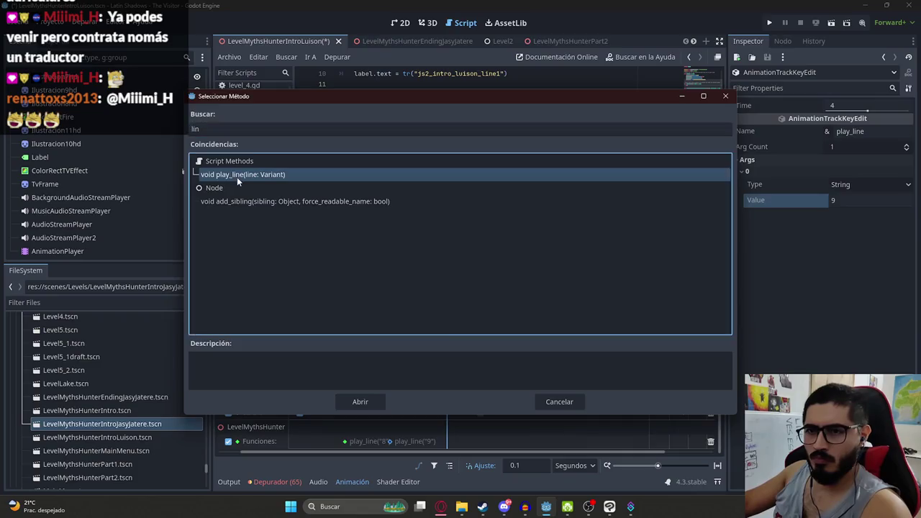
pyautogui.doubleClick(237, 177)
pyautogui.click(446, 441)
pyautogui.click(827, 161)
pyautogui.click(864, 200)
pyautogui.write('10')
pyautogui.press('Return')
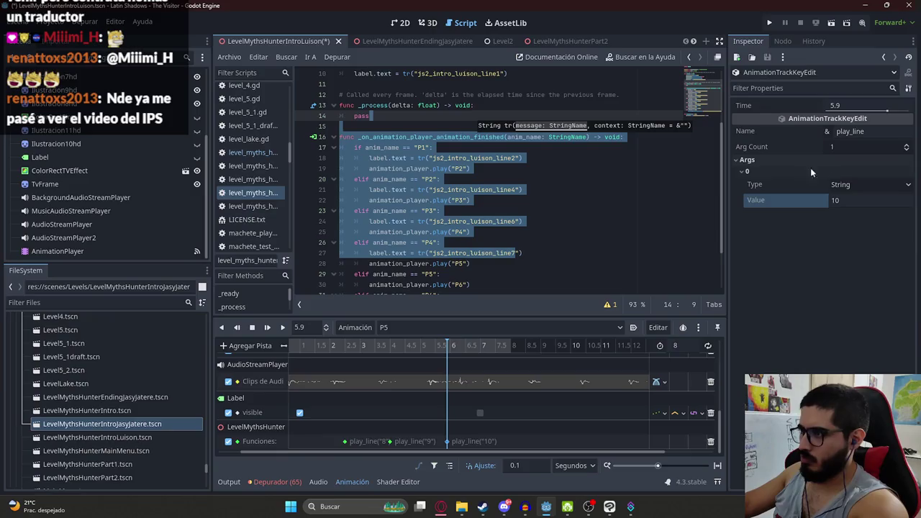
# Move to the line11 row in the sheet, replay P5, and select the line7 label statement
pyautogui.hotkey('alt', 'Tab')
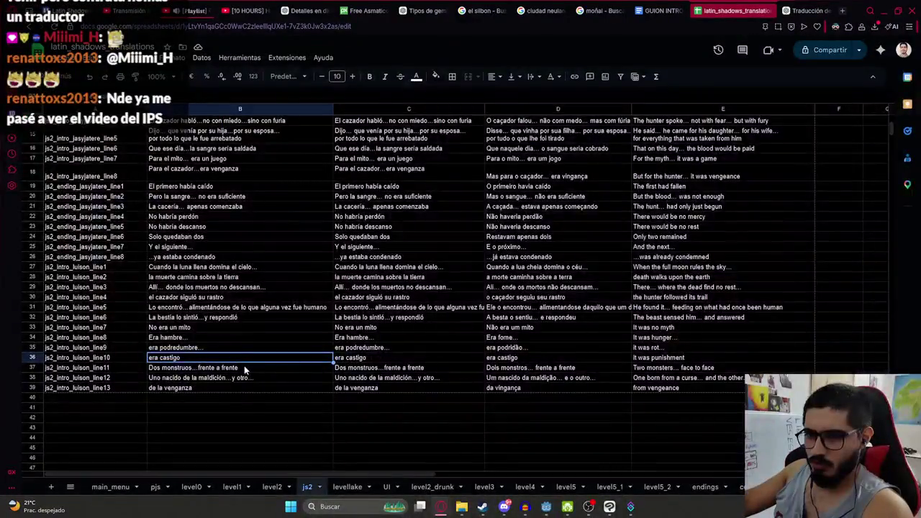
pyautogui.press('Down')
pyautogui.hotkey('alt', 'Tab')
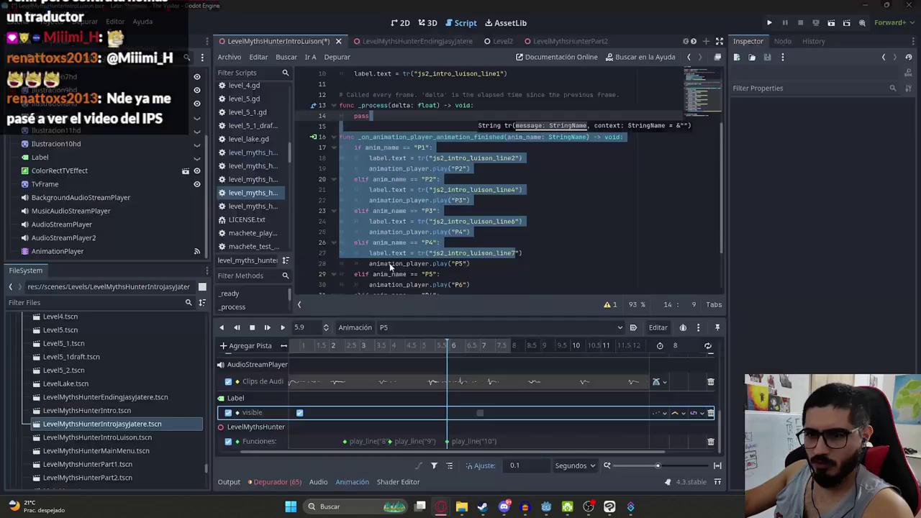
pyautogui.click(284, 327)
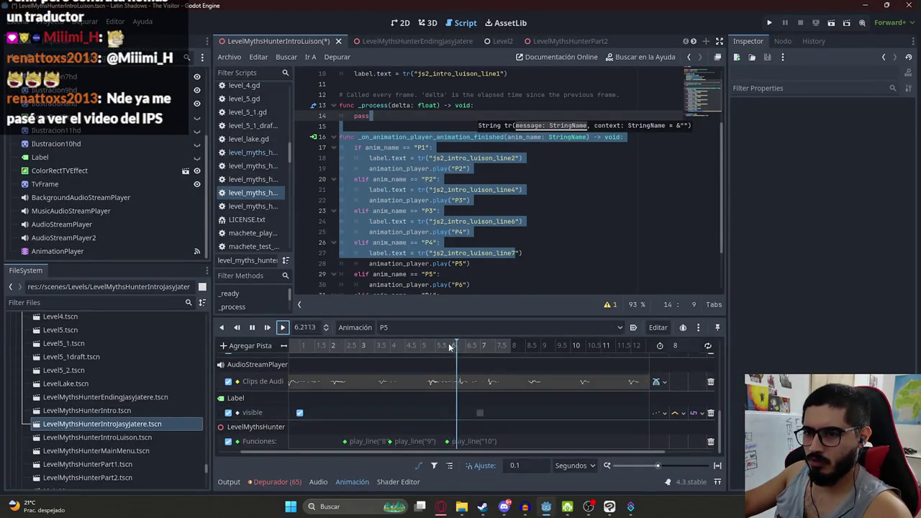
pyautogui.moveTo(523, 252); pyautogui.dragTo(358, 254)
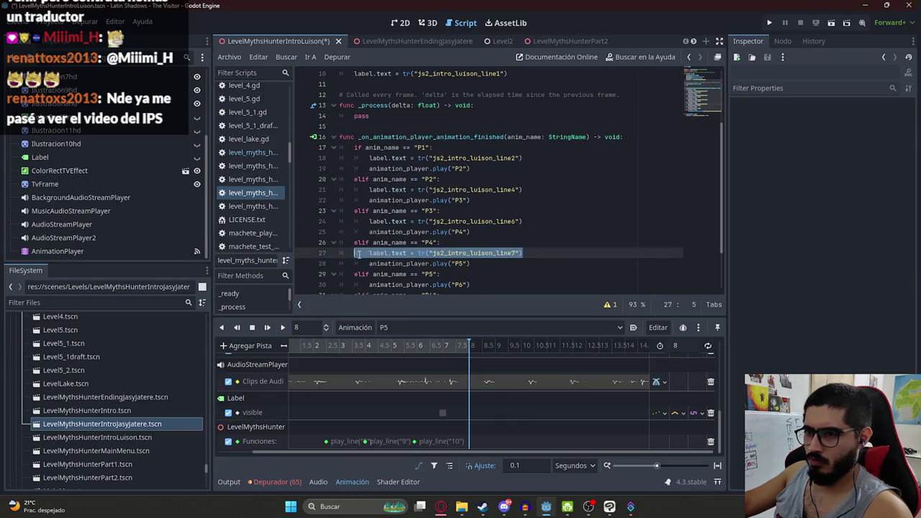
# Paste the label.text statement into the P5 branch for line11 and save the scene
pyautogui.click(473, 265)
pyautogui.press('Return')
pyautogui.hotkey('ctrl', 'v')
pyautogui.hotkey('ctrl', 's')
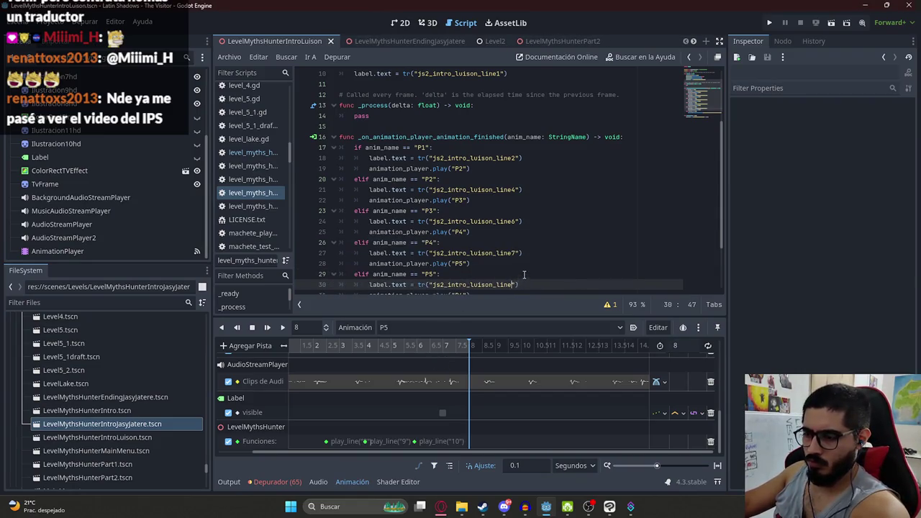
pyautogui.hotkey('alt', 'Tab')
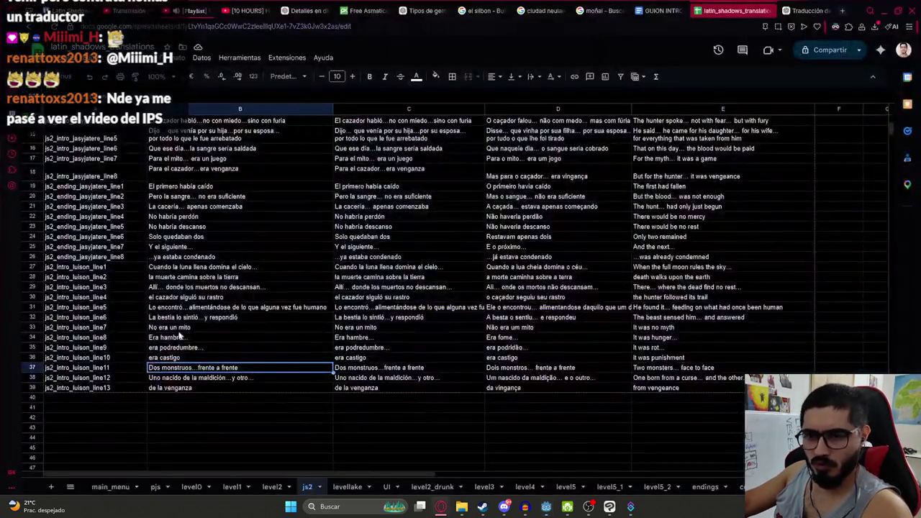
pyautogui.hotkey('alt', 'Tab')
pyautogui.click(391, 328)
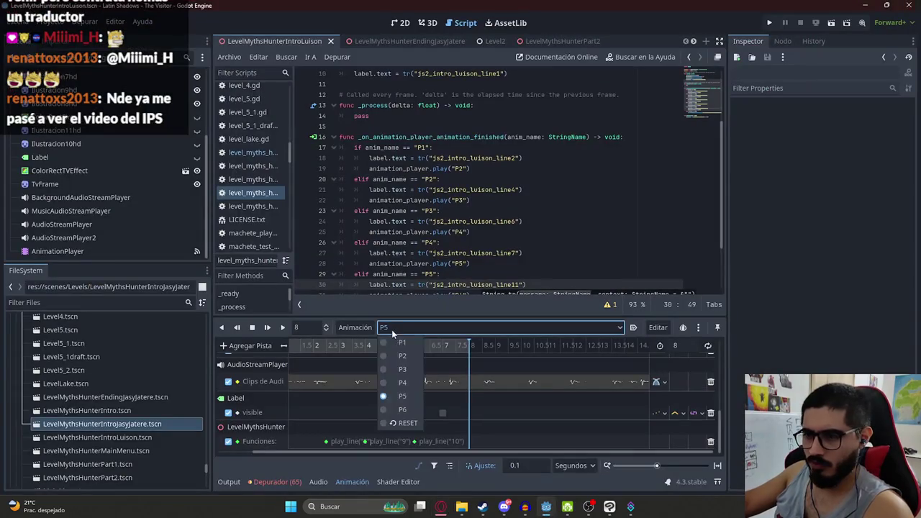
# Switch to the P6 animation, play it, and stop playback to compare with the sheet
pyautogui.click(400, 410)
pyautogui.click(281, 327)
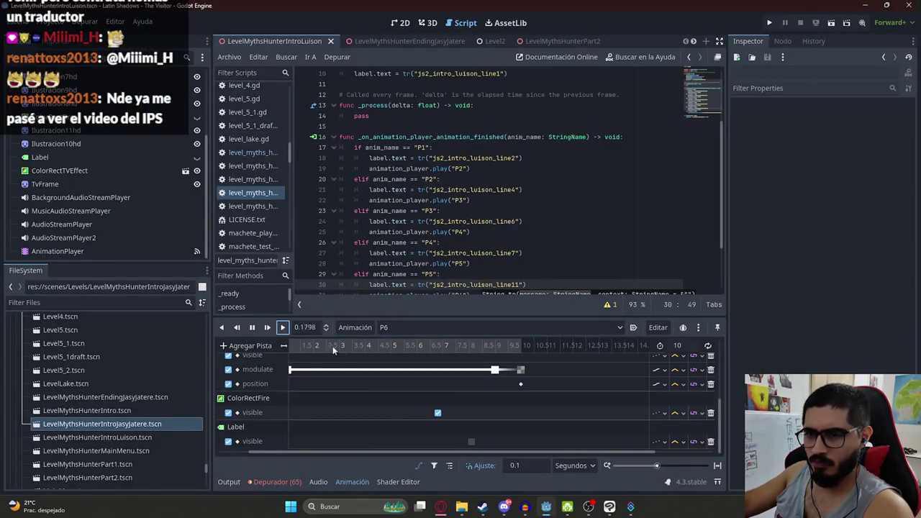
pyautogui.scroll(2, 319, 369)
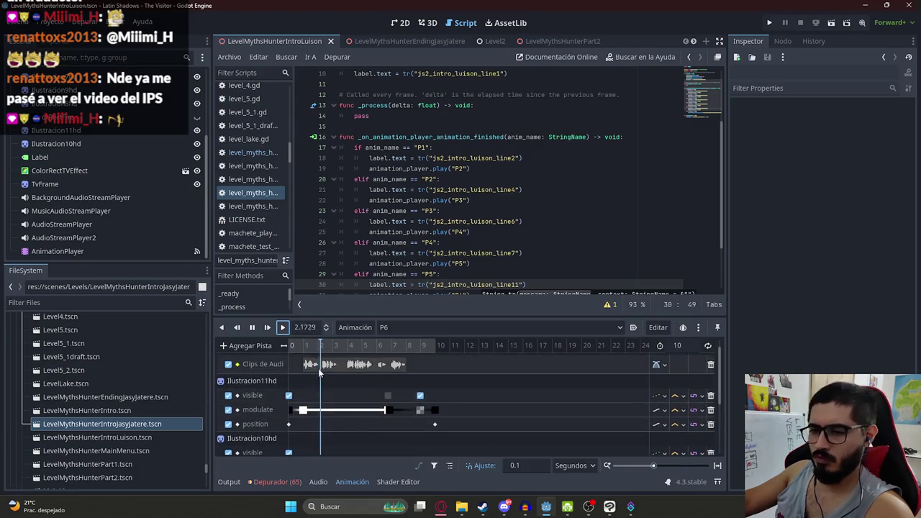
pyautogui.click(253, 328)
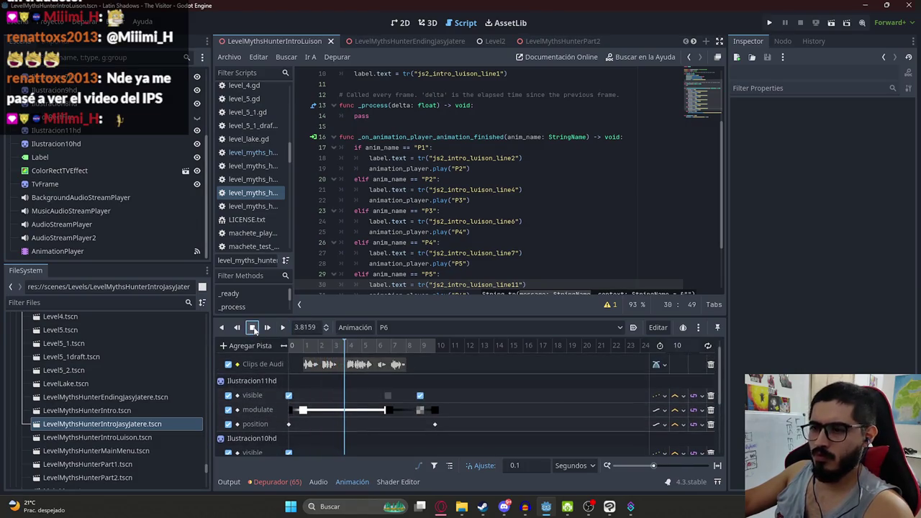
pyautogui.hotkey('alt', 'Tab')
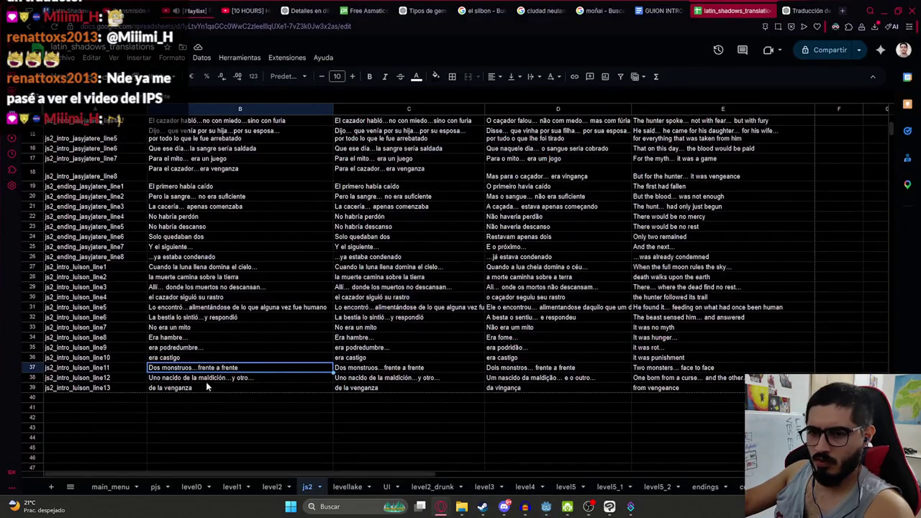
pyautogui.hotkey('alt', 'Tab')
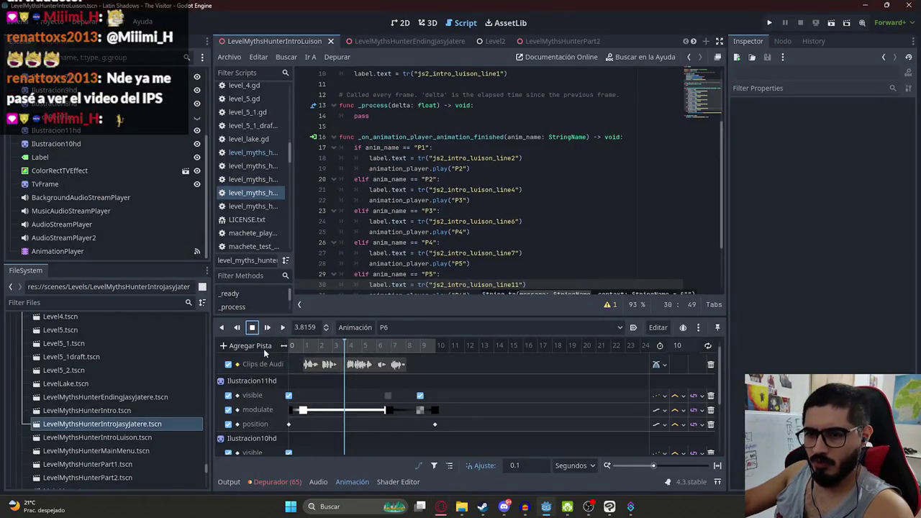
# Add a LevelMythsHunter method-call track with a play_line key, then replay P6
pyautogui.click(262, 347)
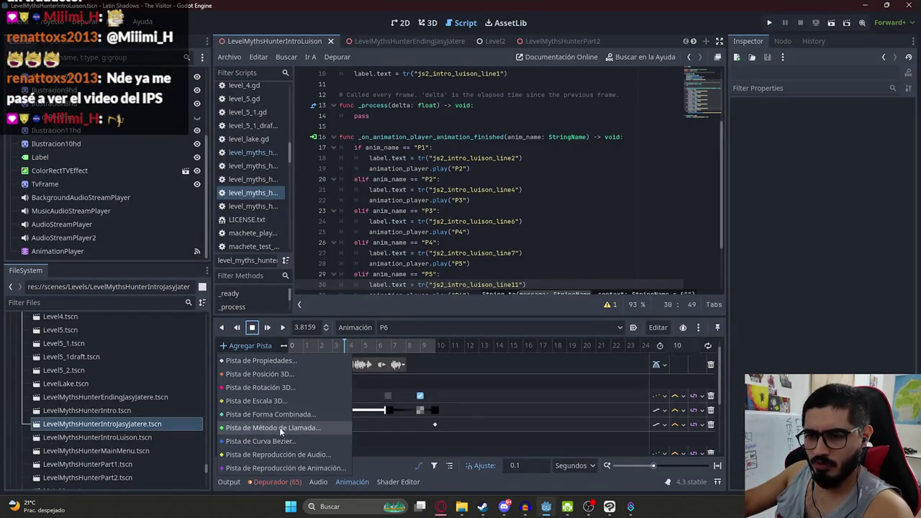
pyautogui.click(280, 427)
pyautogui.doubleClick(440, 119)
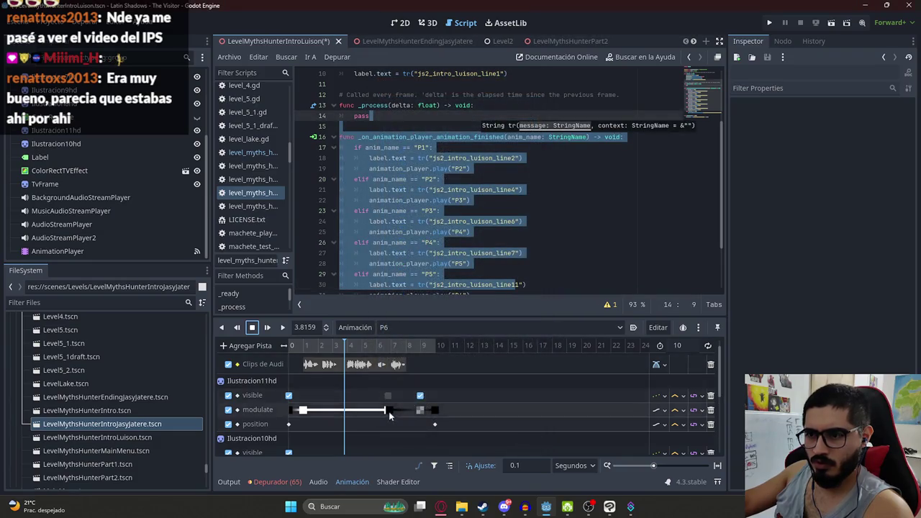
pyautogui.rightClick(344, 452)
pyautogui.click(354, 456)
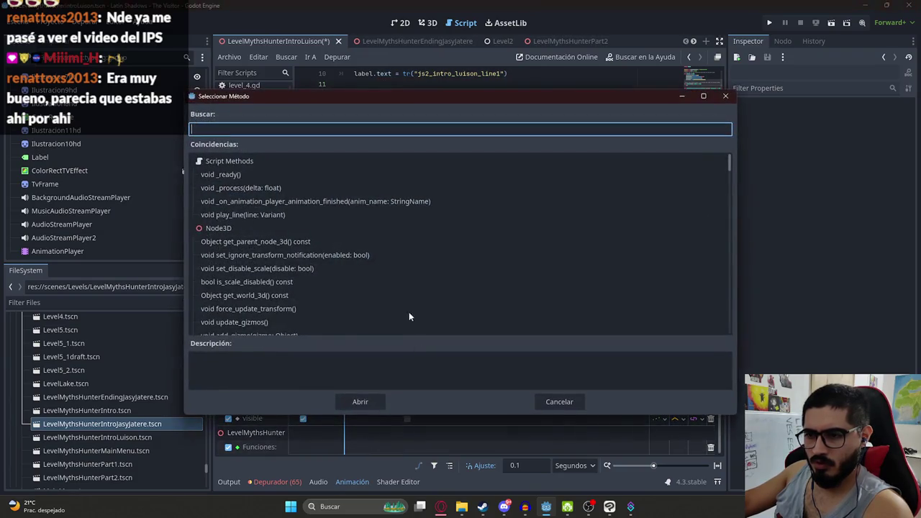
pyautogui.write('play')
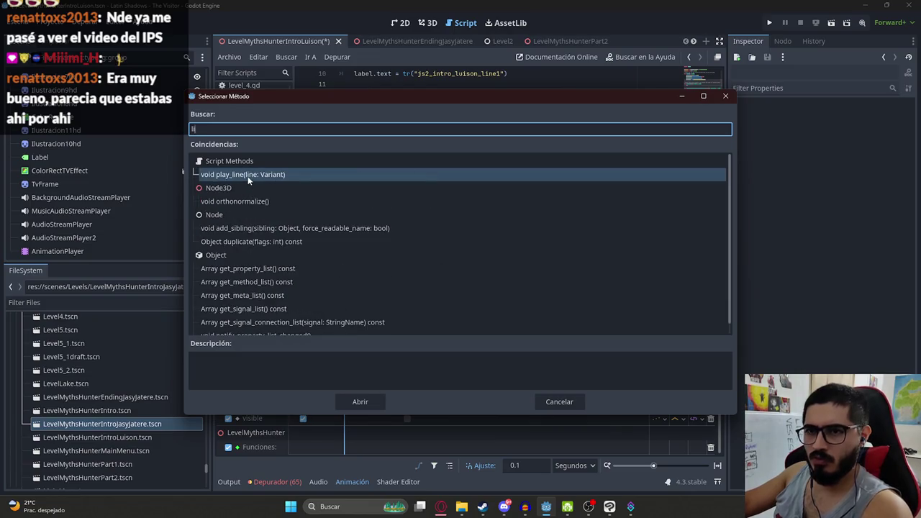
pyautogui.press('Return')
pyautogui.click(282, 328)
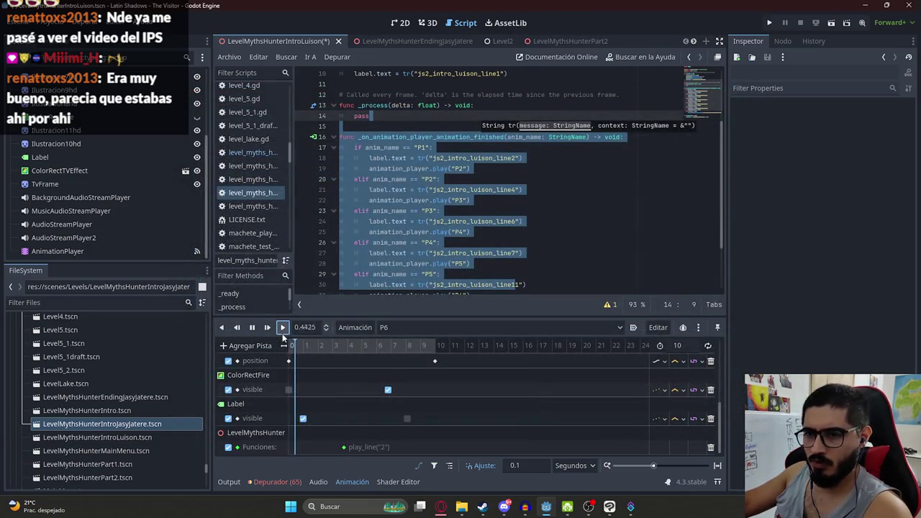
pyautogui.scroll(4, 320, 366)
pyautogui.scroll(-5, 321, 364)
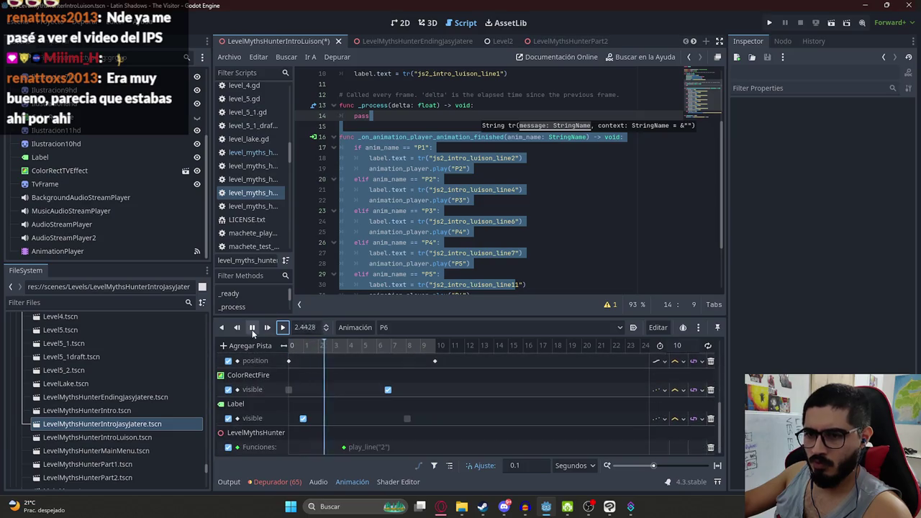
pyautogui.hotkey('alt', 'Tab')
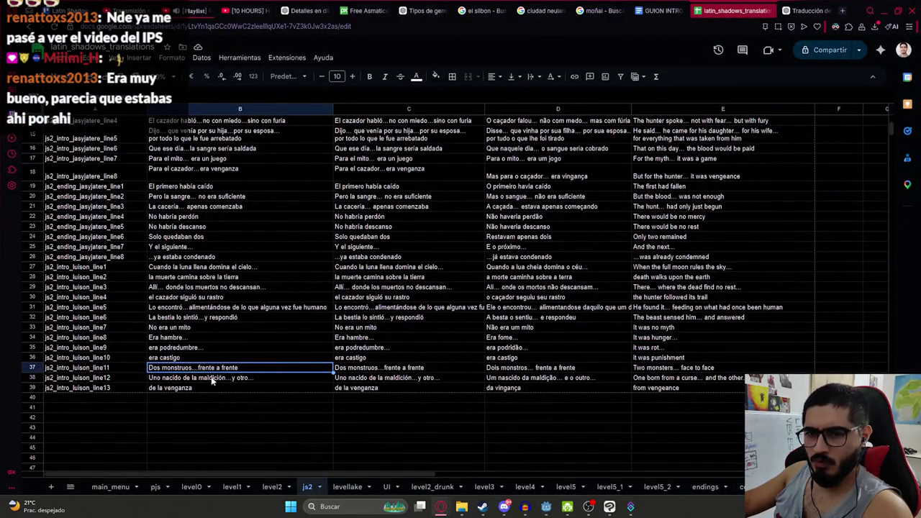
pyautogui.hotkey('alt', 'Tab')
# Set the 3.8 s play_line key's first argument to 12
pyautogui.click(344, 446)
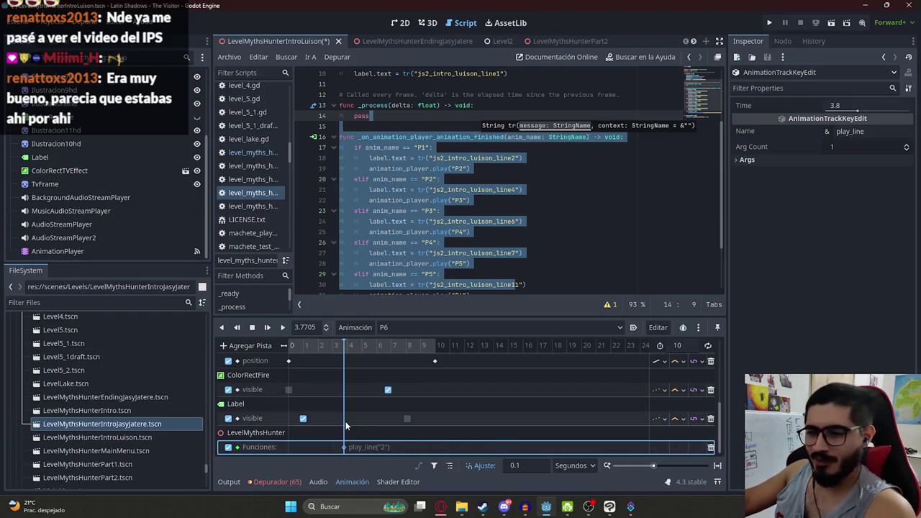
pyautogui.click(817, 160)
pyautogui.click(784, 172)
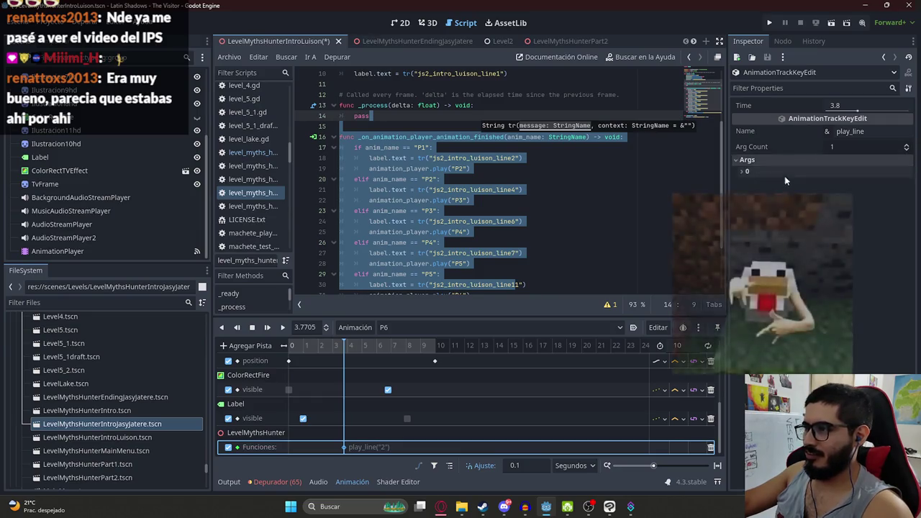
pyautogui.click(883, 200)
pyautogui.write('1')
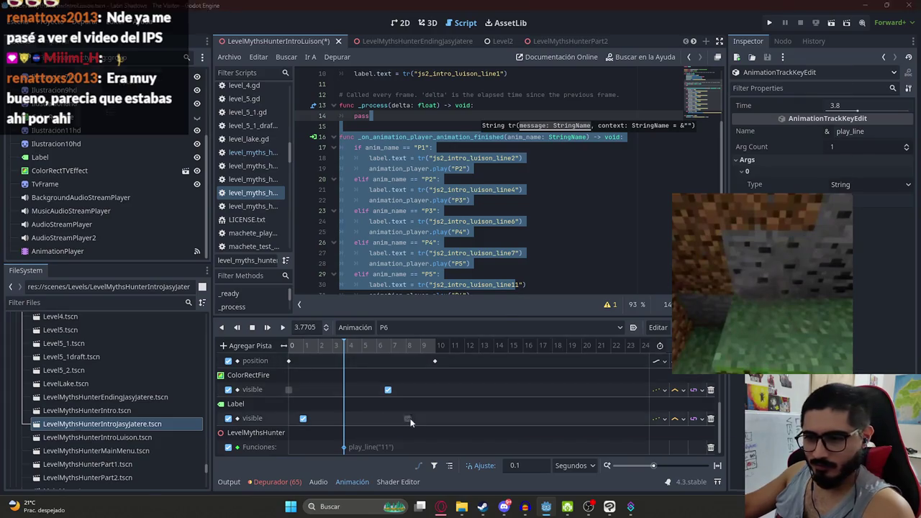
pyautogui.hotkey('alt', 'Tab')
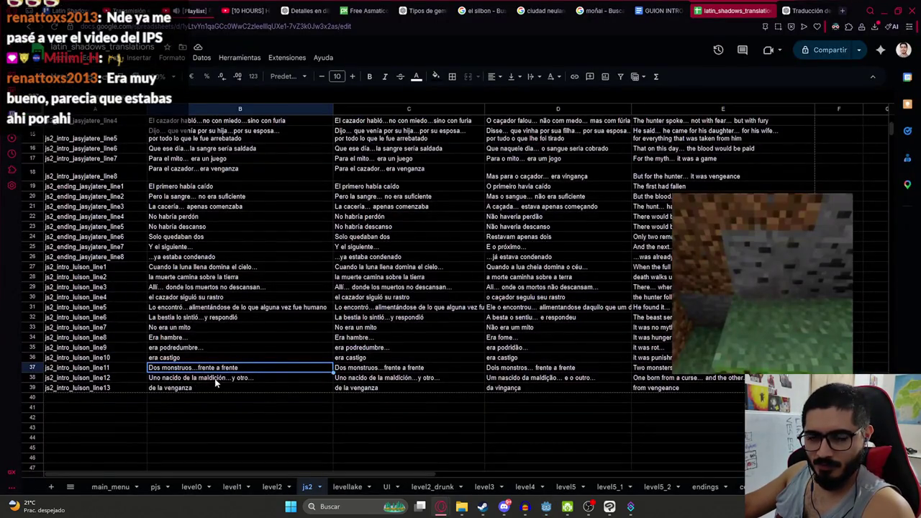
pyautogui.hotkey('alt', 'Tab')
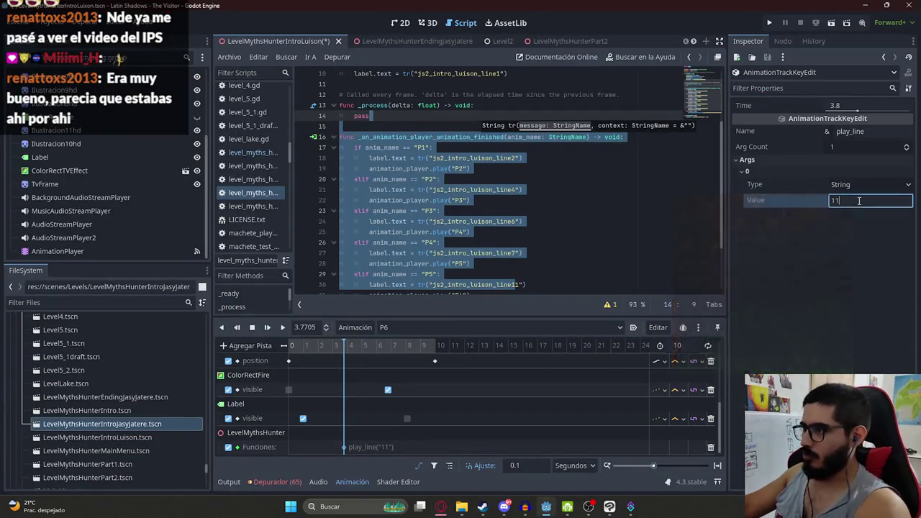
pyautogui.write('2')
pyautogui.press('Return')
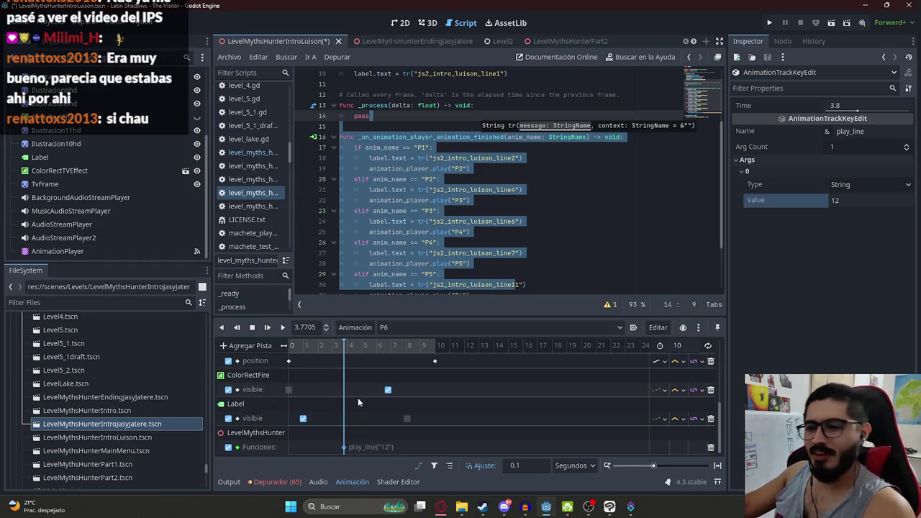
# Play P6 again to check the line 12 subtitle against the spreadsheet
pyautogui.scroll(4, 352, 364)
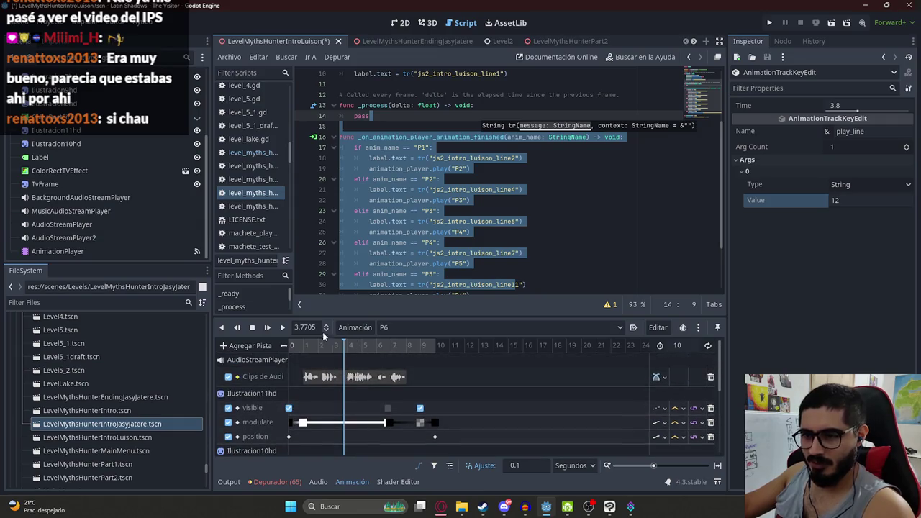
pyautogui.click(283, 328)
pyautogui.hotkey('alt', 'Tab')
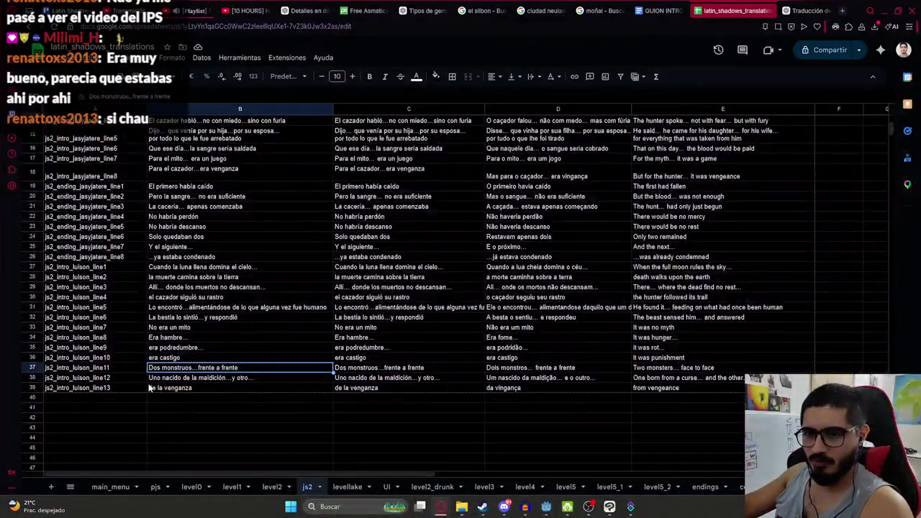
pyautogui.hotkey('alt', 'Tab')
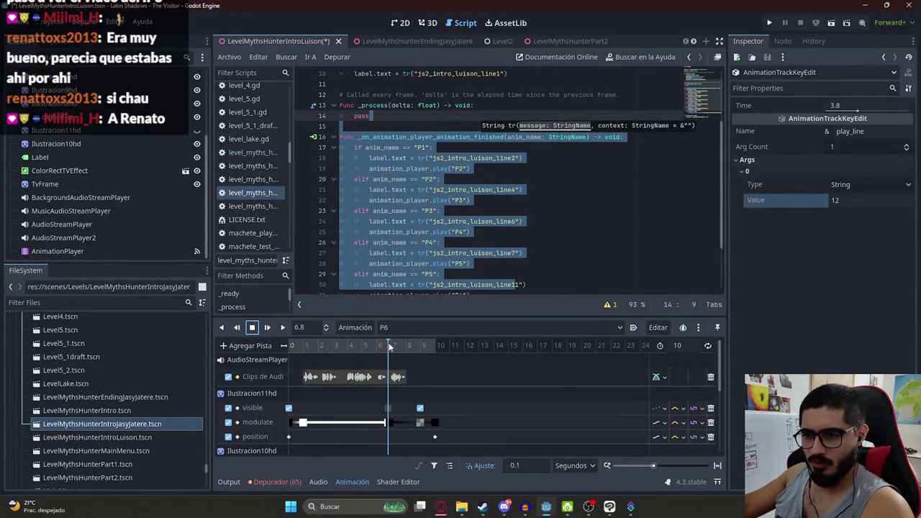
pyautogui.scroll(-4, 388, 424)
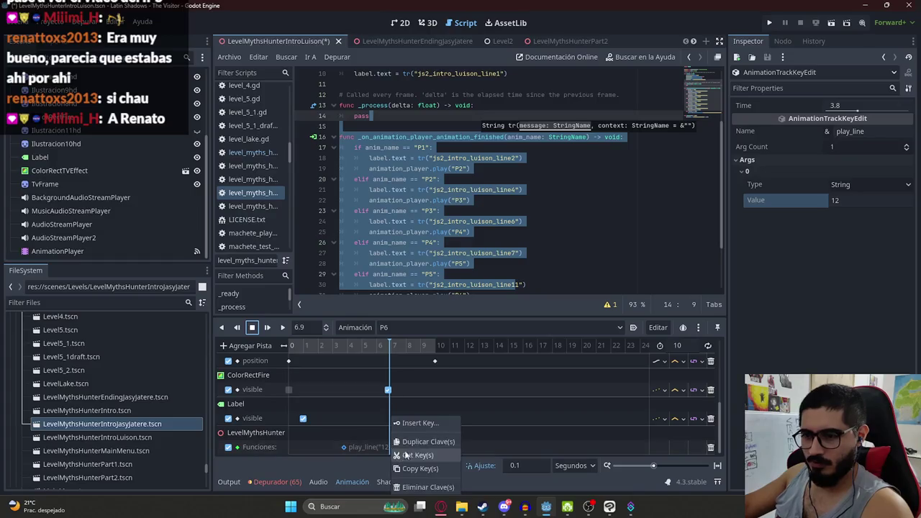
# Insert a play_line key at 6.9 s with argument 13
pyautogui.rightClick(410, 423)
pyautogui.click(431, 439)
pyautogui.write('li')
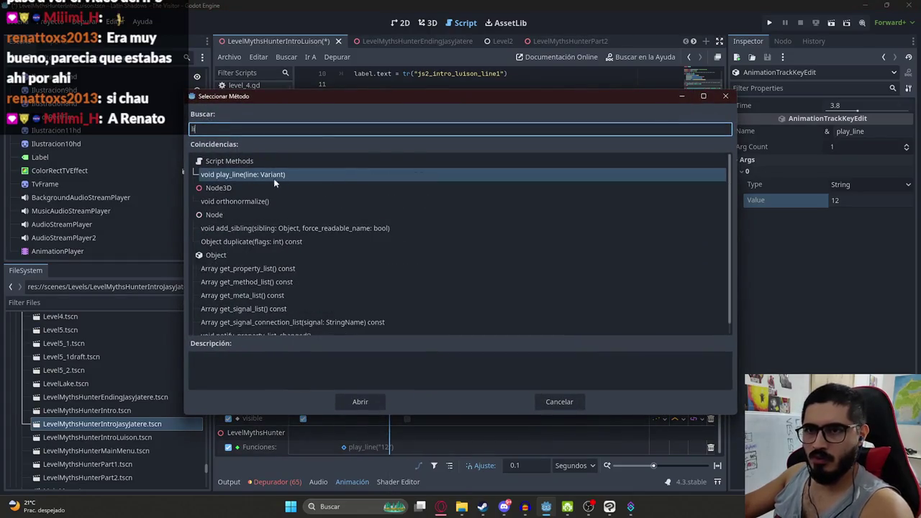
pyautogui.click(360, 401)
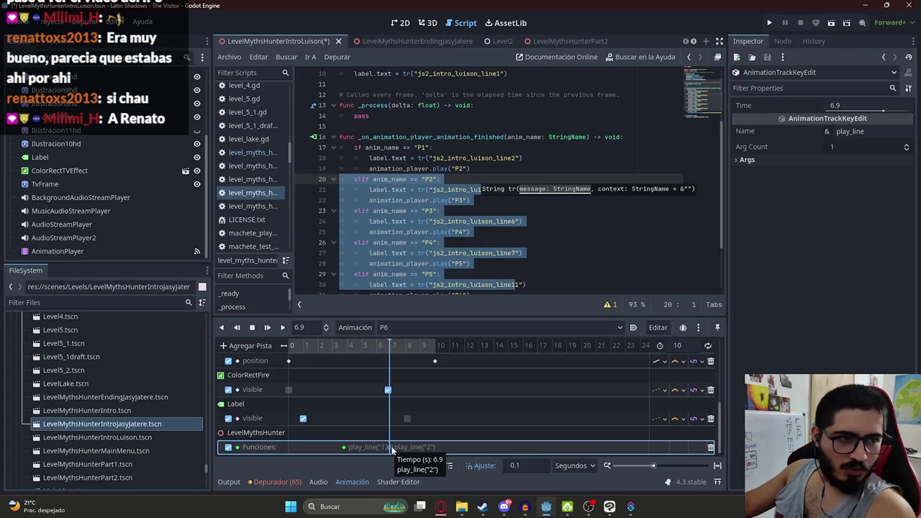
pyautogui.click(794, 172)
pyautogui.click(861, 200)
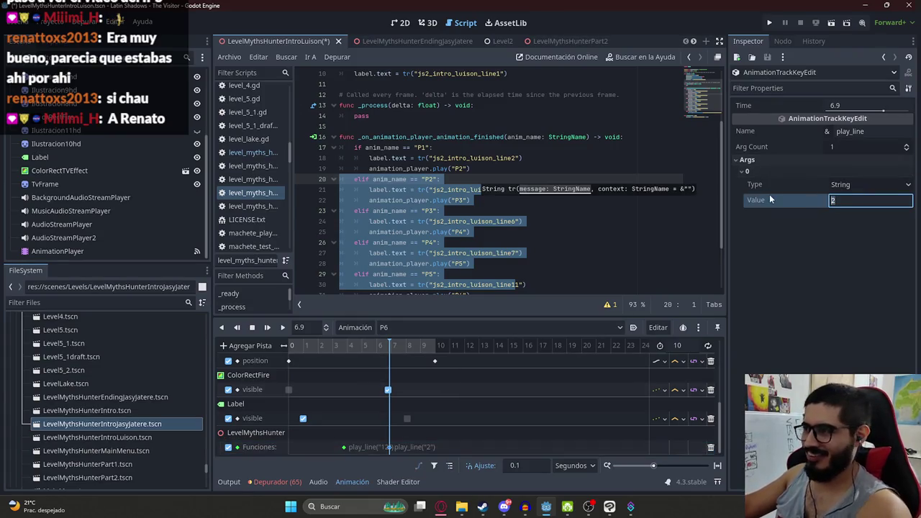
pyautogui.write('13')
pyautogui.press('Return')
# Scrub back to 0, switch to the RESET animation, and save the scene
pyautogui.moveTo(486, 349); pyautogui.dragTo(184, 353)
pyautogui.click(401, 327)
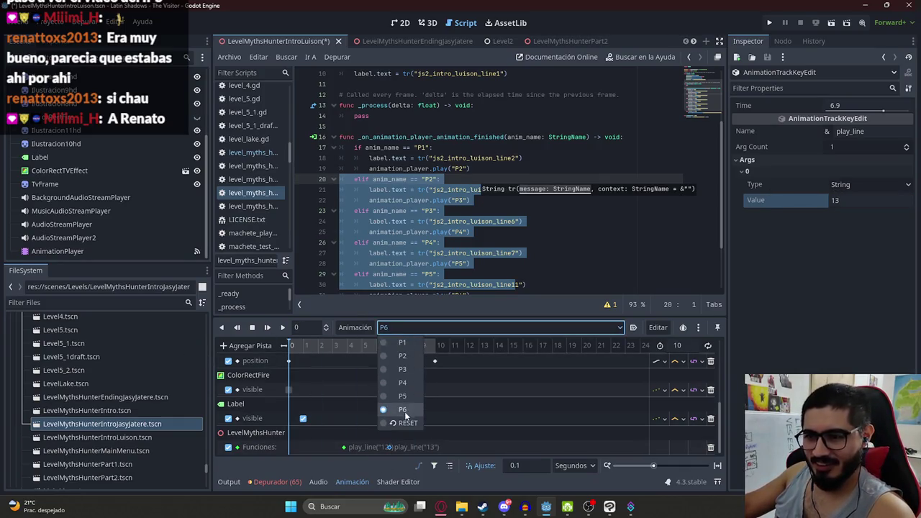
pyautogui.click(402, 413)
pyautogui.hotkey('ctrl', 's')
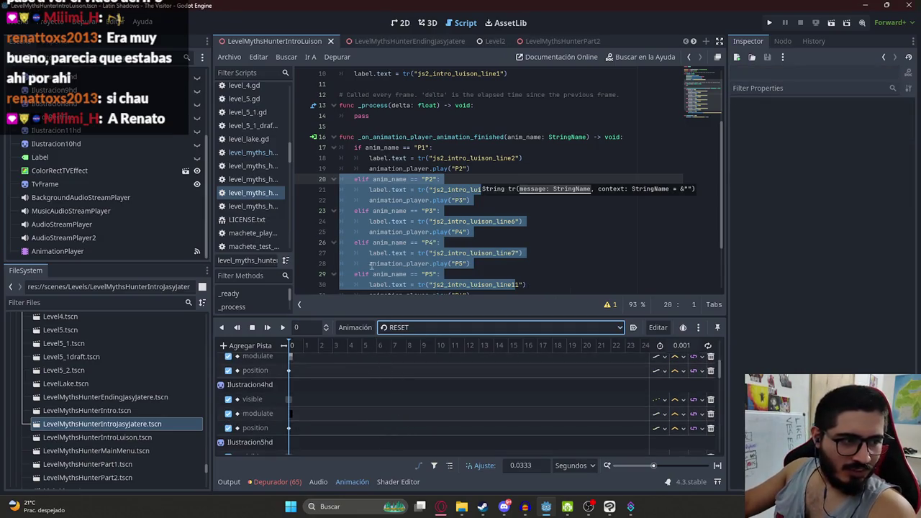
pyautogui.rightClick(263, 43)
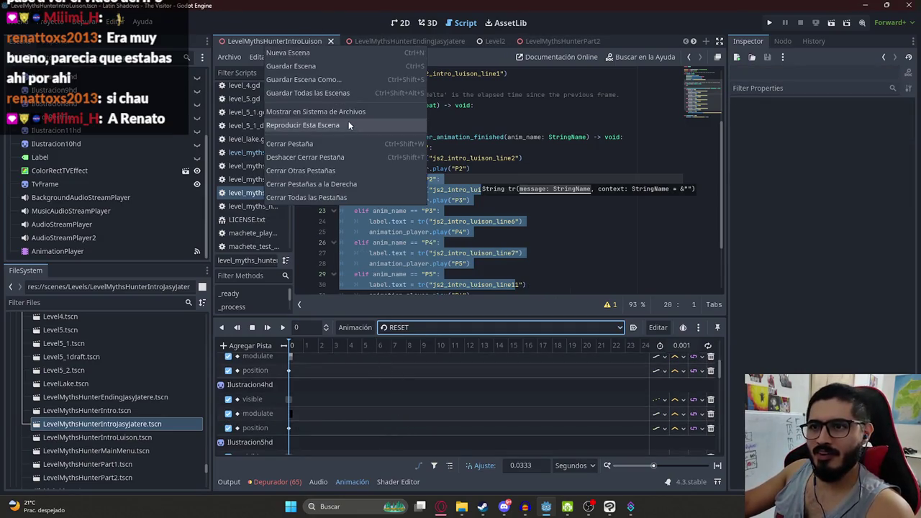
# Run the intro scene with F6, watch the subtitled cutscene, then stop with F8
pyautogui.press('Escape')
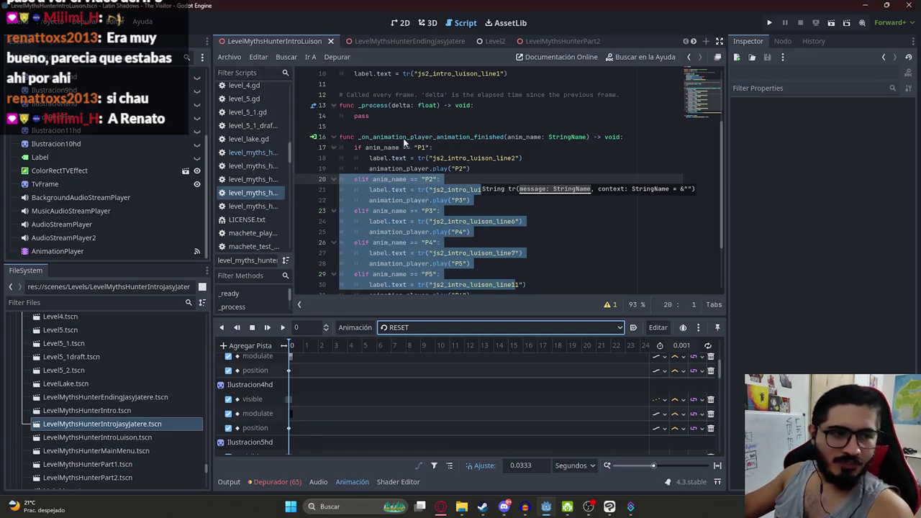
pyautogui.press('F6')
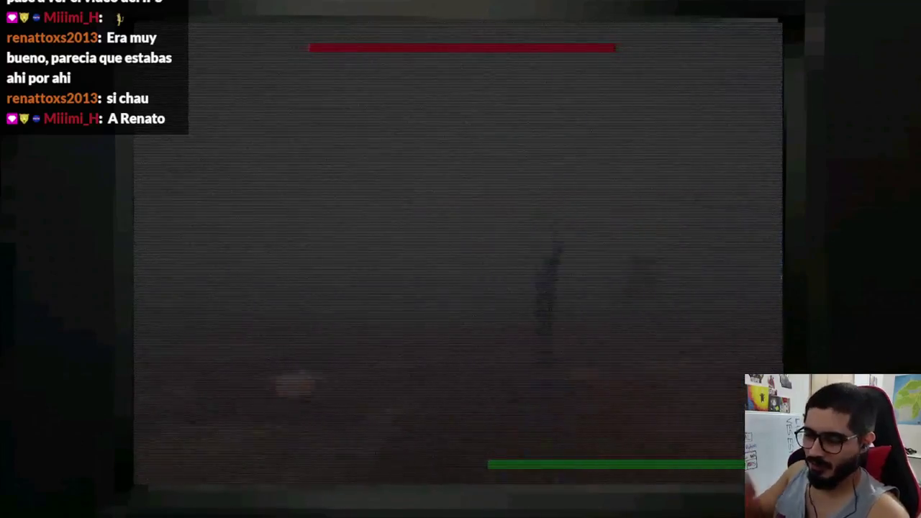
pyautogui.press('F8')
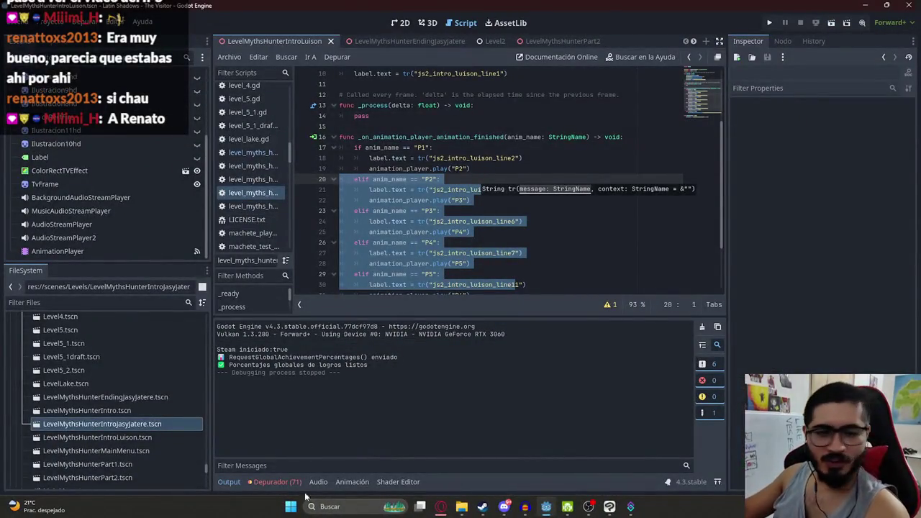
# Launch GitHub Desktop and write the commit summary 'feat: Cinematica intro del Luison'
pyautogui.press('super')
pyautogui.write('git')
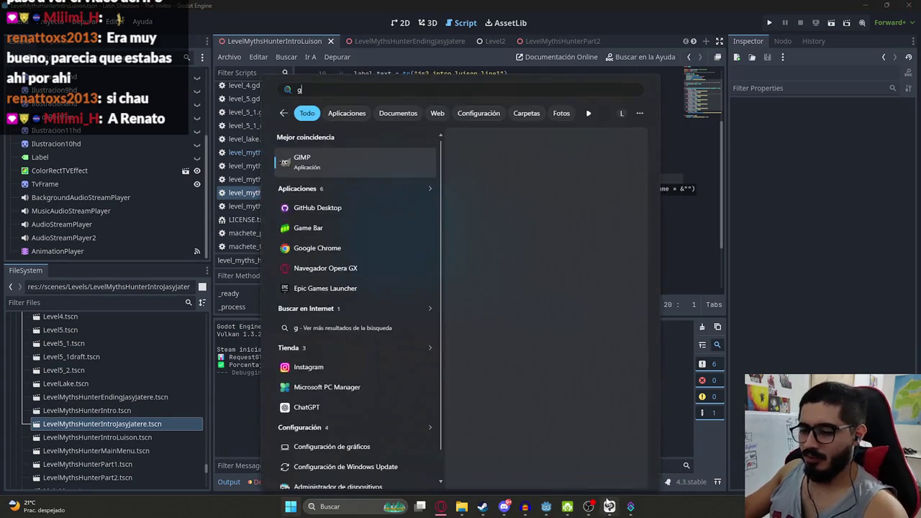
pyautogui.press('Escape')
pyautogui.moveTo(525, 508)
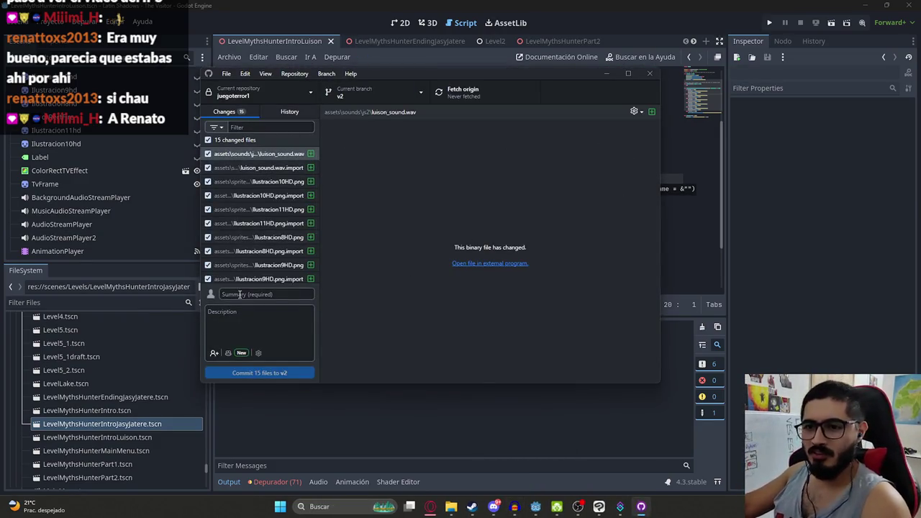
pyautogui.write('feat: Cinematica i')
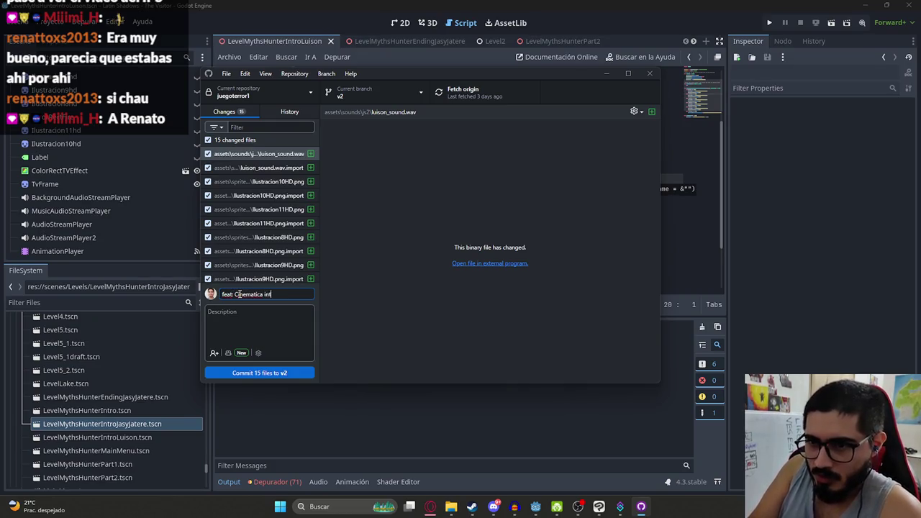
pyautogui.write('n terminada')
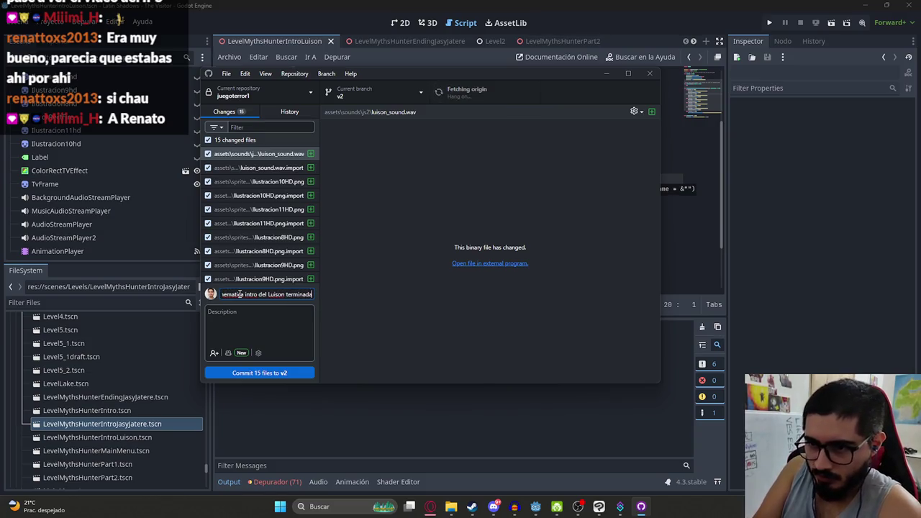
# Commit the 15 files to v2, push to origin, and return to Godot's LevelMythsHunterPart2 scene
pyautogui.hotkey('ctrl', 'Return')
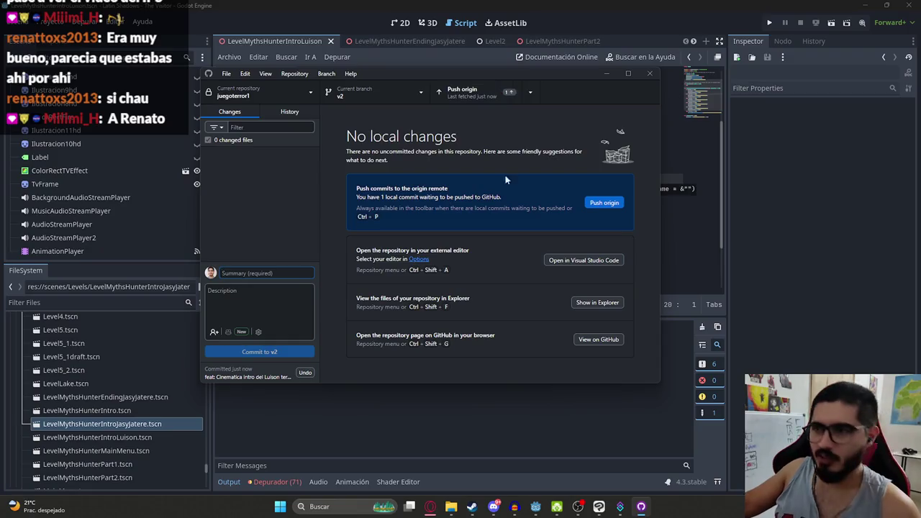
pyautogui.click(464, 96)
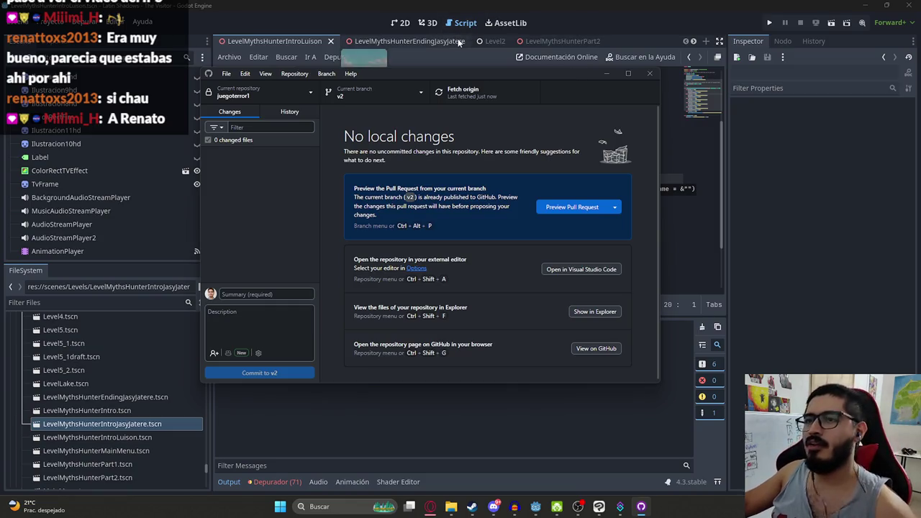
pyautogui.click(561, 41)
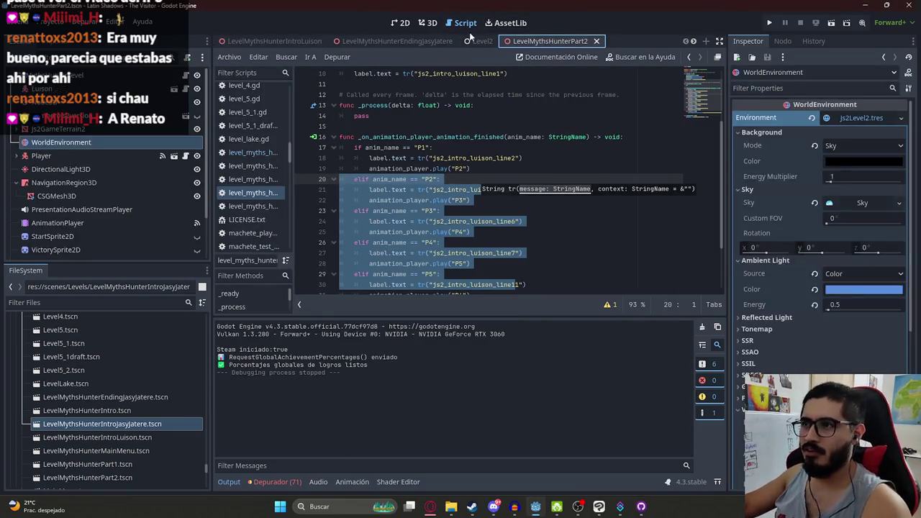
# In the 3D view, revert the WorldEnvironment's js2Level2.tres Environment to empty and inspect the circular terrain
pyautogui.click(426, 23)
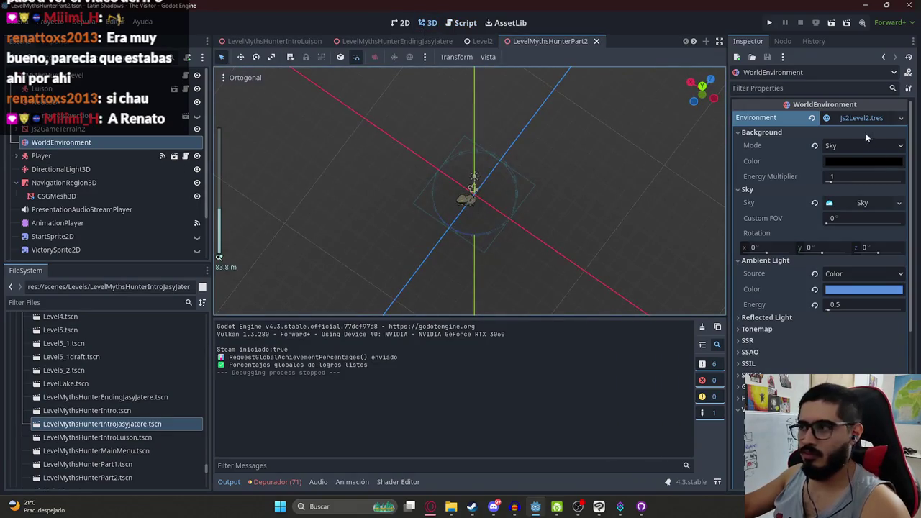
pyautogui.click(812, 119)
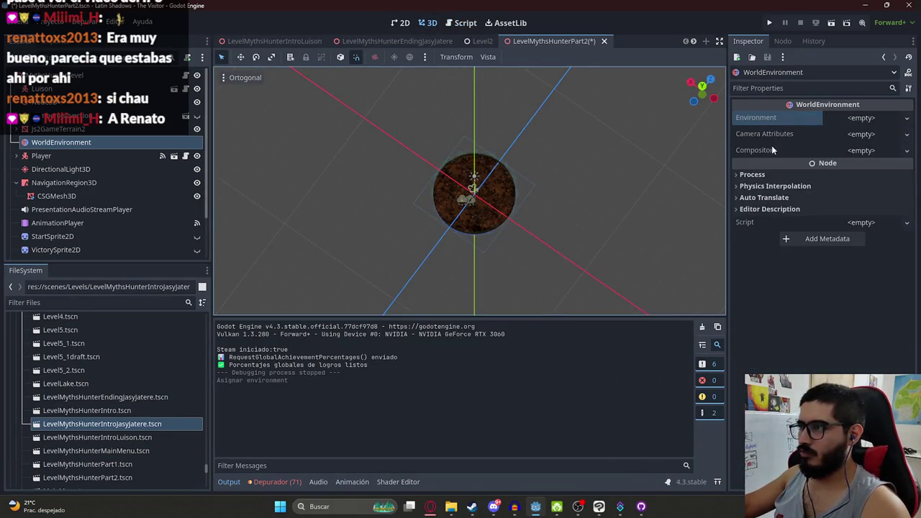
pyautogui.scroll(10, 460, 188)
pyautogui.moveTo(495, 146)
pyautogui.mouseDown()
pyautogui.moveTo(526, 171)
pyautogui.moveTo(454, 154)
pyautogui.moveTo(477, 147)
pyautogui.moveTo(497, 210)
pyautogui.moveTo(451, 161)
pyautogui.moveTo(393, 148)
pyautogui.moveTo(343, 161)
pyautogui.moveTo(282, 220)
pyautogui.moveTo(385, 297)
pyautogui.mouseUp()
pyautogui.scroll(-5, 423, 209)
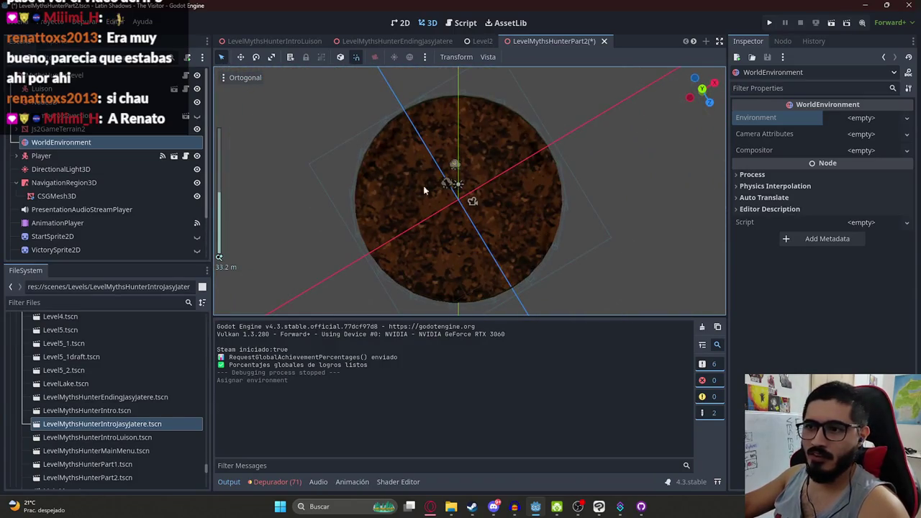
pyautogui.scroll(8, 487, 216)
pyautogui.moveTo(497, 188)
pyautogui.mouseDown()
pyautogui.moveTo(477, 172)
pyautogui.moveTo(435, 173)
pyautogui.mouseUp()
pyautogui.press('super')
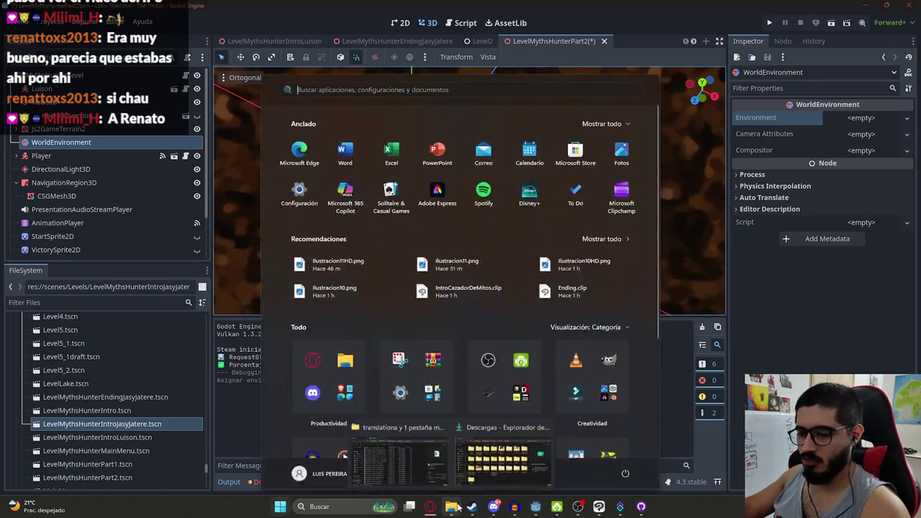
# Launch Blender, dismiss the splash, and load jugadorjs2.blend from the recent files
pyautogui.write('blender')
pyautogui.press('Escape')
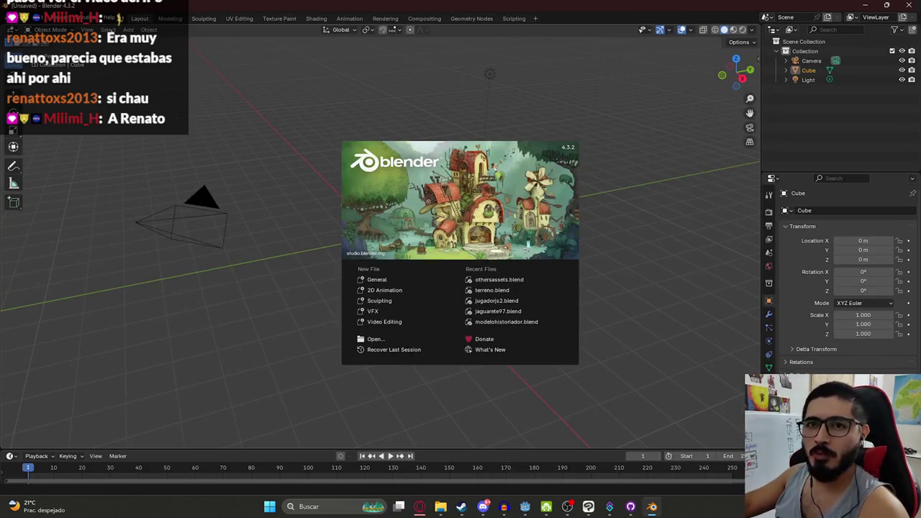
pyautogui.click(45, 58)
pyautogui.click(26, 19)
pyautogui.moveTo(44, 48)
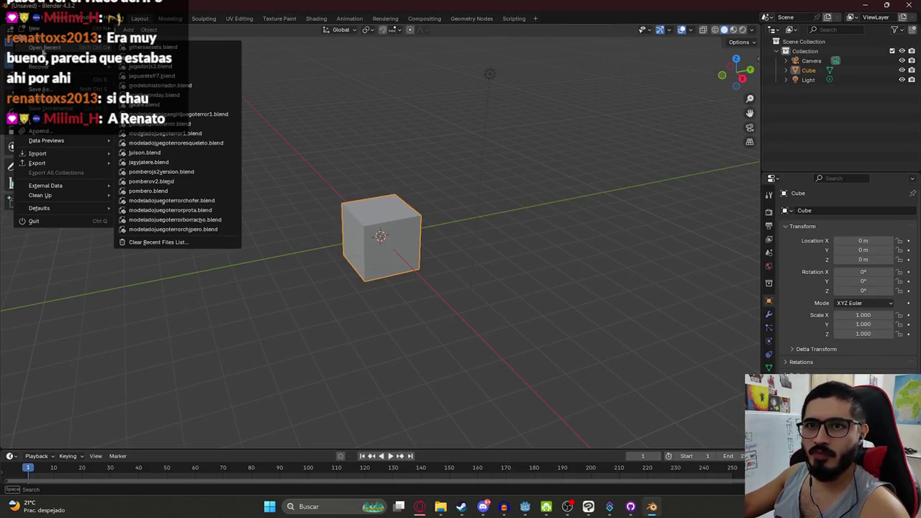
pyautogui.click(161, 67)
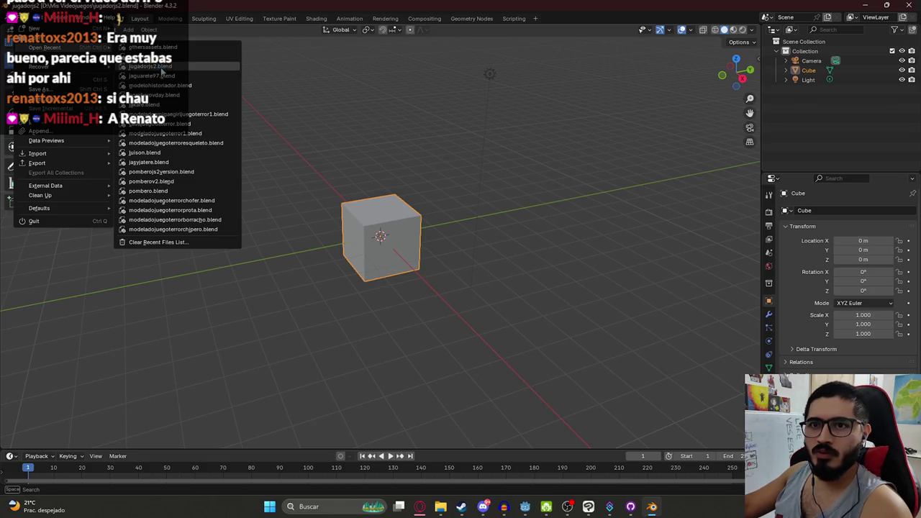
pyautogui.scroll(-7, 261, 160)
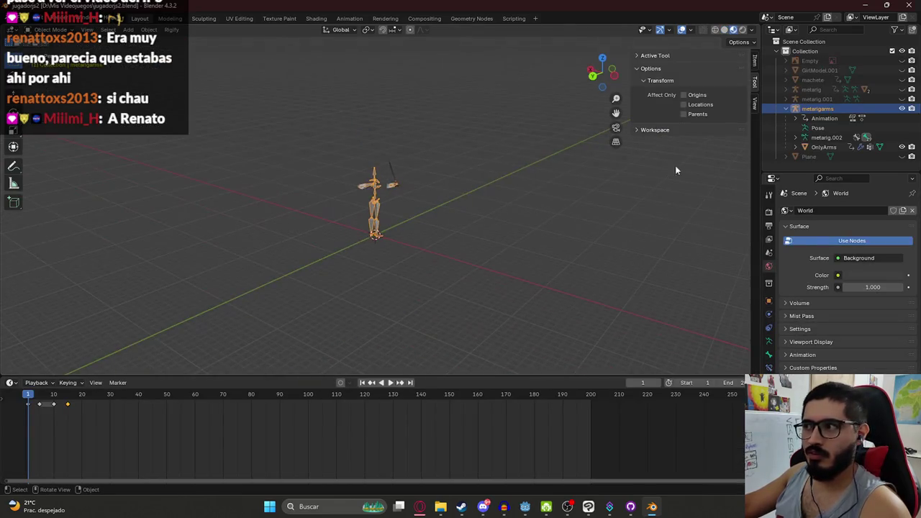
pyautogui.click(27, 18)
pyautogui.moveTo(57, 47)
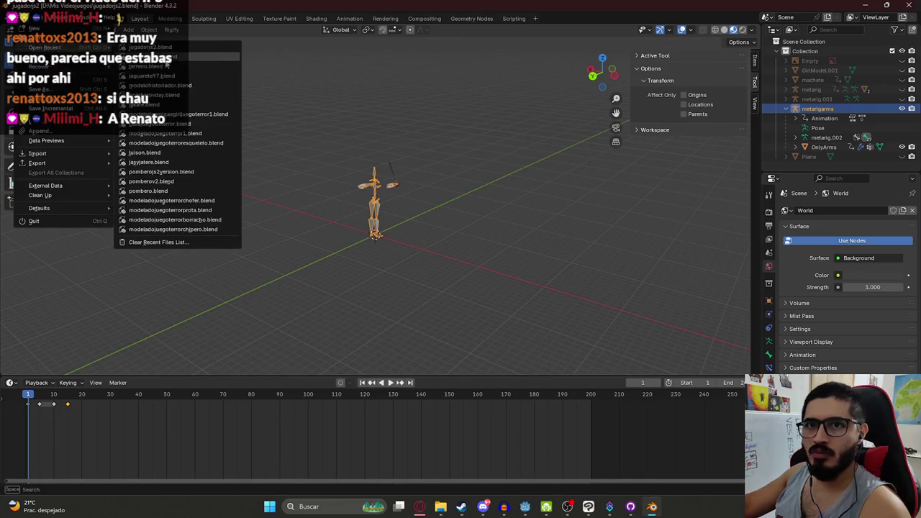
# Open pomberoday.blend and view the hatted character in the Layout and Animation workspaces
pyautogui.click(166, 96)
pyautogui.scroll(-3, 359, 139)
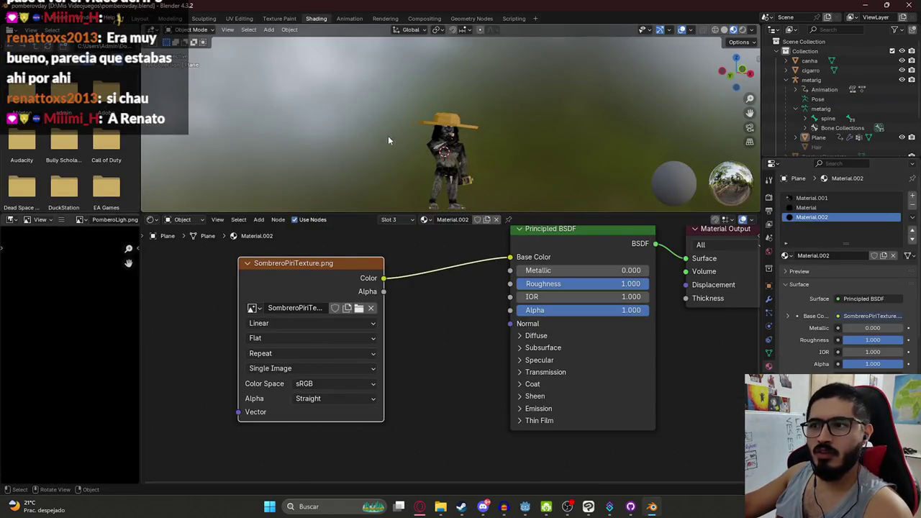
pyautogui.moveTo(414, 150)
pyautogui.mouseDown()
pyautogui.moveTo(397, 105)
pyautogui.moveTo(459, 162)
pyautogui.moveTo(407, 100)
pyautogui.moveTo(449, 123)
pyautogui.moveTo(458, 145)
pyautogui.mouseUp()
pyautogui.scroll(3, 407, 100)
pyautogui.scroll(2, 458, 145)
pyautogui.click(140, 18)
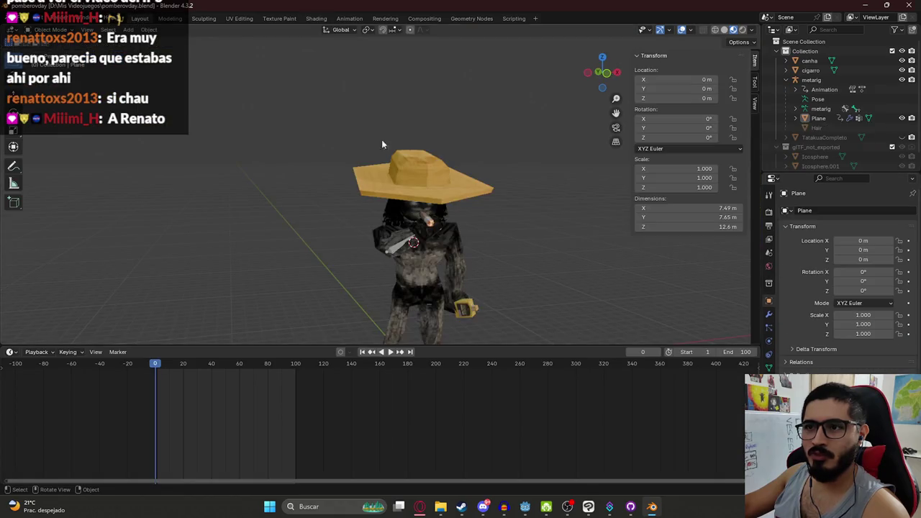
pyautogui.click(349, 18)
pyautogui.moveTo(317, 122)
pyautogui.mouseDown()
pyautogui.moveTo(192, 118)
pyautogui.moveTo(295, 126)
pyautogui.moveTo(277, 119)
pyautogui.moveTo(272, 72)
pyautogui.moveTo(282, 122)
pyautogui.mouseUp()
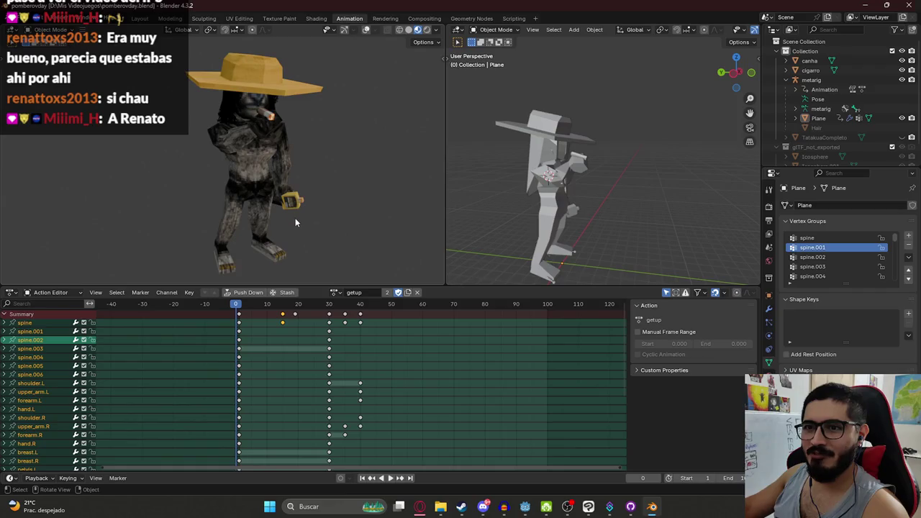
pyautogui.moveTo(333, 195)
pyautogui.mouseDown()
pyautogui.moveTo(262, 164)
pyautogui.moveTo(314, 172)
pyautogui.moveTo(249, 146)
pyautogui.moveTo(321, 169)
pyautogui.moveTo(250, 169)
pyautogui.mouseUp()
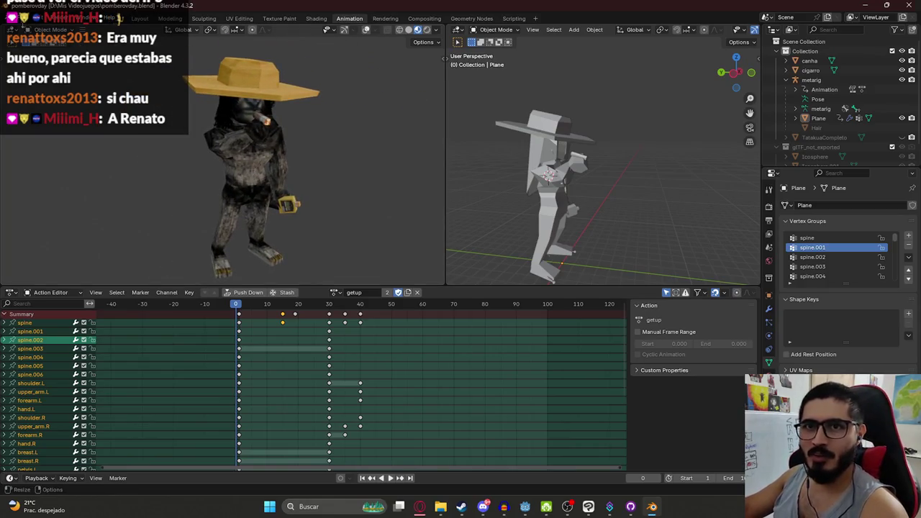
# Open luison.blend from the recent files and reveal all its hidden objects
pyautogui.press('F4')
pyautogui.moveTo(45, 48)
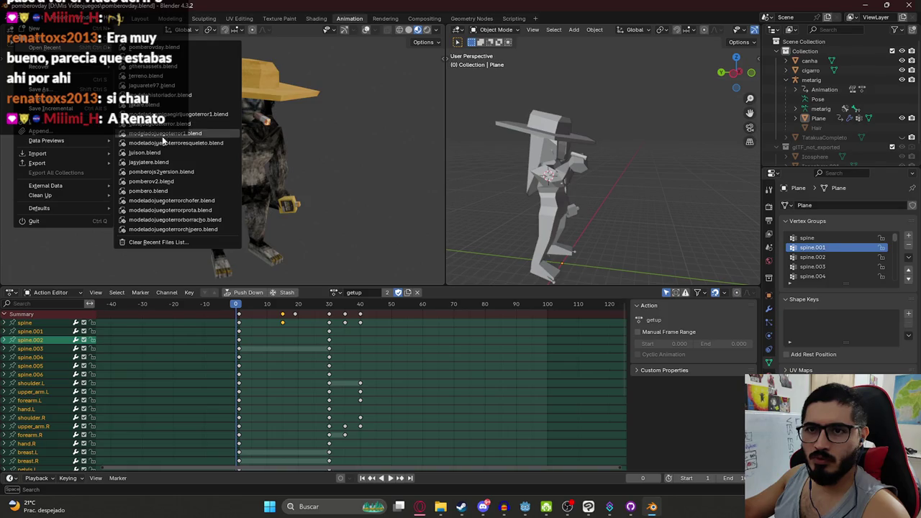
pyautogui.click(162, 151)
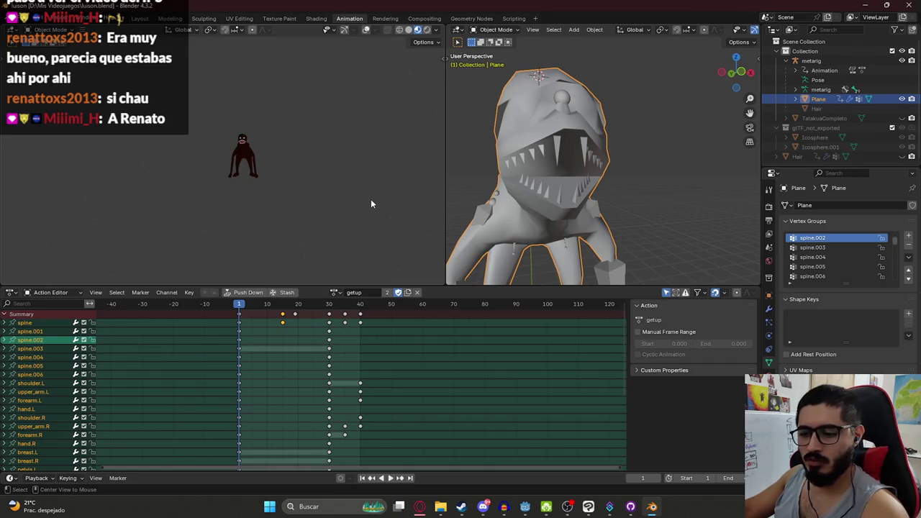
pyautogui.hotkey('alt', 'h')
pyautogui.scroll(-5, 744, 209)
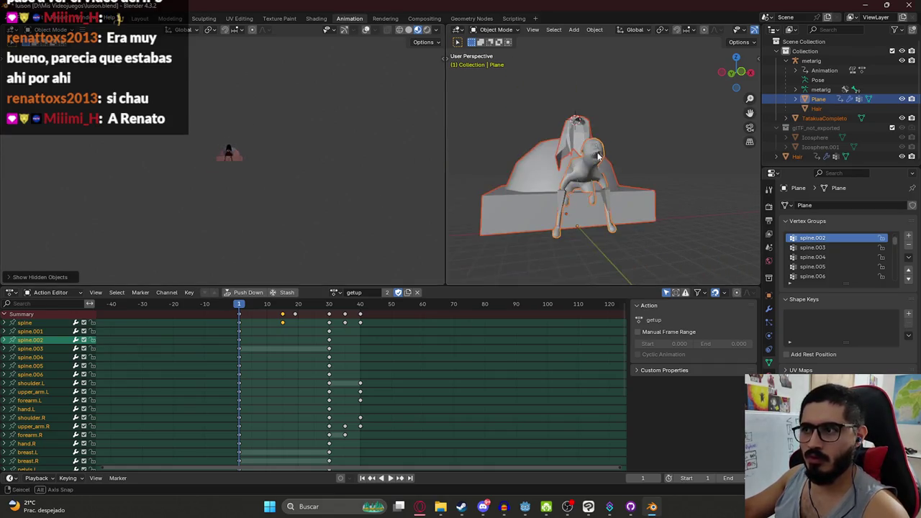
# Open jasyjatere.blend from the recent files without saving the current scene
pyautogui.click(19, 18)
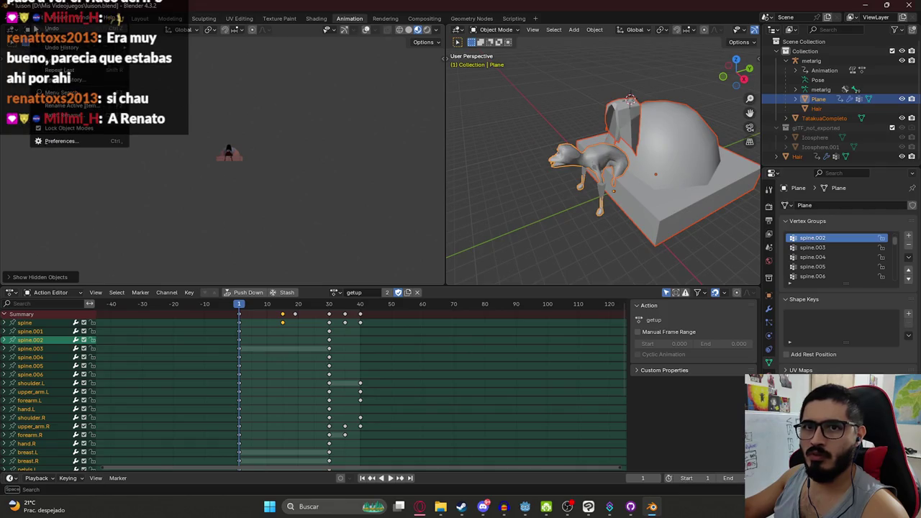
pyautogui.click(19, 18)
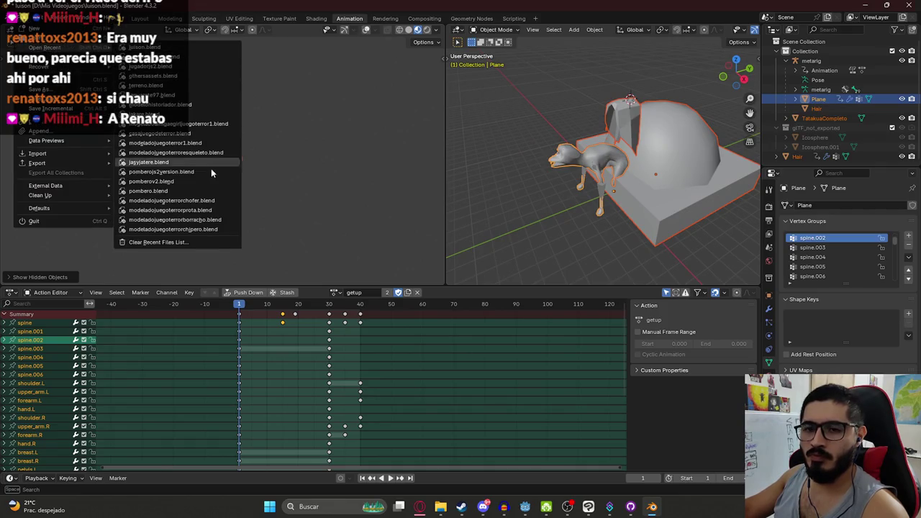
pyautogui.click(160, 162)
pyautogui.click(481, 270)
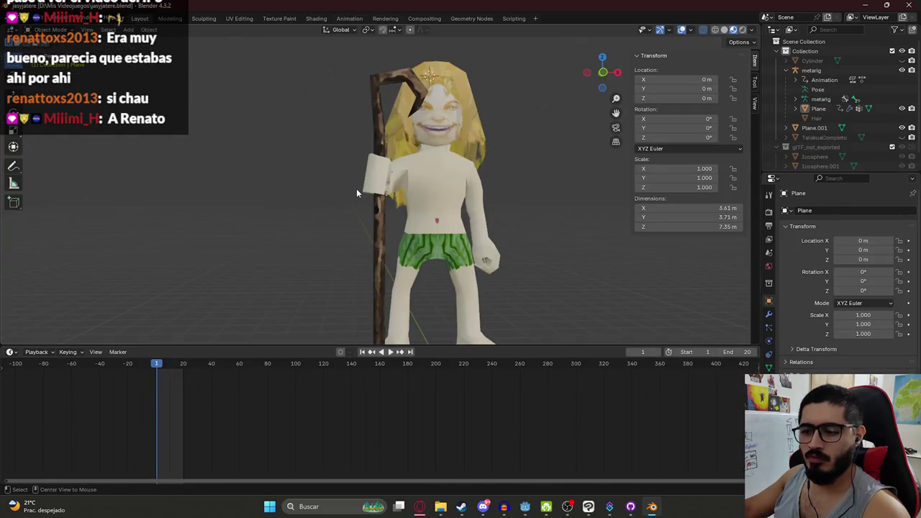
# Reveal all objects, select the grassy terrain cylinder, and hide everything else
pyautogui.hotkey('alt', 'h')
pyautogui.moveTo(386, 195)
pyautogui.mouseDown()
pyautogui.moveTo(387, 161)
pyautogui.moveTo(390, 196)
pyautogui.moveTo(340, 156)
pyautogui.mouseUp()
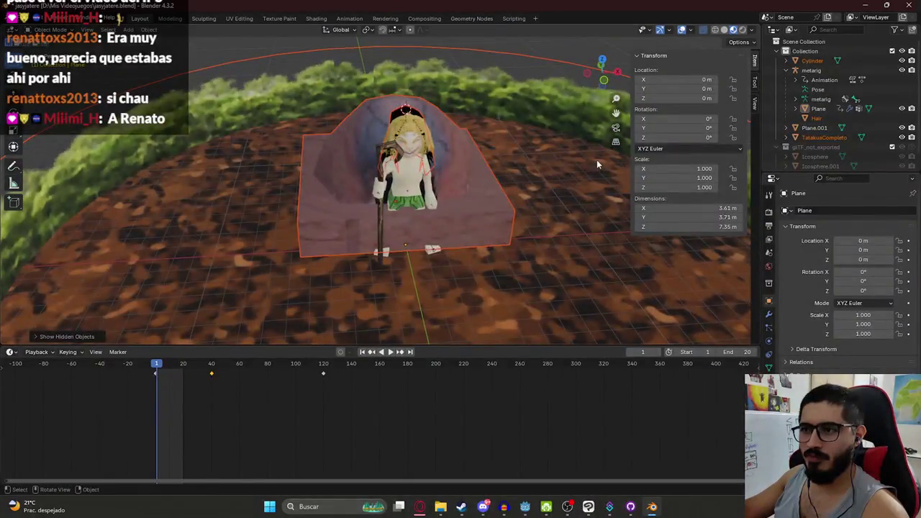
pyautogui.click(341, 156)
pyautogui.scroll(-4, 340, 156)
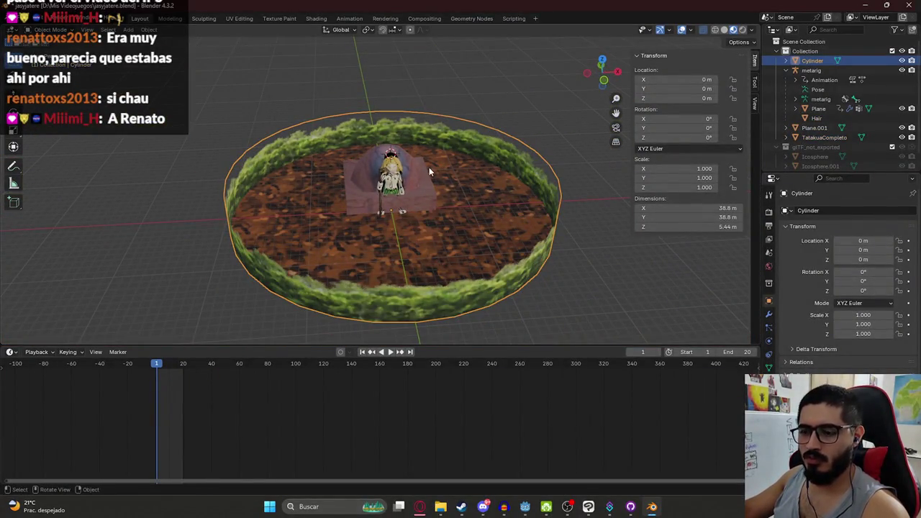
pyautogui.hotkey('shift', 'h')
pyautogui.moveTo(480, 163)
pyautogui.mouseDown()
pyautogui.moveTo(421, 224)
pyautogui.moveTo(382, 185)
pyautogui.moveTo(386, 134)
pyautogui.moveTo(373, 174)
pyautogui.mouseUp()
pyautogui.scroll(-2, 384, 188)
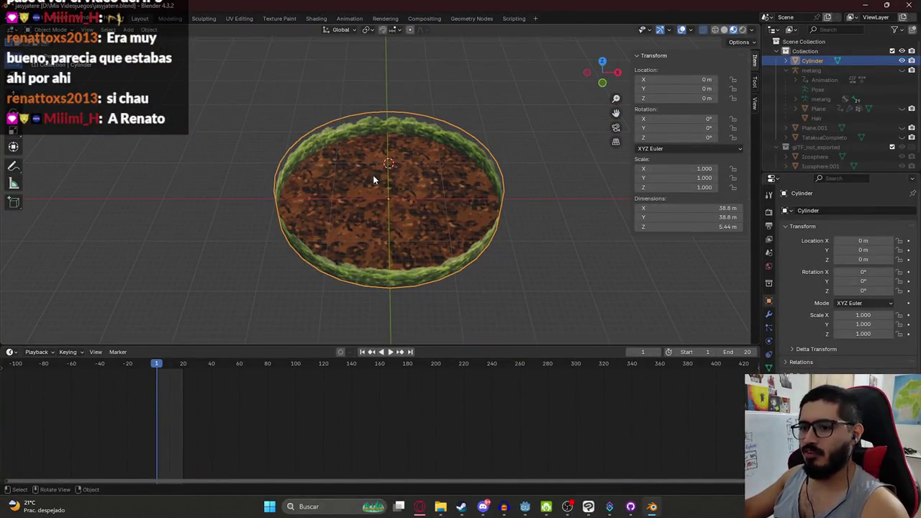
# Duplicate the terrain cylinder in place as Cylinder.001, keeping the other objects hidden
pyautogui.hotkey('shift', 'd')
pyautogui.rightClick(373, 174)
pyautogui.hotkey('alt', 'h')
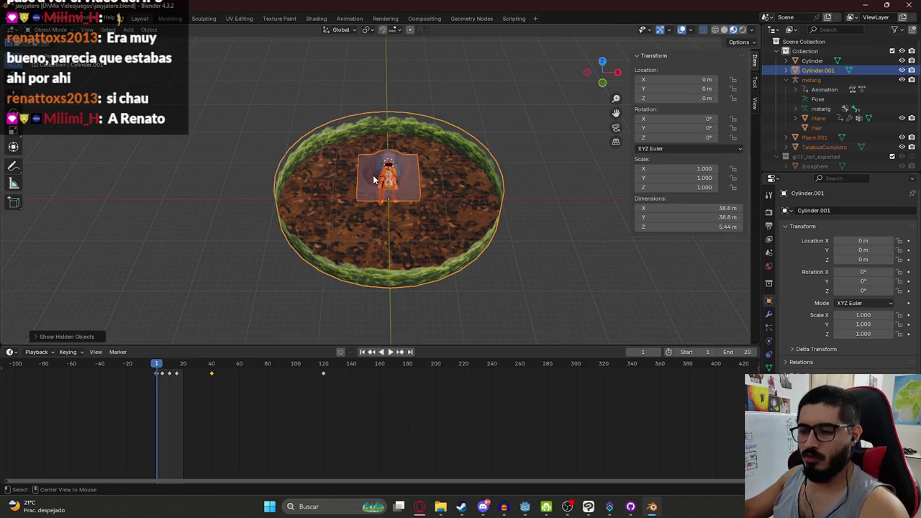
pyautogui.hotkey('ctrl', 'z')
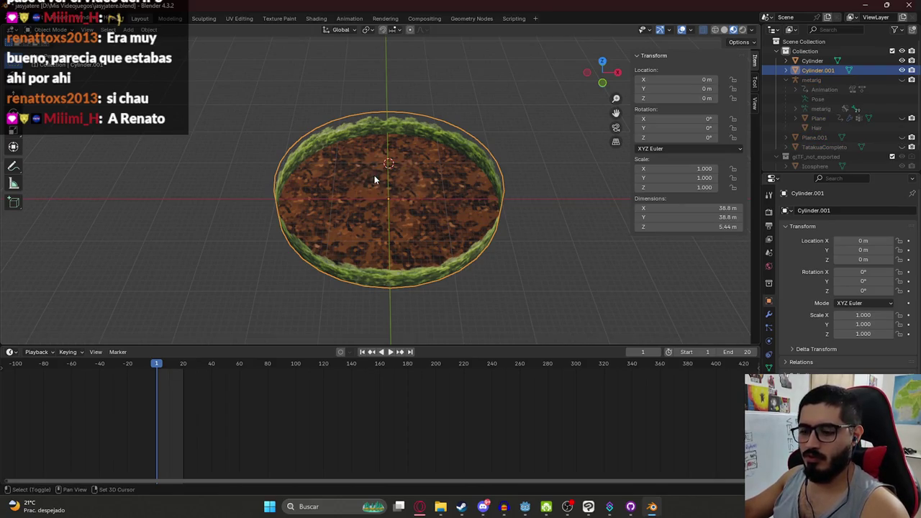
pyautogui.click(510, 250)
pyautogui.click(469, 242)
pyautogui.press('g')
pyautogui.rightClick(417, 196)
pyautogui.scroll(5, 413, 191)
# Inspect Cylinder.001's mesh in Edit Mode from top and side views, then bring up UV Editing
pyautogui.press('Tab')
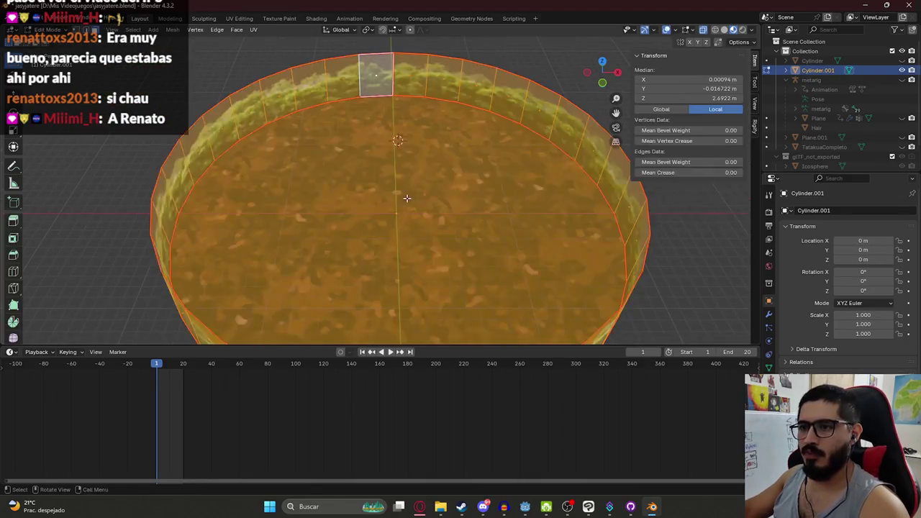
pyautogui.click(349, 176)
pyautogui.press('KP_8')
pyautogui.press('KP_8')
pyautogui.press('KP_8')
pyautogui.hotkey('alt', 'a')
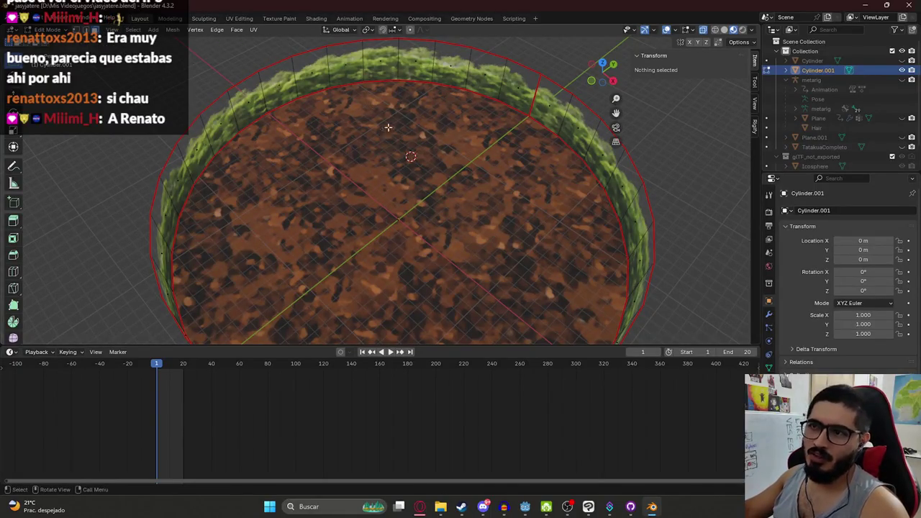
pyautogui.scroll(-5, 350, 216)
pyautogui.scroll(6, 403, 194)
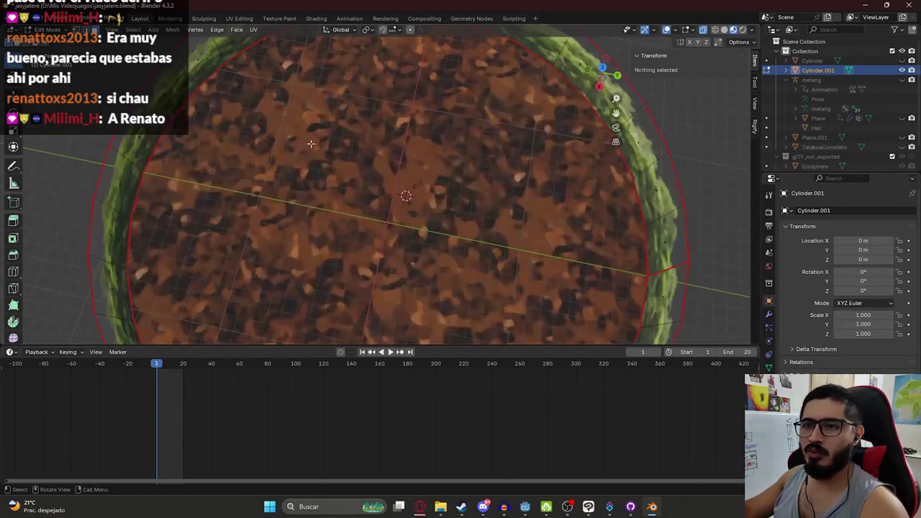
pyautogui.press('Tab')
pyautogui.scroll(-5, 703, 266)
pyautogui.press('KP_2')
pyautogui.press('KP_2')
pyautogui.press('KP_2')
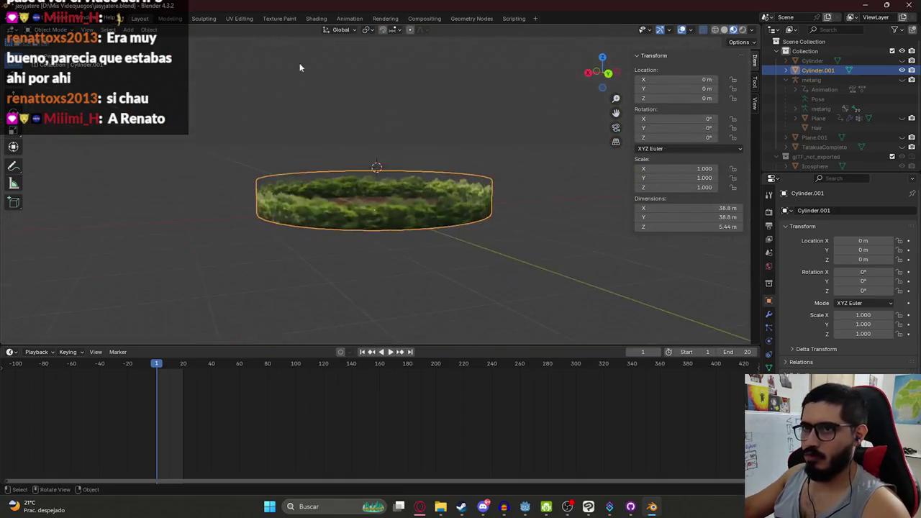
pyautogui.click(245, 19)
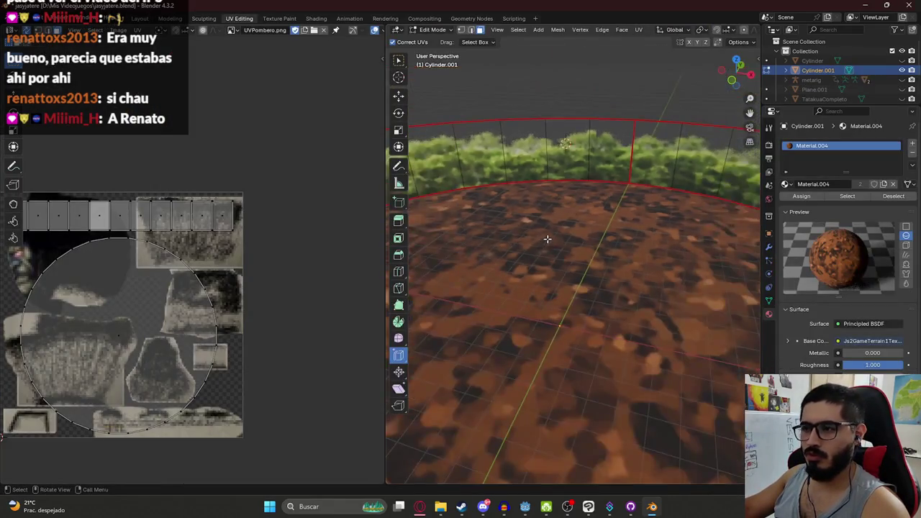
# From top orthographic view, try removing Material.004 from Cylinder.001, then return to Object Mode
pyautogui.press('KP_8')
pyautogui.press('KP_8')
pyautogui.press('KP_8')
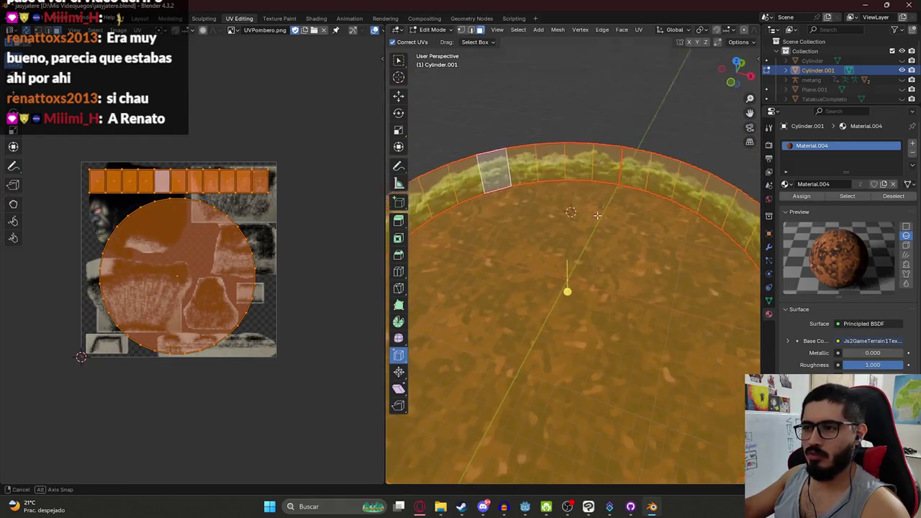
pyautogui.scroll(-5, 558, 242)
pyautogui.press('KP_7')
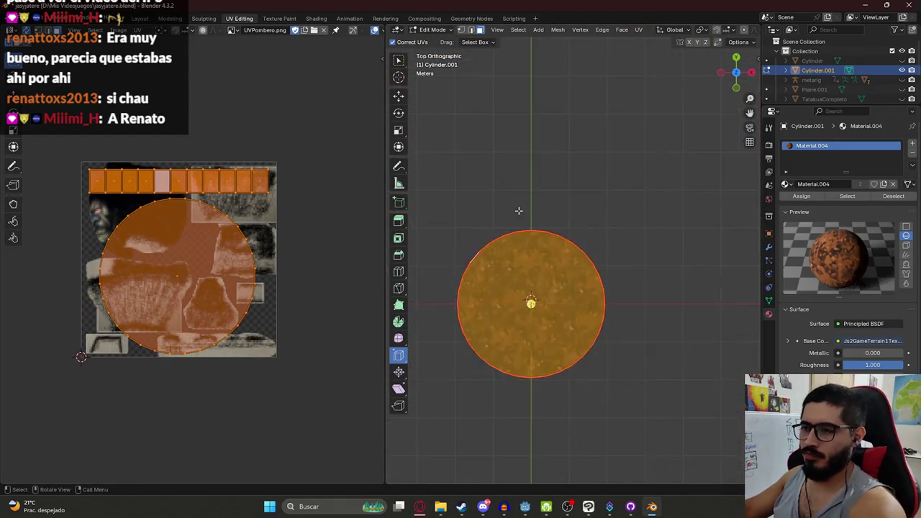
pyautogui.scroll(5, 582, 318)
pyautogui.scroll(-4, 559, 282)
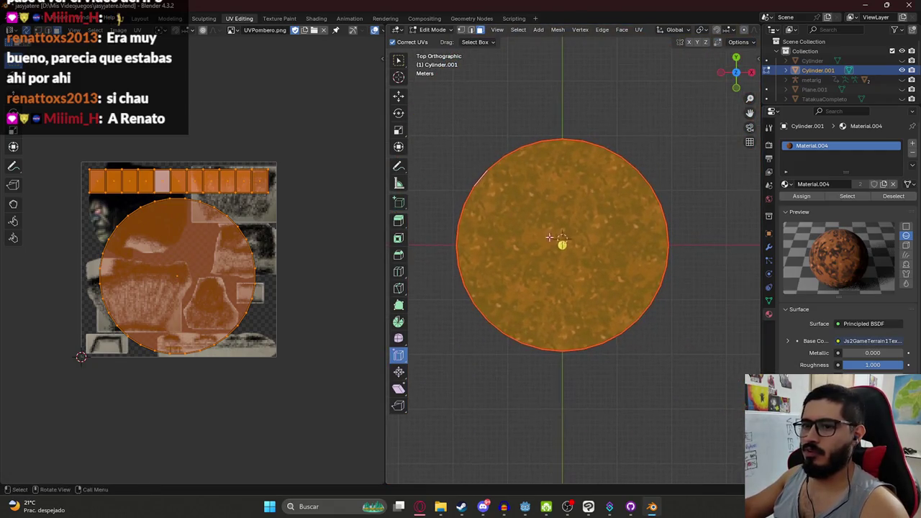
pyautogui.scroll(1, 558, 282)
pyautogui.scroll(1, 558, 282)
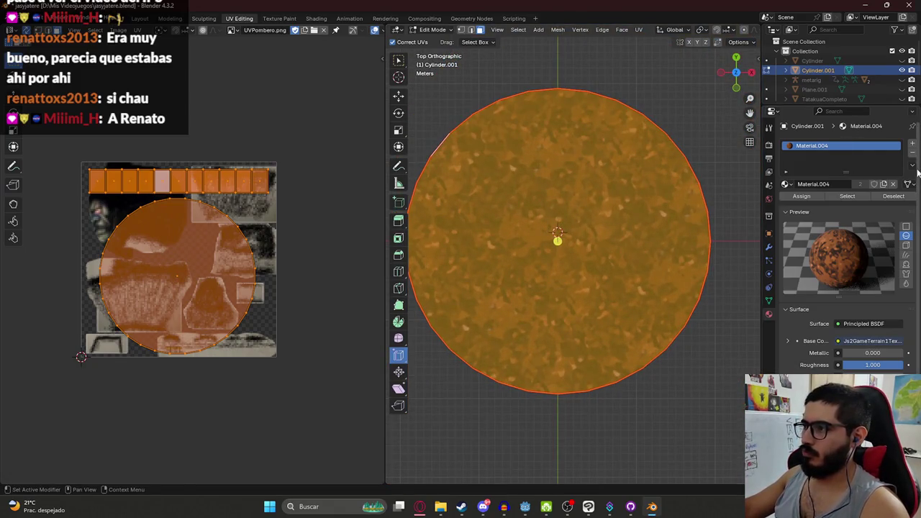
pyautogui.click(913, 156)
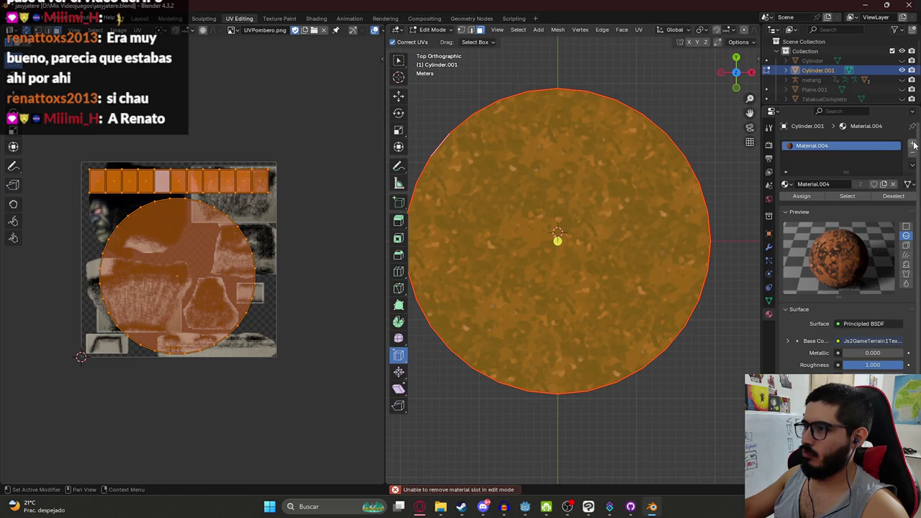
pyautogui.press('Tab')
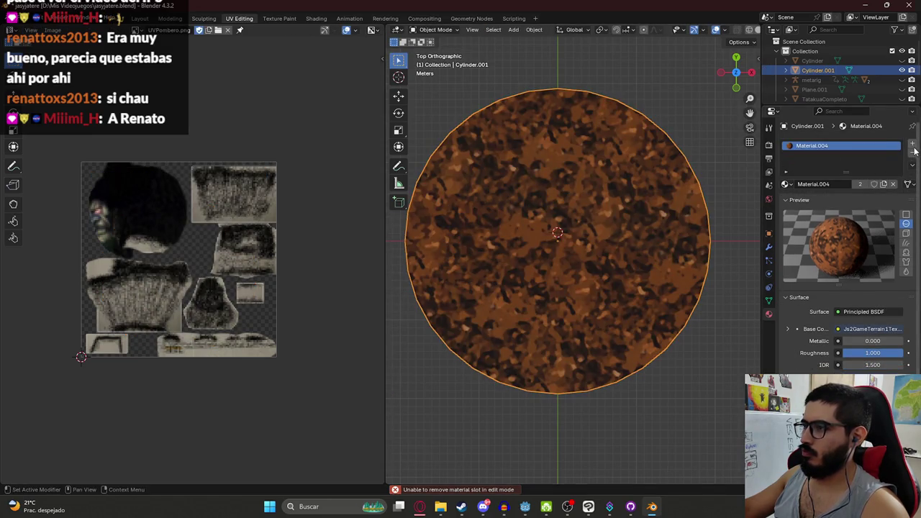
# Replace the cylinder's material with a new Material.005 and set its Roughness to 1.000
pyautogui.click(914, 152)
pyautogui.click(913, 143)
pyautogui.click(827, 184)
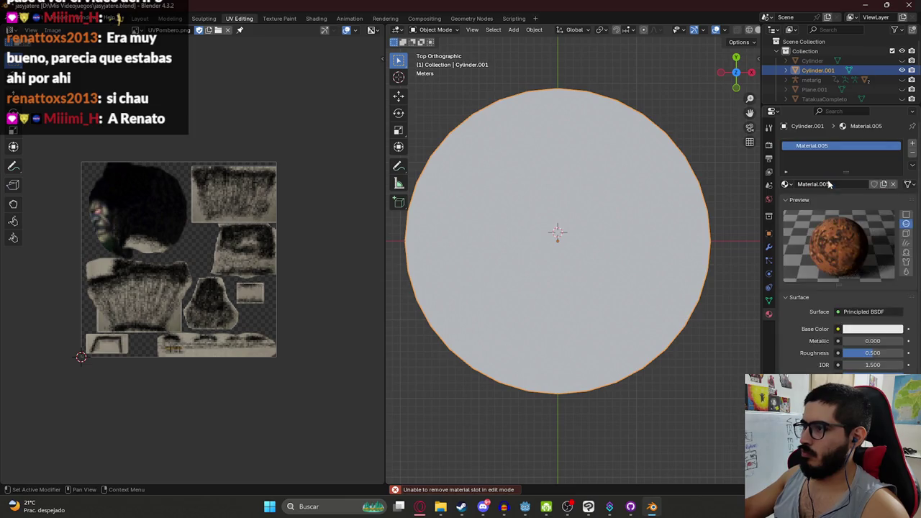
pyautogui.click(316, 18)
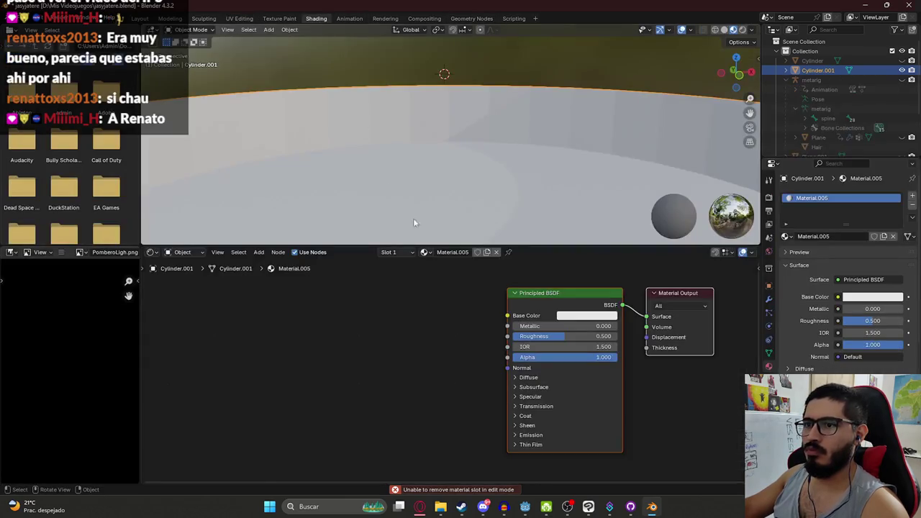
pyautogui.scroll(-5, 508, 160)
pyautogui.moveTo(549, 336); pyautogui.dragTo(615, 336)
# Feed an empty Image Texture into Material.005's Base Color and save jasyjatere.blend
pyautogui.moveTo(507, 315); pyautogui.dragTo(357, 318)
pyautogui.click(301, 334)
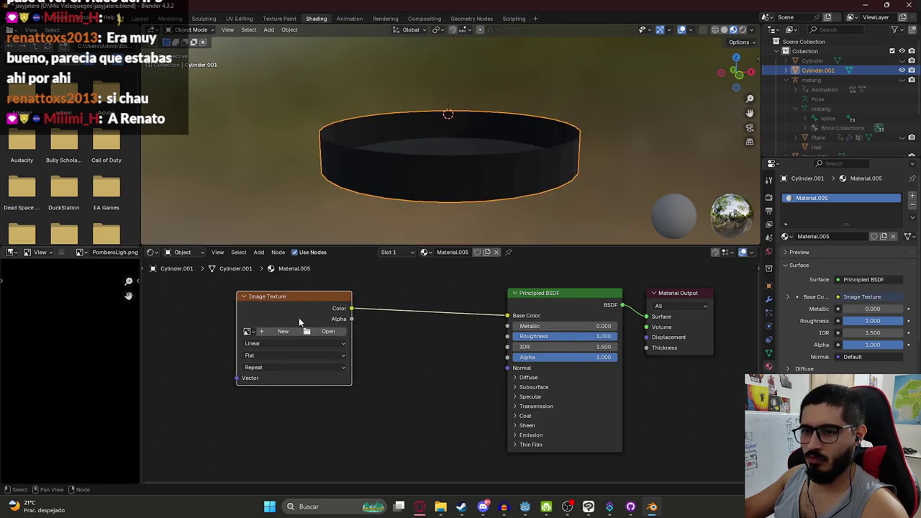
pyautogui.scroll(4, 499, 108)
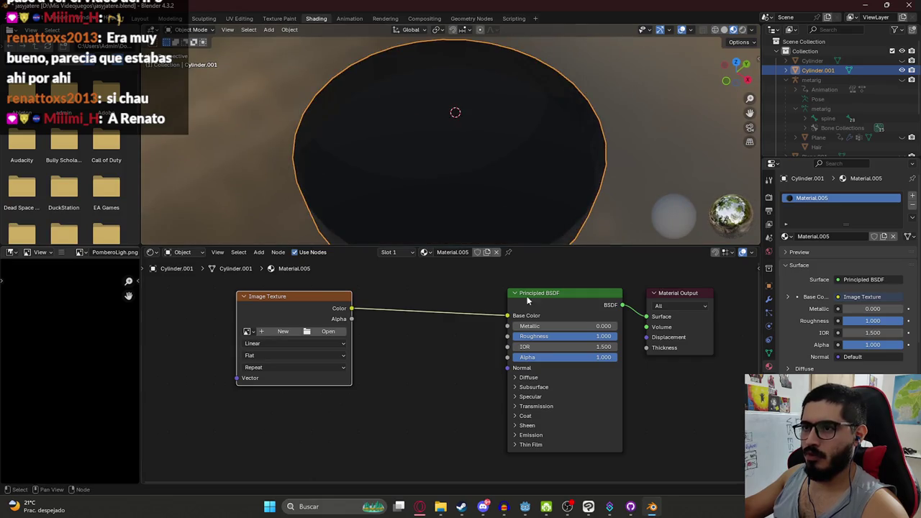
pyautogui.click(528, 397)
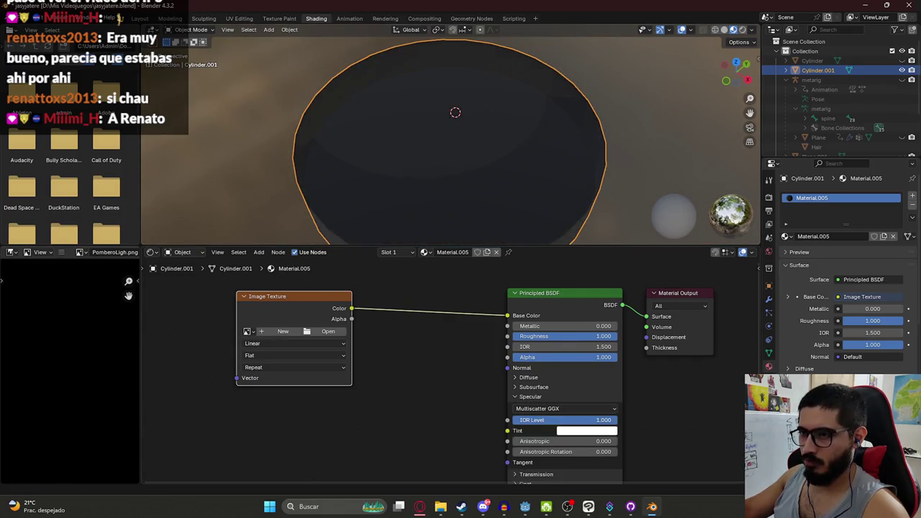
pyautogui.scroll(-2, 619, 177)
pyautogui.moveTo(618, 177); pyautogui.dragTo(488, 130)
pyautogui.scroll(4, 453, 144)
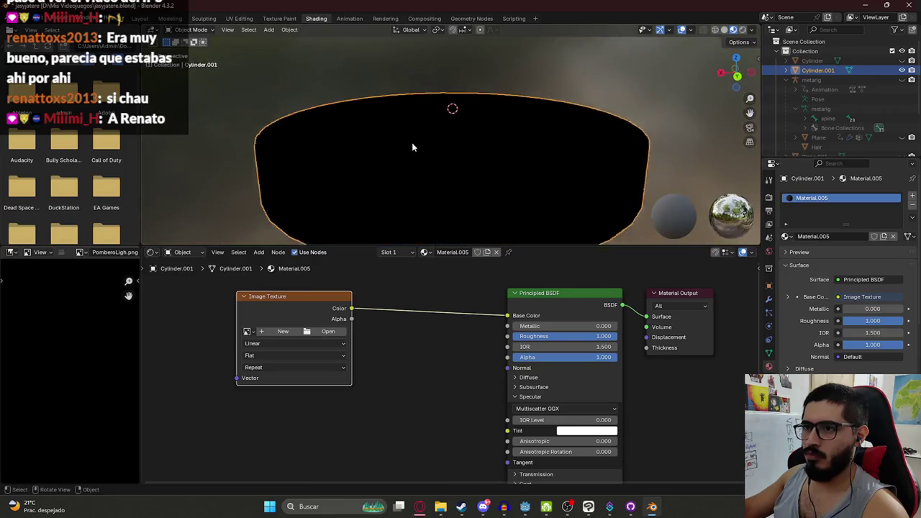
pyautogui.hotkey('ctrl', 's')
pyautogui.click(440, 507)
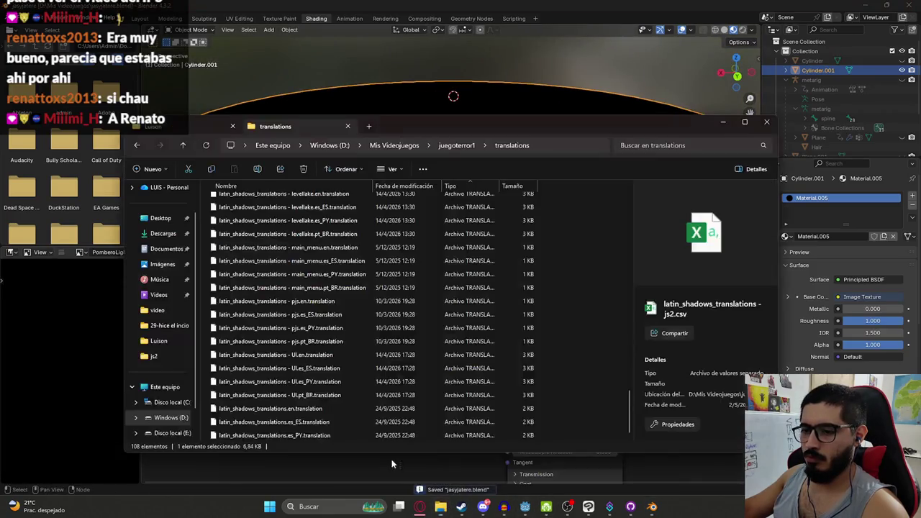
# Browse from the translations folder up to Mis Videojuegos, briefly entering and leaving 'cazador de mitos'
pyautogui.click(170, 128)
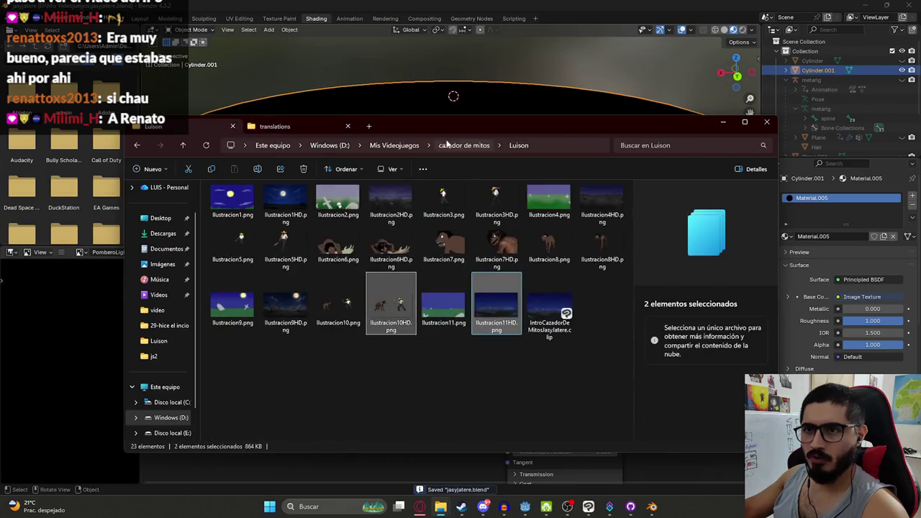
pyautogui.click(287, 126)
pyautogui.click(374, 147)
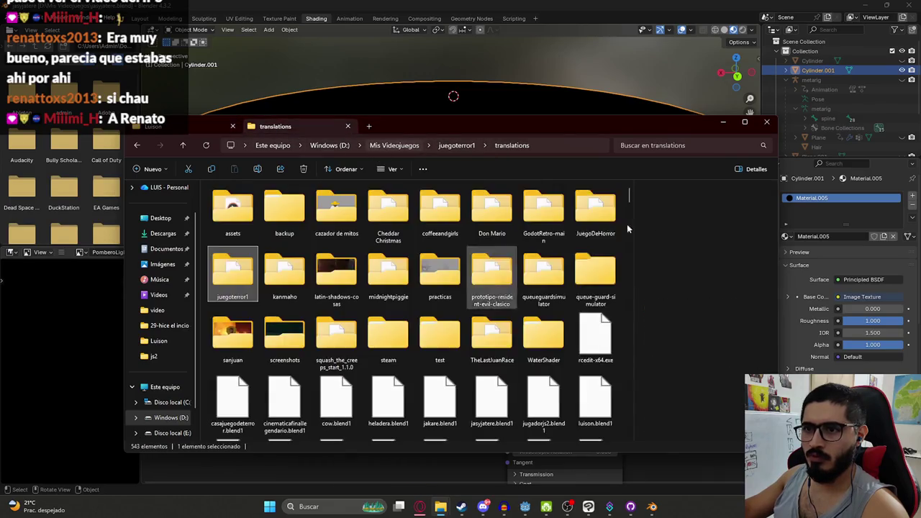
pyautogui.click(336, 334)
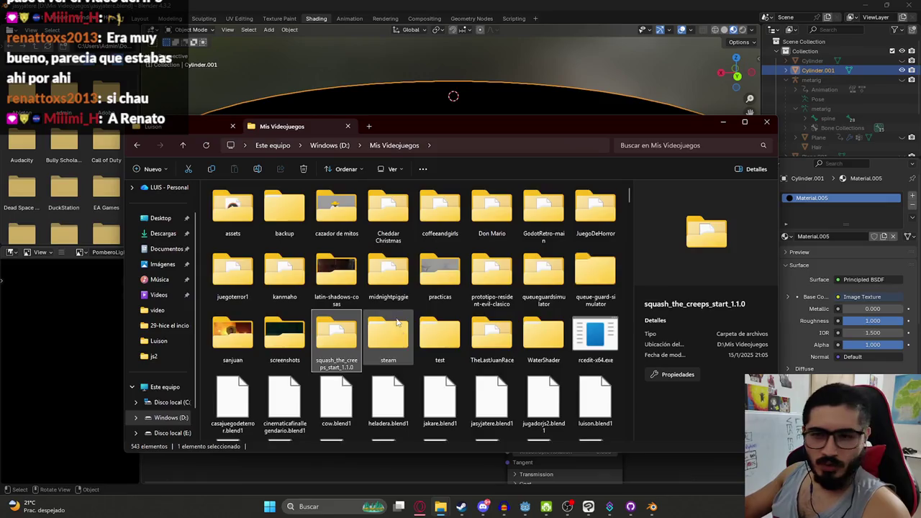
pyautogui.scroll(-15, 388, 331)
pyautogui.scroll(12, 367, 338)
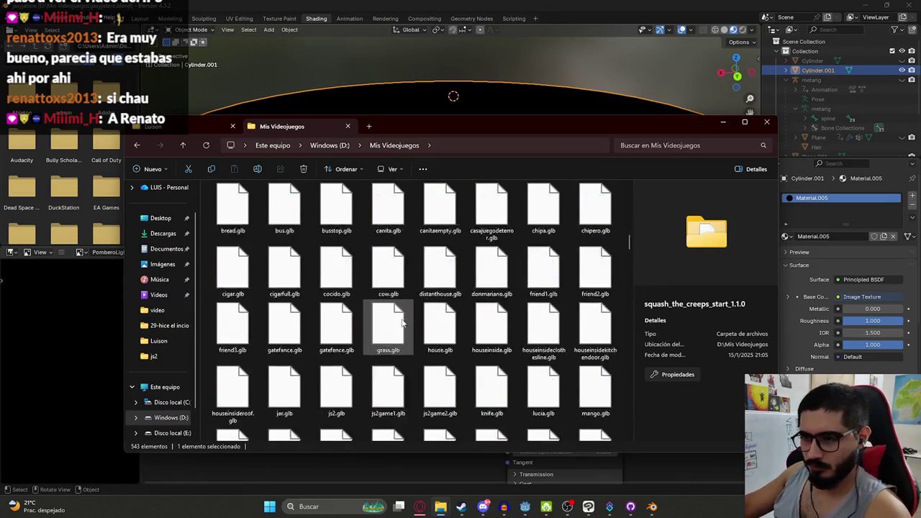
pyautogui.scroll(-3, 431, 317)
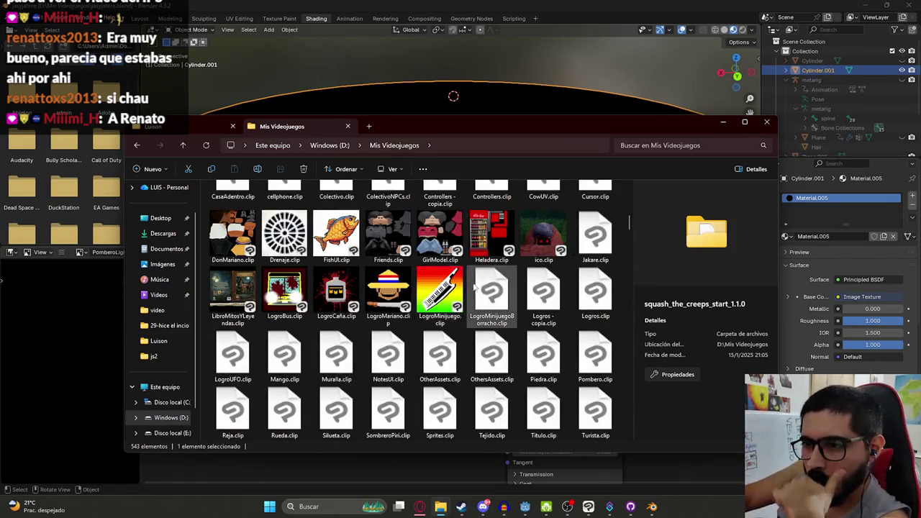
pyautogui.scroll(3, 468, 307)
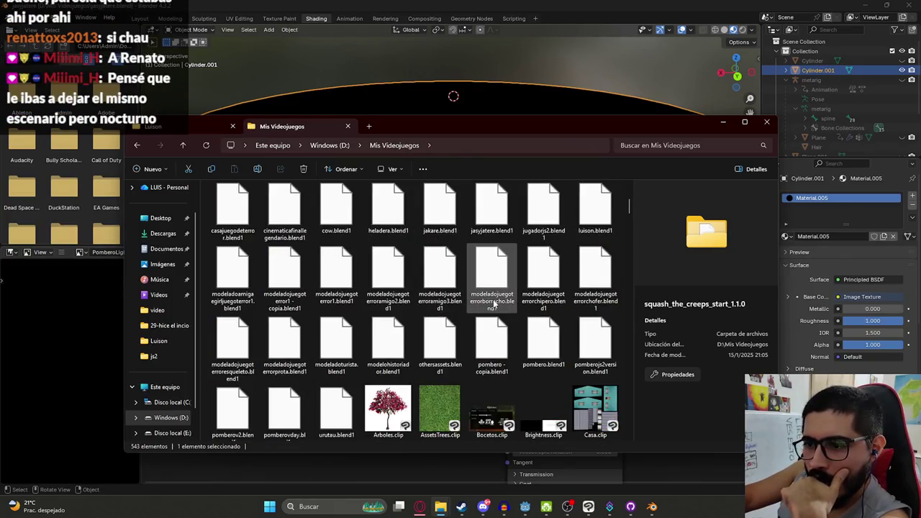
pyautogui.scroll(3, 493, 305)
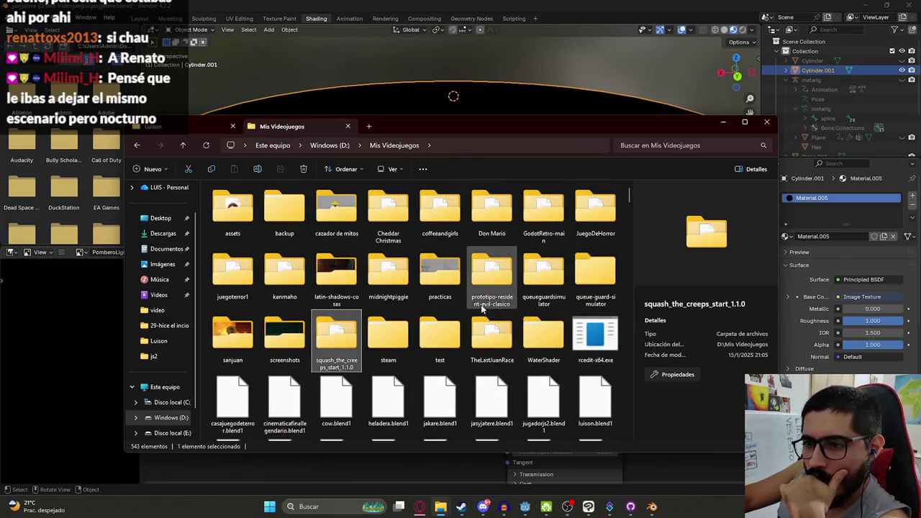
pyautogui.scroll(-3, 482, 308)
pyautogui.scroll(3, 462, 319)
pyautogui.click(345, 220)
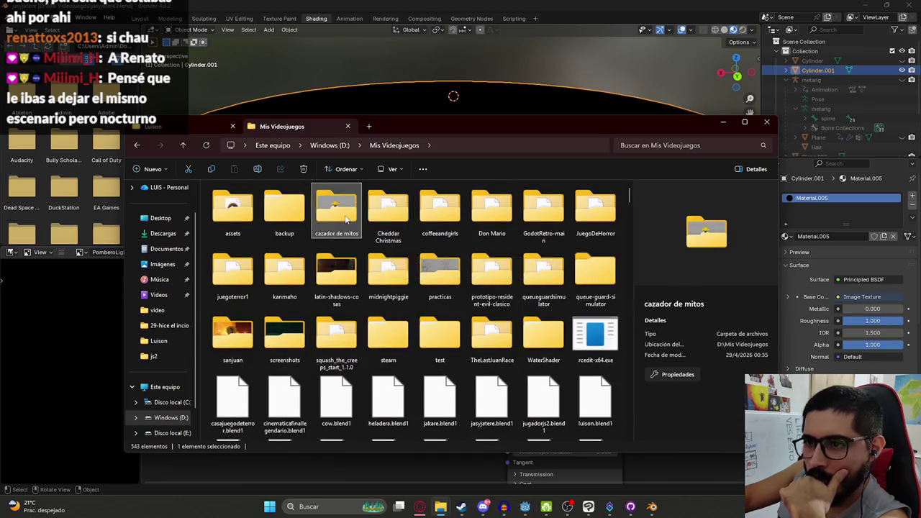
pyautogui.doubleClick(346, 220)
pyautogui.click(381, 145)
# Scroll through the Mis Videojuegos listing and maximize the File Explorer window to full screen
pyautogui.scroll(-5, 529, 326)
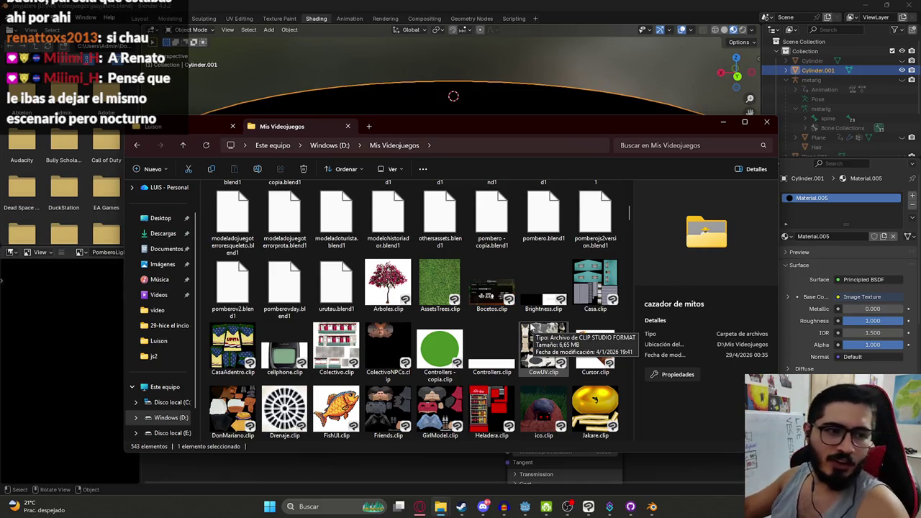
pyautogui.scroll(-5, 461, 317)
pyautogui.scroll(-3, 428, 307)
pyautogui.scroll(3, 460, 295)
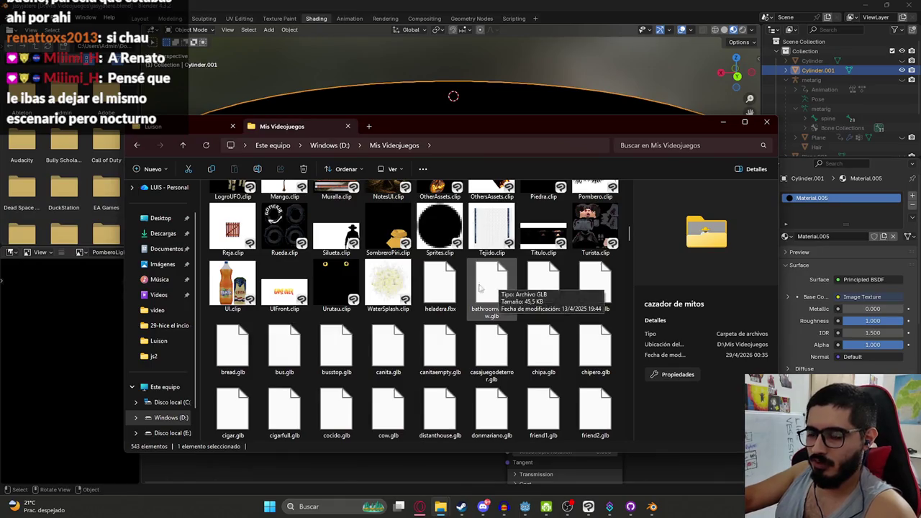
pyautogui.scroll(-5, 432, 291)
pyautogui.scroll(-10, 403, 298)
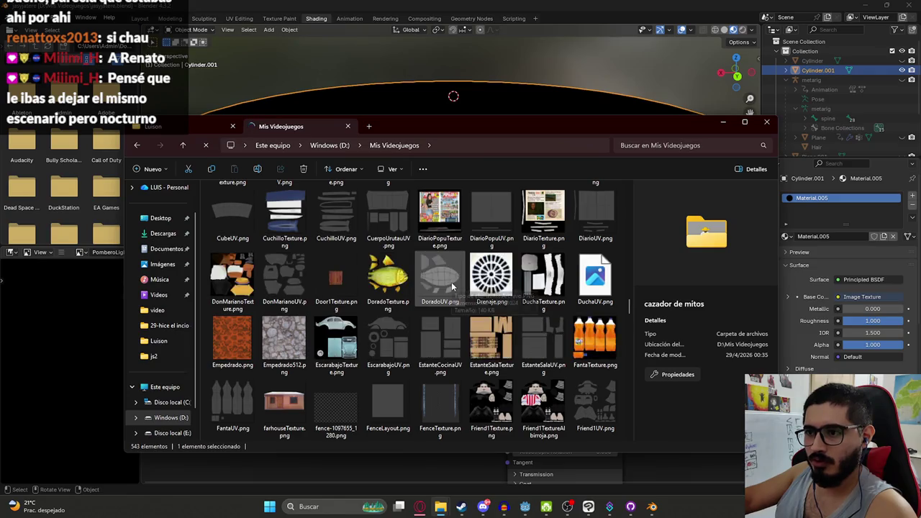
pyautogui.scroll(-3, 431, 291)
pyautogui.scroll(-6, 431, 287)
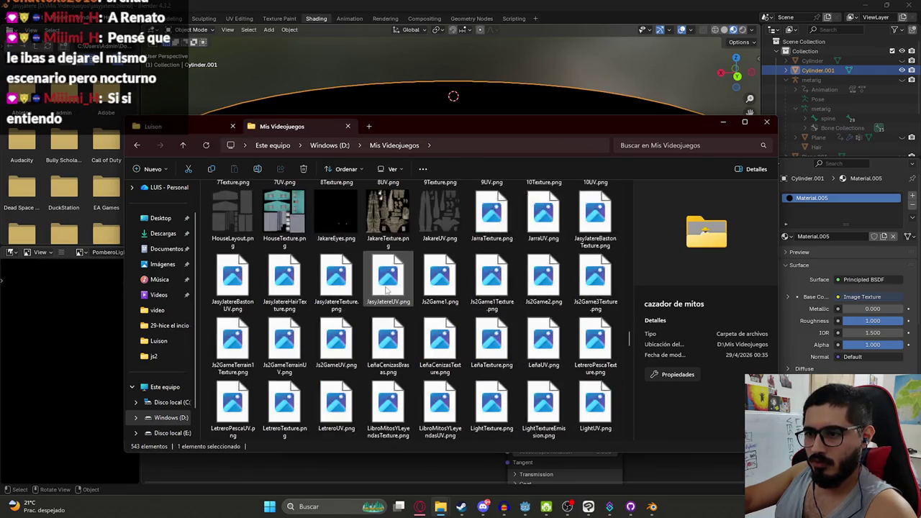
pyautogui.scroll(-5, 395, 281)
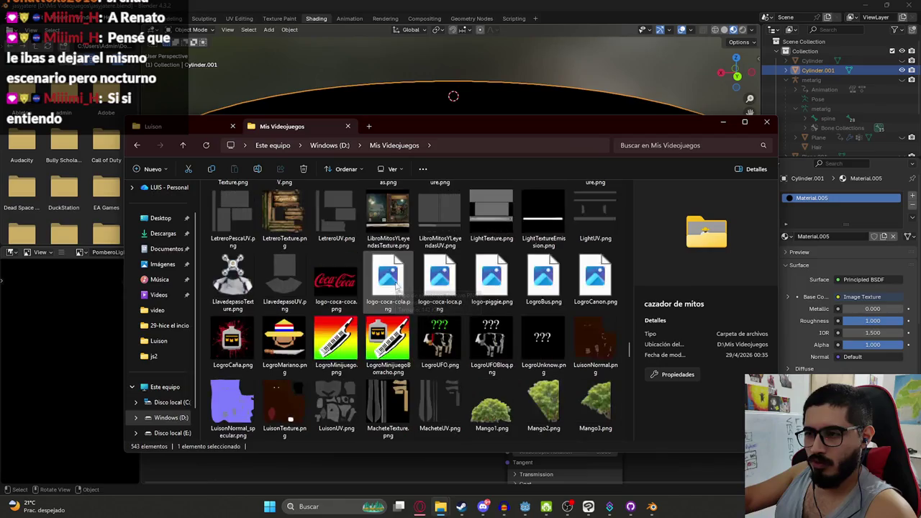
pyautogui.scroll(-10, 446, 288)
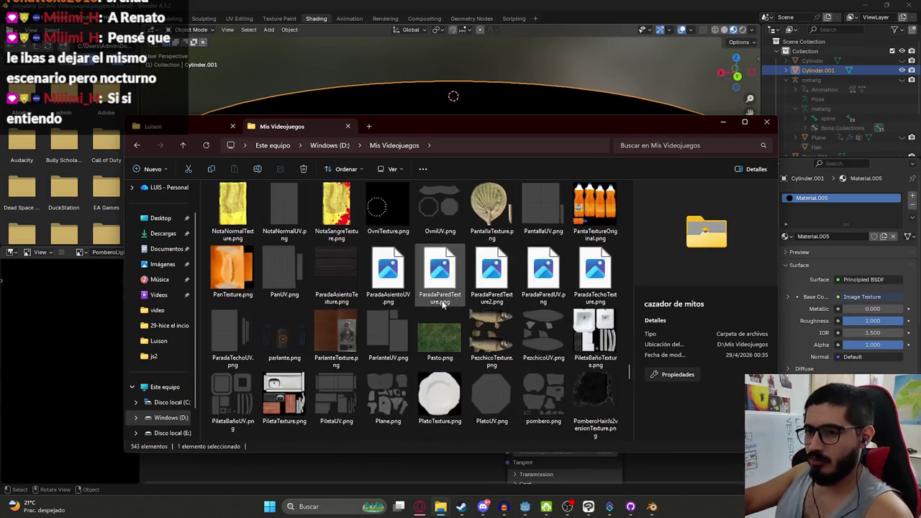
pyautogui.scroll(-5, 451, 312)
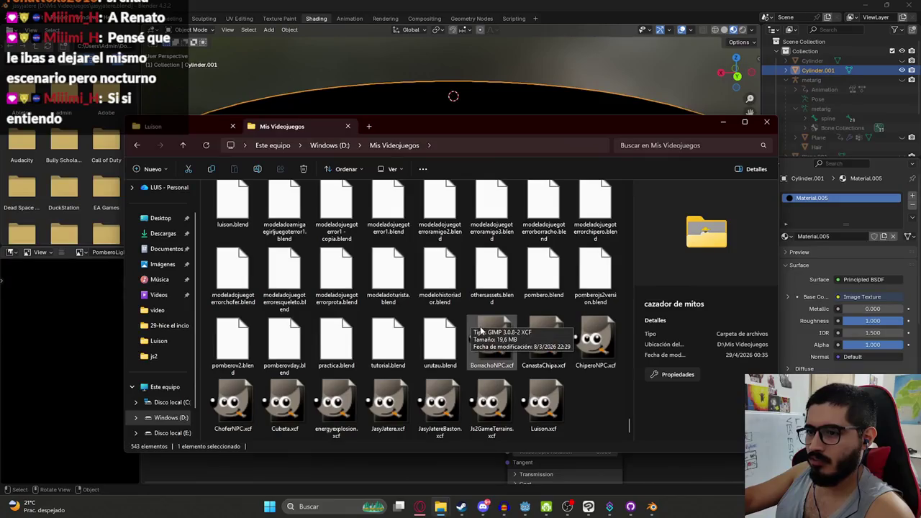
pyautogui.moveTo(531, 122)
pyautogui.mouseDown()
pyautogui.moveTo(503, 104)
pyautogui.moveTo(497, 1)
pyautogui.mouseUp()
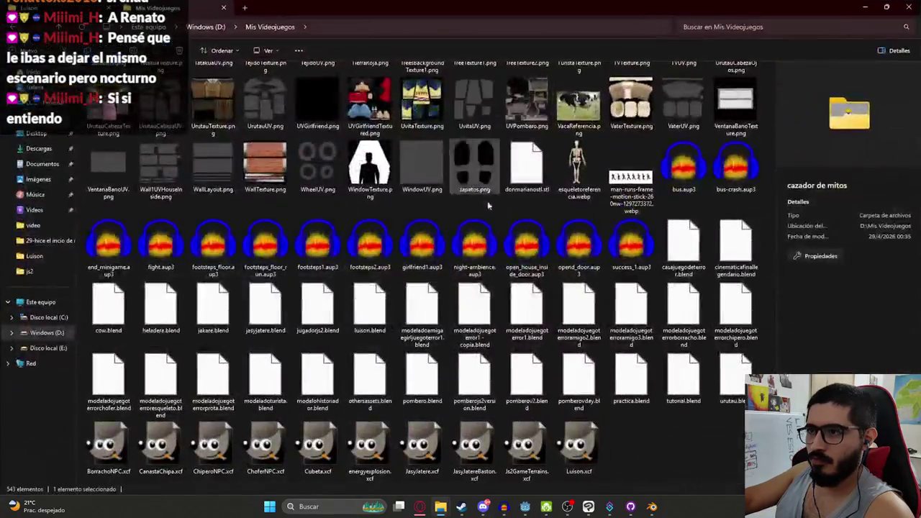
pyautogui.scroll(15, 570, 351)
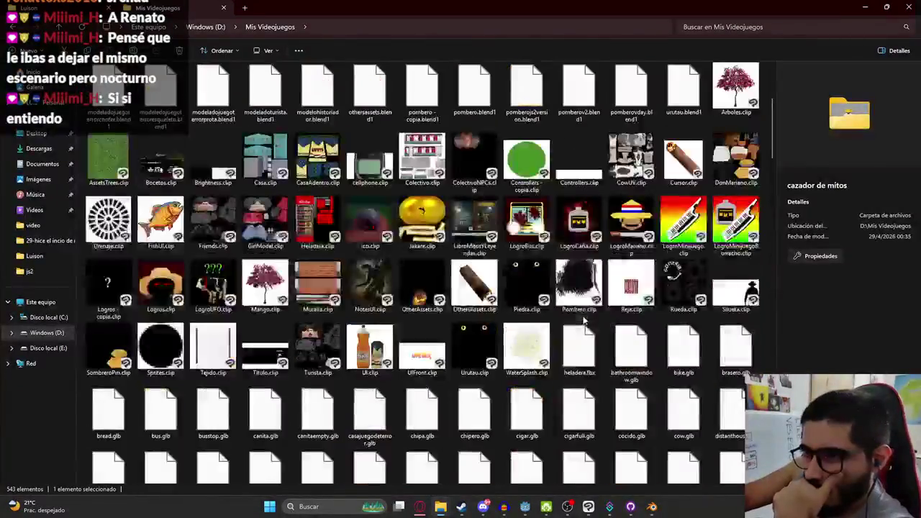
pyautogui.scroll(-3, 302, 342)
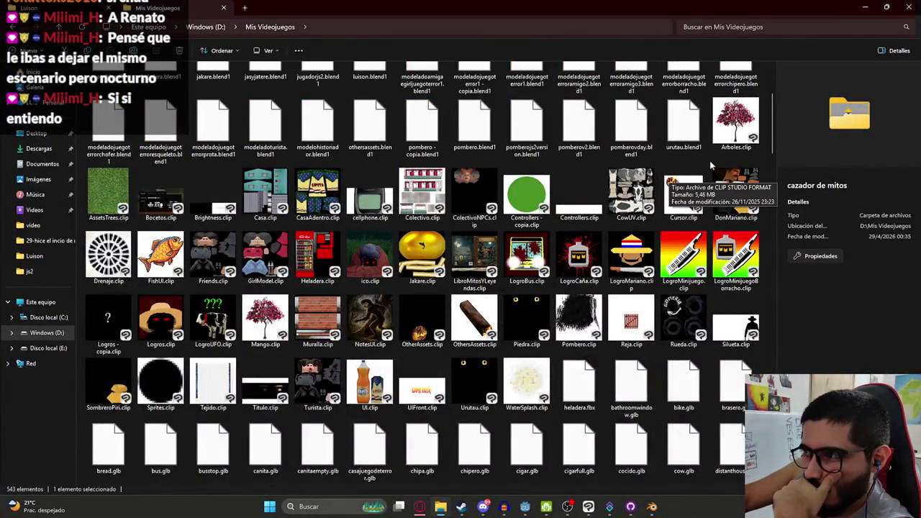
# Preview the Bocetos, DonMariano, WaterSplash, Urutau, UIFront, LogroMinijuego, Drenaje, Logros - copia and SombreroPiri .clip files
pyautogui.click(160, 195)
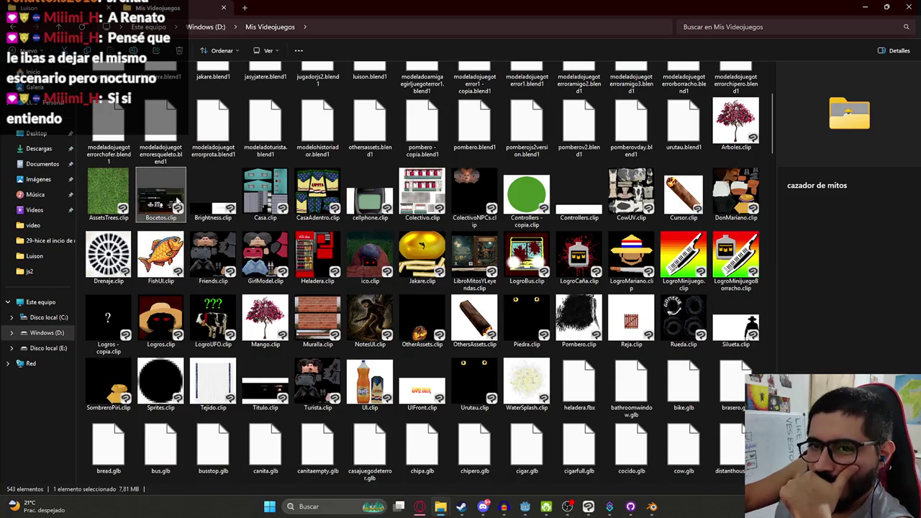
pyautogui.click(734, 193)
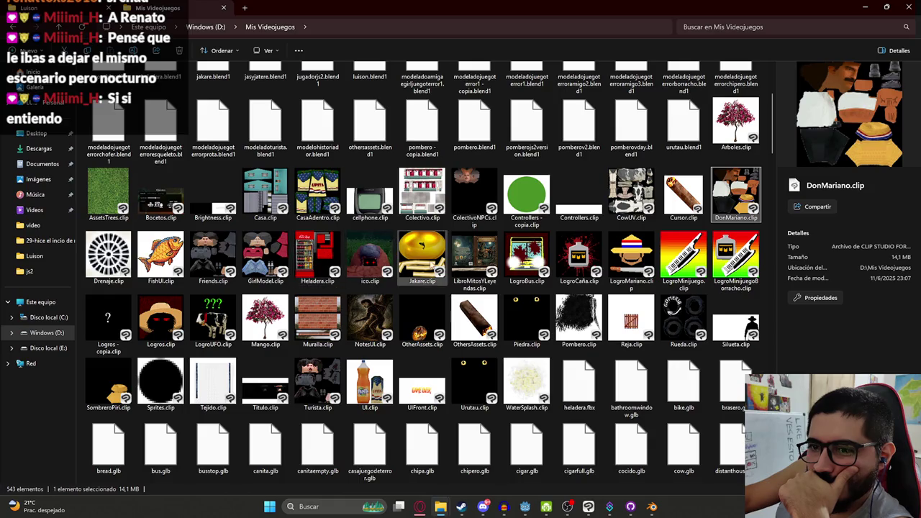
pyautogui.click(524, 381)
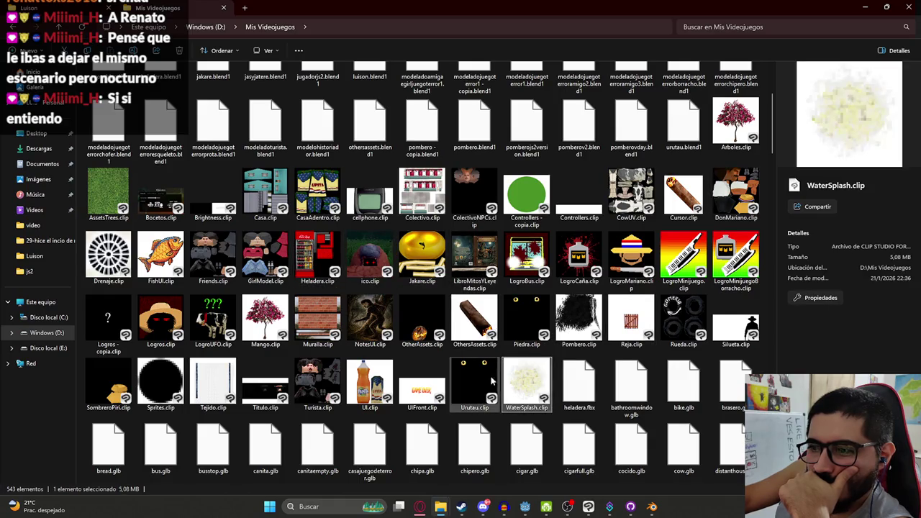
pyautogui.click(474, 379)
pyautogui.click(411, 390)
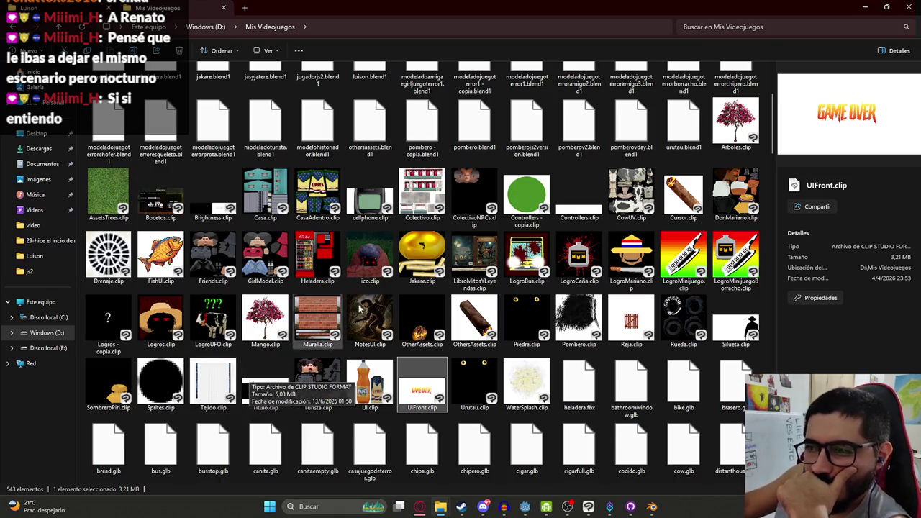
pyautogui.click(684, 256)
pyautogui.click(735, 193)
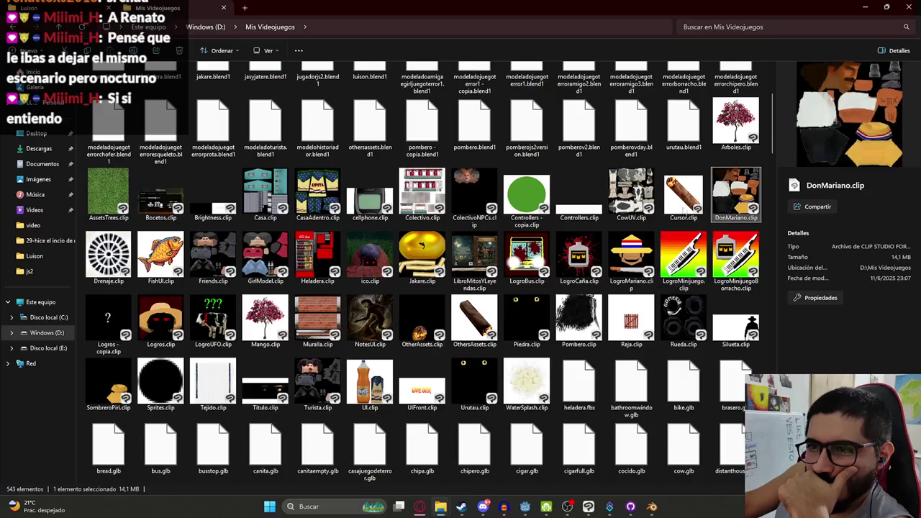
pyautogui.click(126, 279)
pyautogui.click(115, 322)
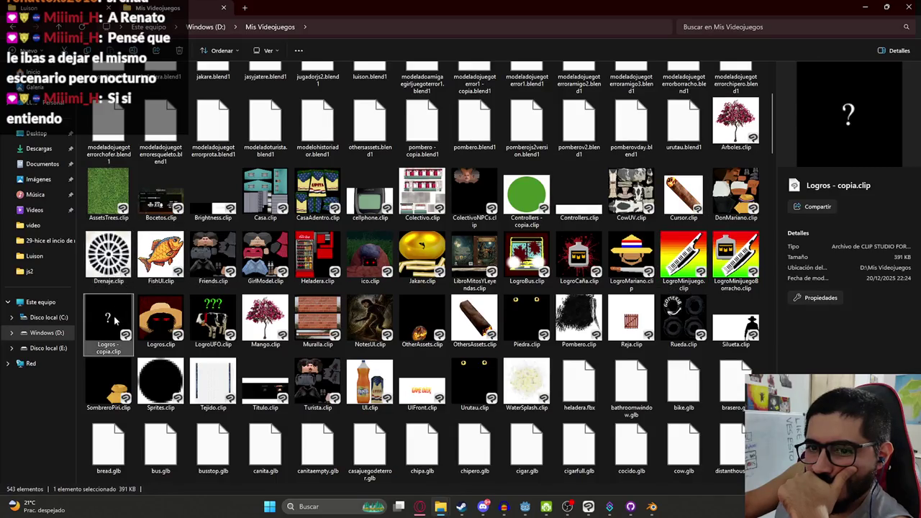
pyautogui.click(109, 385)
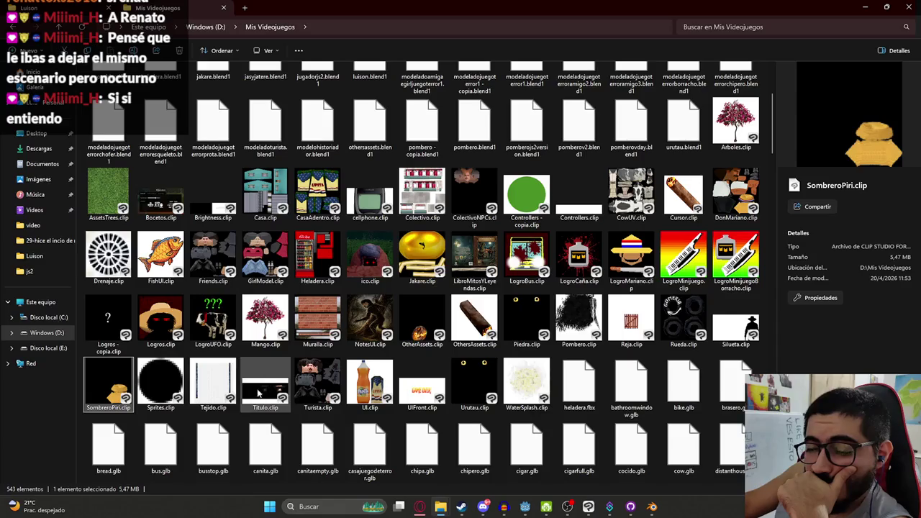
pyautogui.scroll(-3, 497, 394)
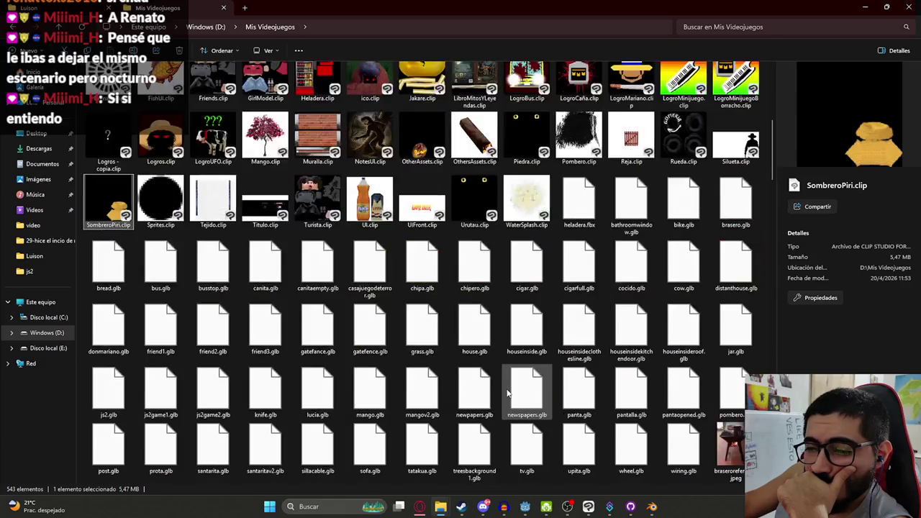
pyautogui.scroll(-15, 507, 393)
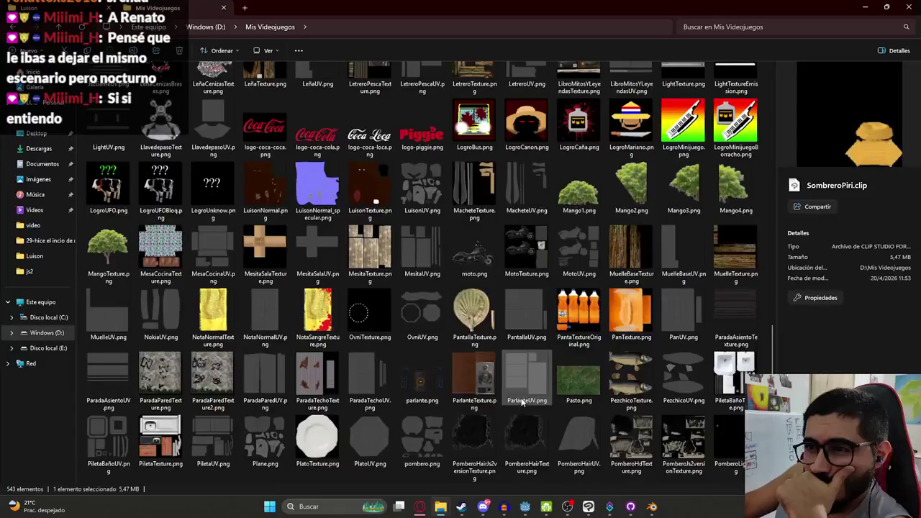
pyautogui.scroll(15, 529, 407)
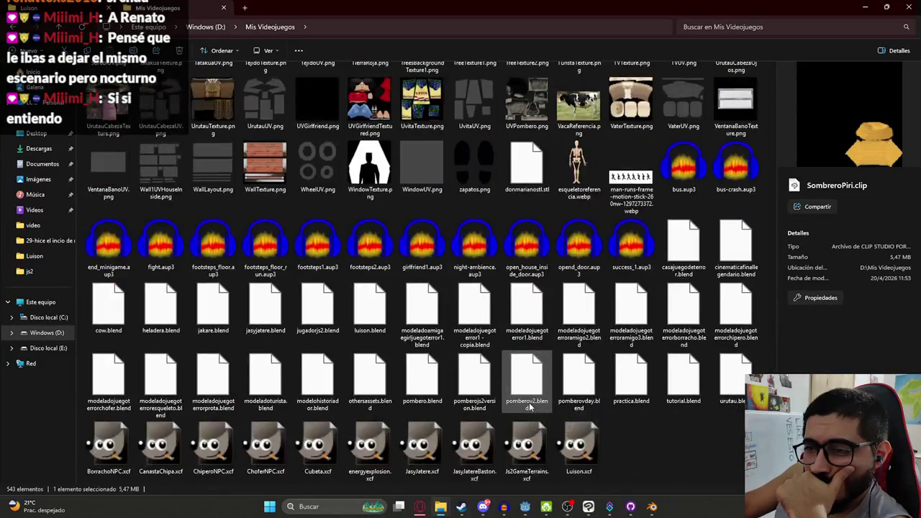
pyautogui.scroll(10, 518, 396)
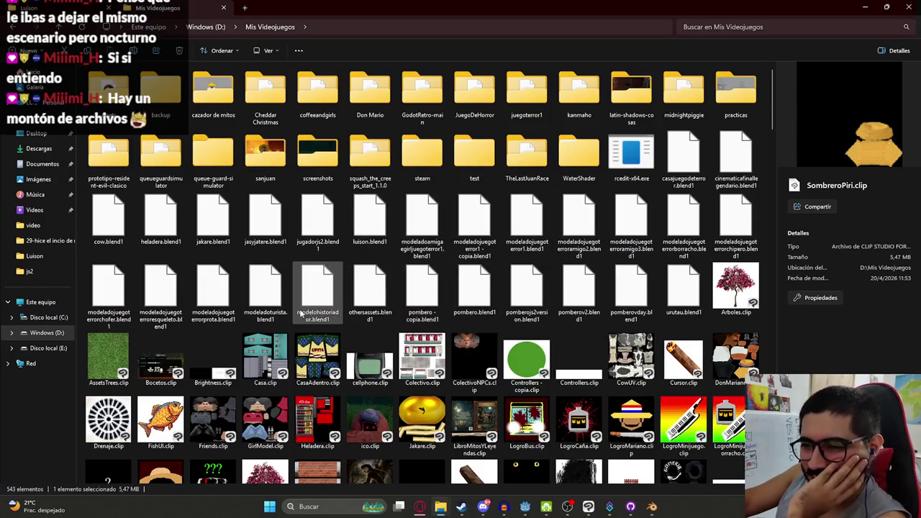
# Preview Brightness.clip, Heladera.clip and Controllers - copia.clip in the details pane
pyautogui.click(223, 372)
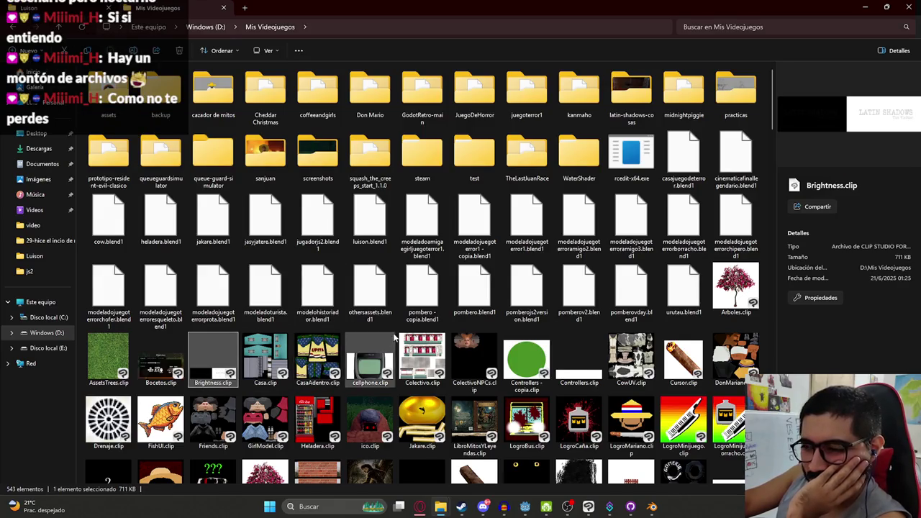
pyautogui.scroll(-3, 223, 372)
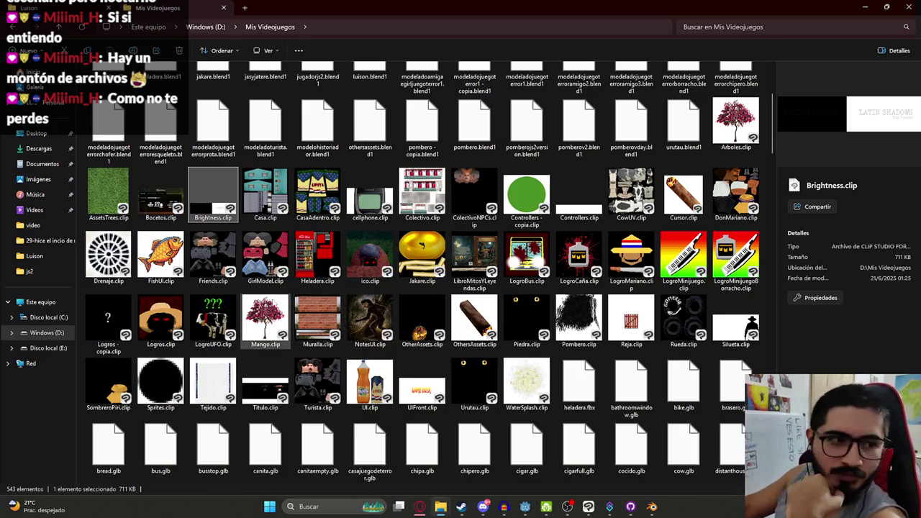
pyautogui.click(334, 244)
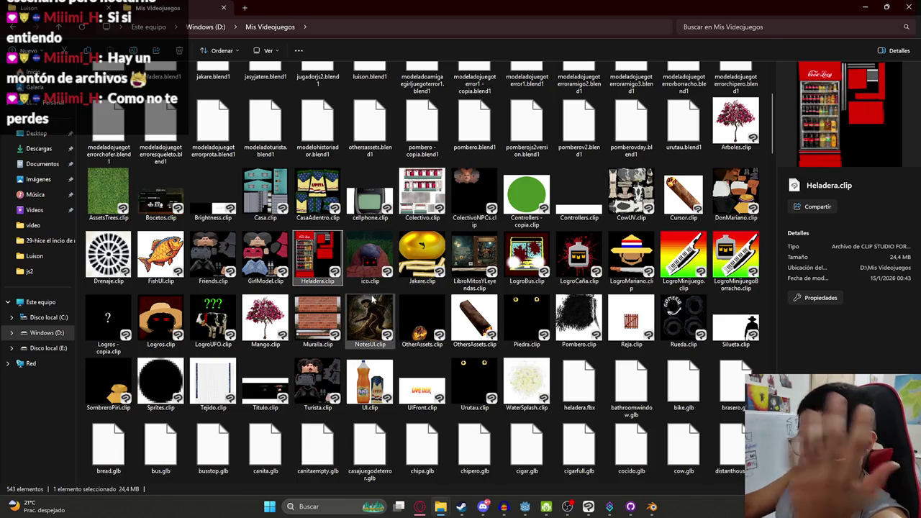
pyautogui.click(536, 206)
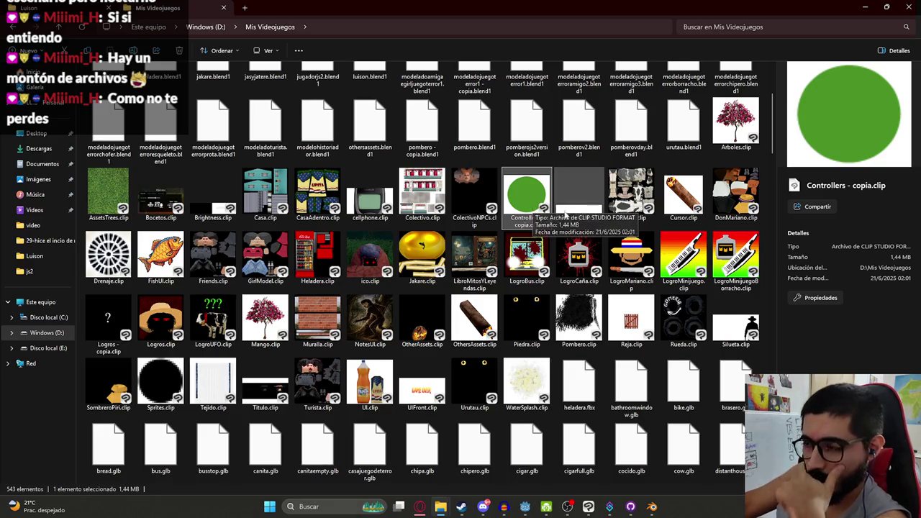
pyautogui.scroll(-3, 597, 216)
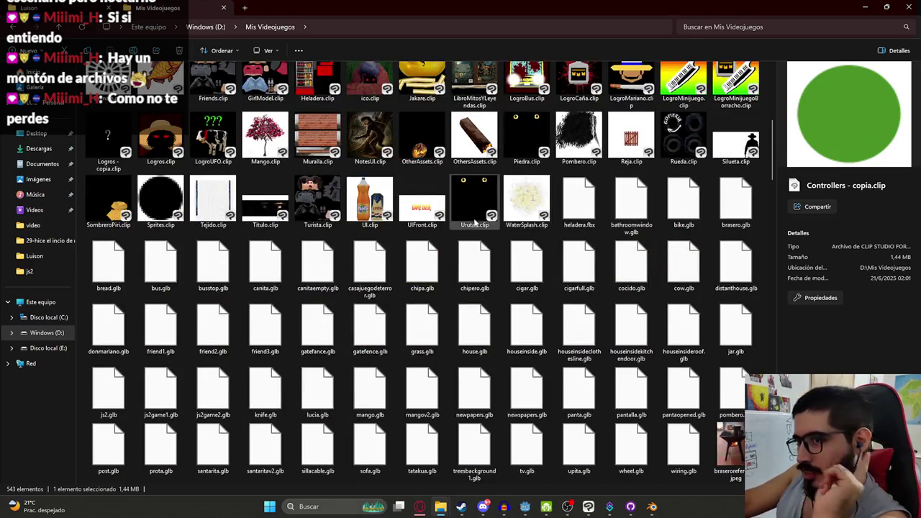
pyautogui.scroll(2, 309, 267)
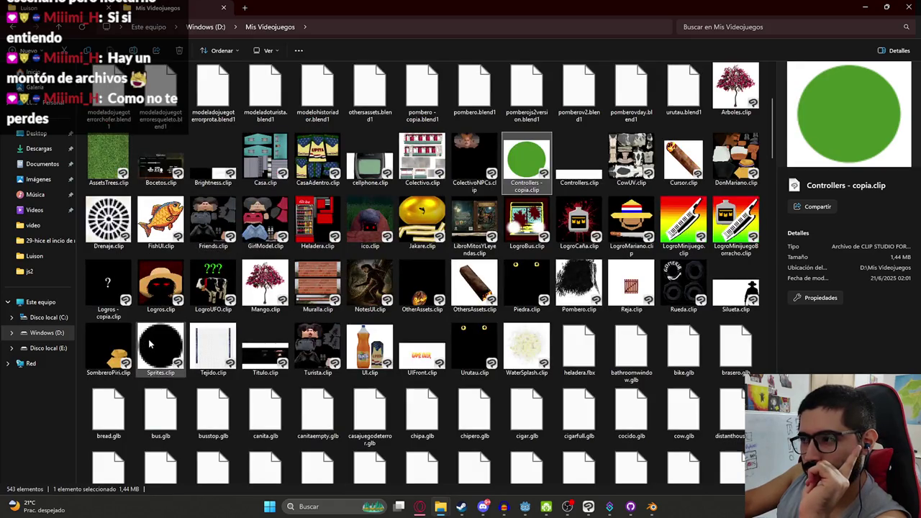
# Open Sprites.clip in Clip Studio Paint, view the IntroCazadorDeMitos drawing, then minimize the program
pyautogui.doubleClick(151, 345)
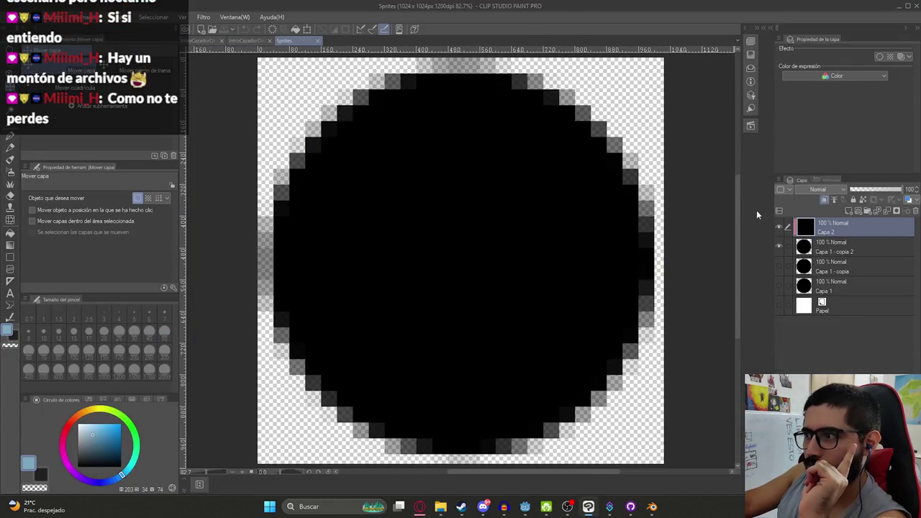
pyautogui.click(242, 41)
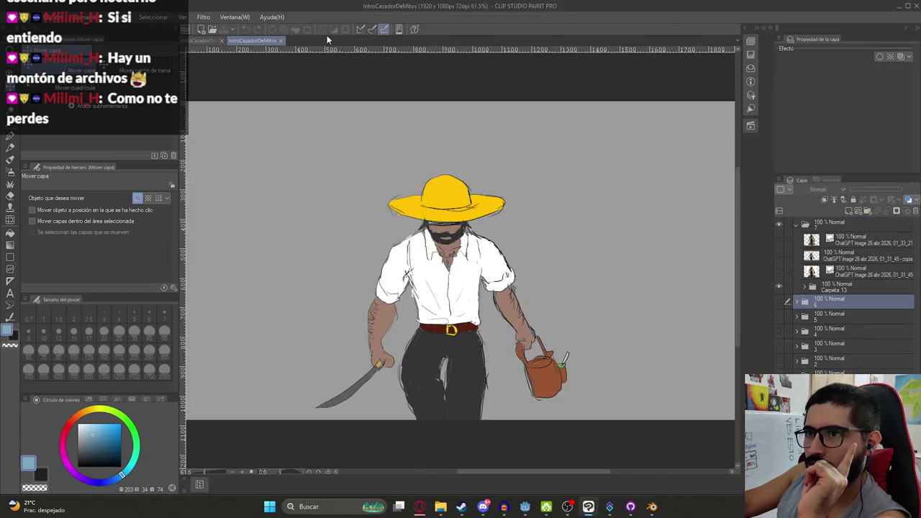
pyautogui.click(897, 10)
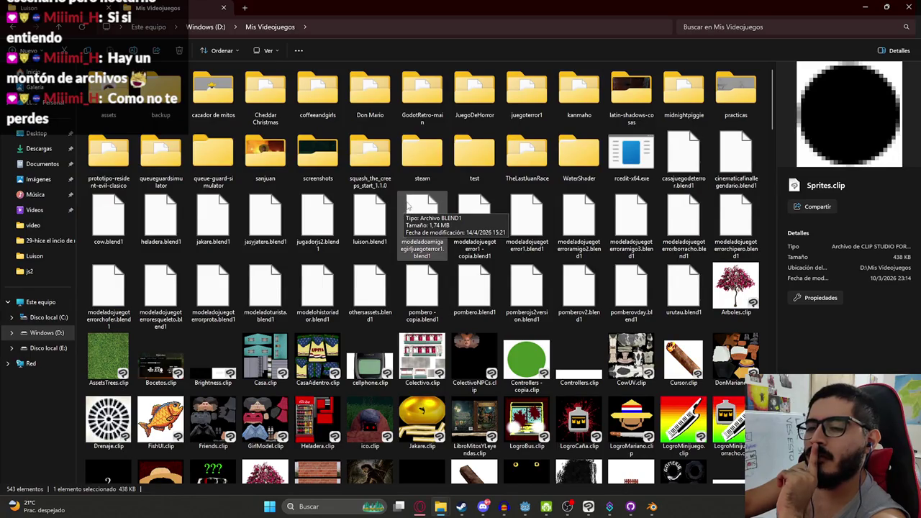
# Launch GIMP from the Windows app search
pyautogui.press('super')
pyautogui.write('GIMP')
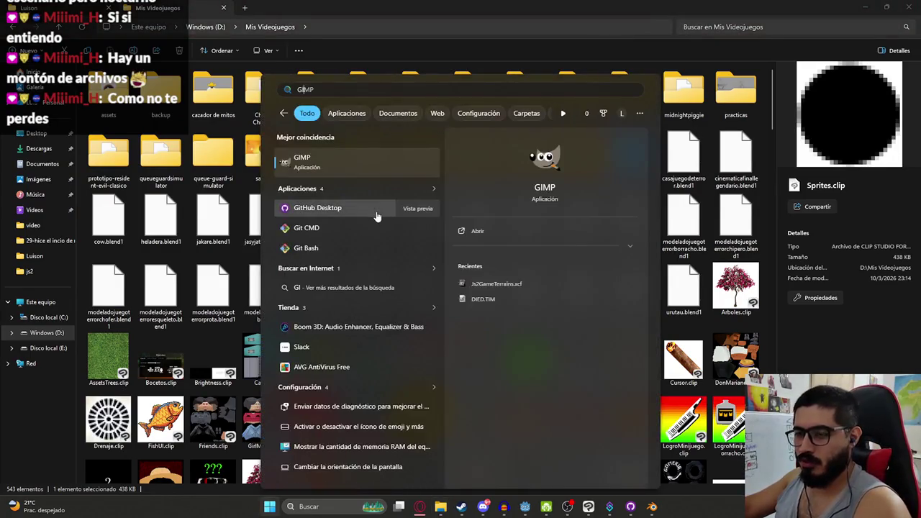
pyautogui.click(375, 216)
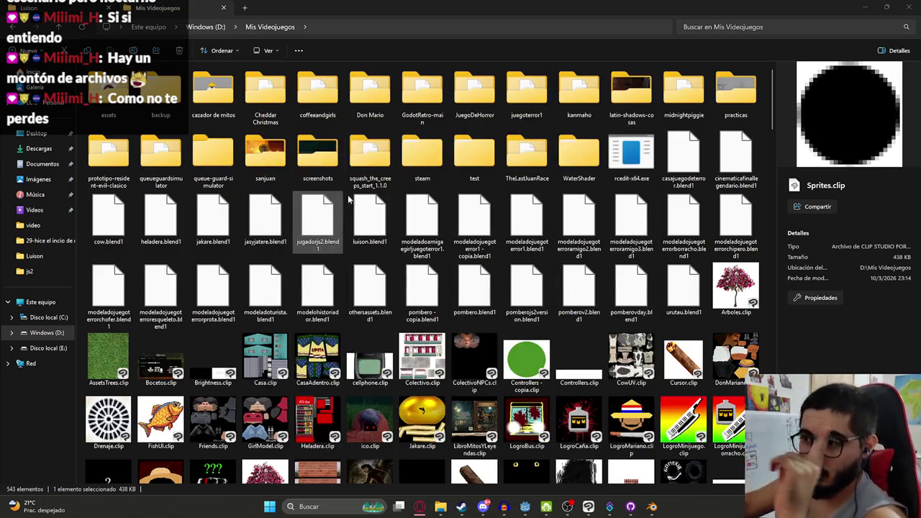
# Preview the LuisonNormal.png, LuisonNormal_specular.png and LeñaCenizasBrasas.png textures
pyautogui.scroll(-5, 487, 177)
pyautogui.scroll(-5, 500, 244)
pyautogui.scroll(10, 510, 250)
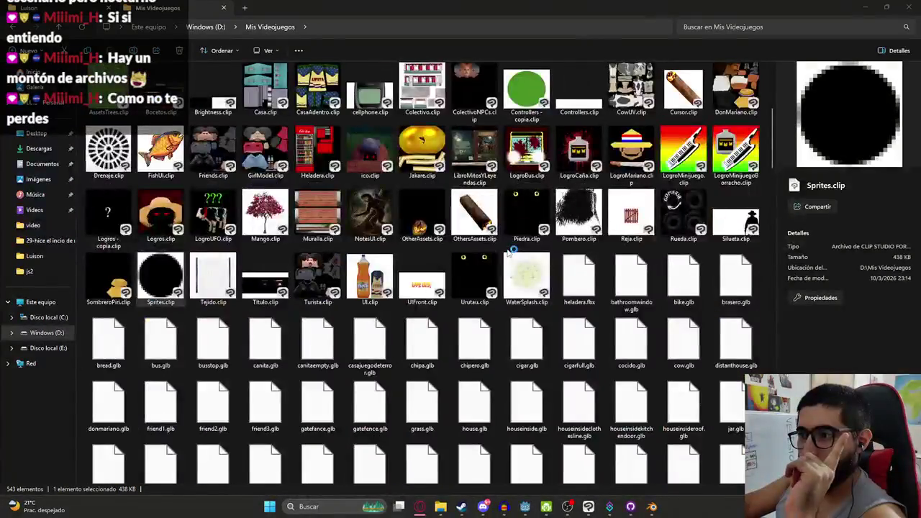
pyautogui.scroll(-15, 511, 251)
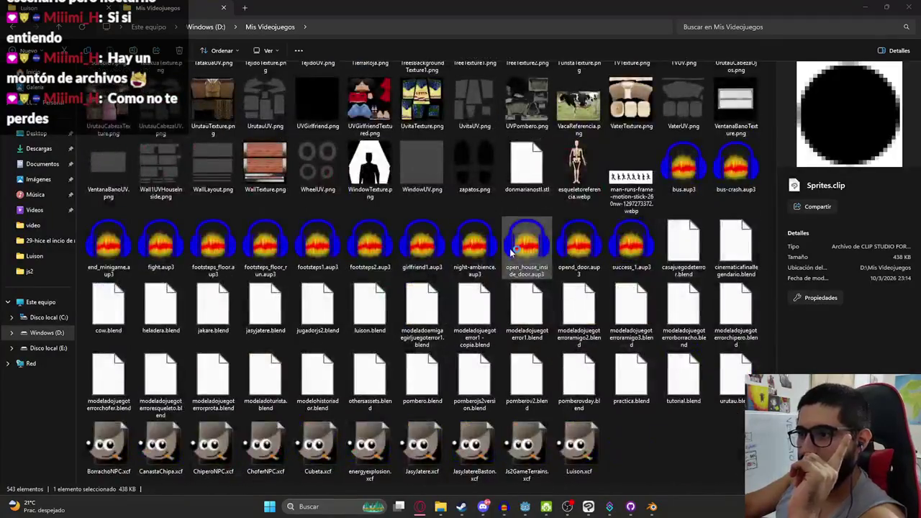
pyautogui.scroll(5, 370, 220)
pyautogui.click(265, 155)
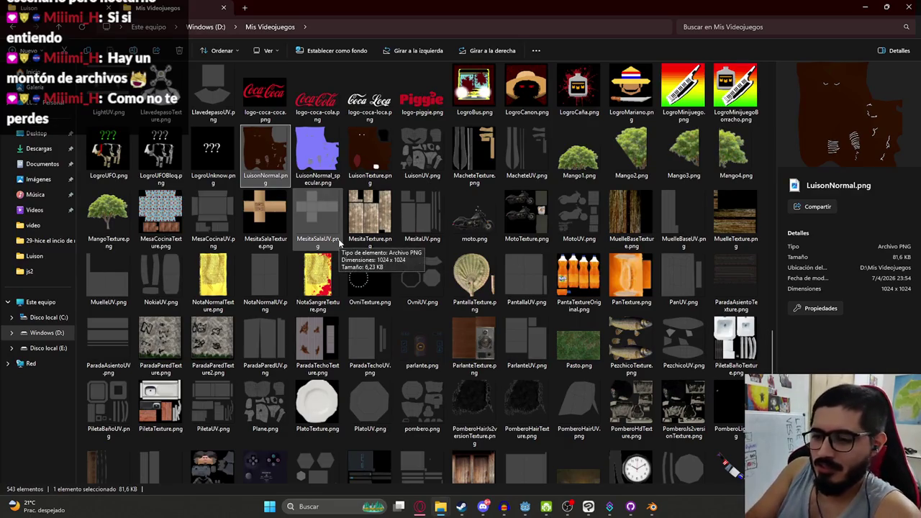
pyautogui.press('Right')
pyautogui.scroll(1, 339, 245)
pyautogui.click(161, 94)
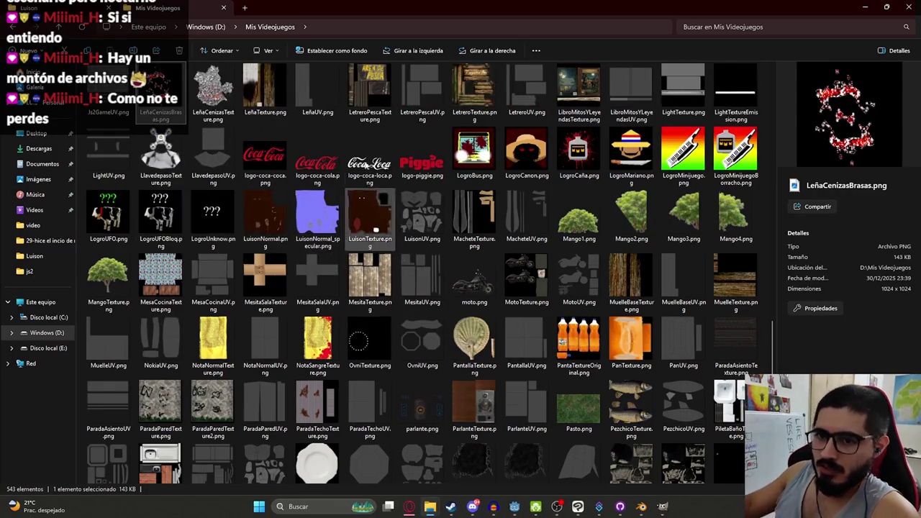
# Preview MotoTexture.png (1024 x 1024), then return to the Blender project
pyautogui.click(526, 284)
pyautogui.scroll(-10, 389, 283)
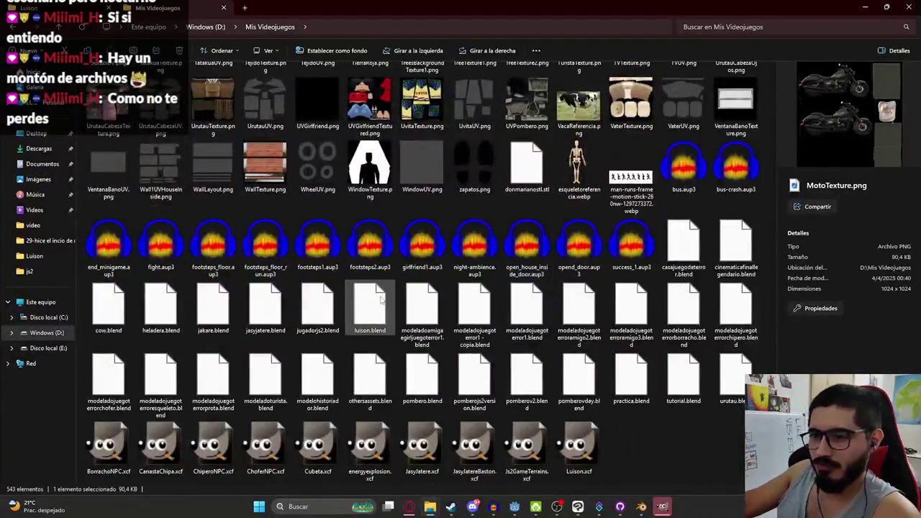
pyautogui.scroll(6, 388, 283)
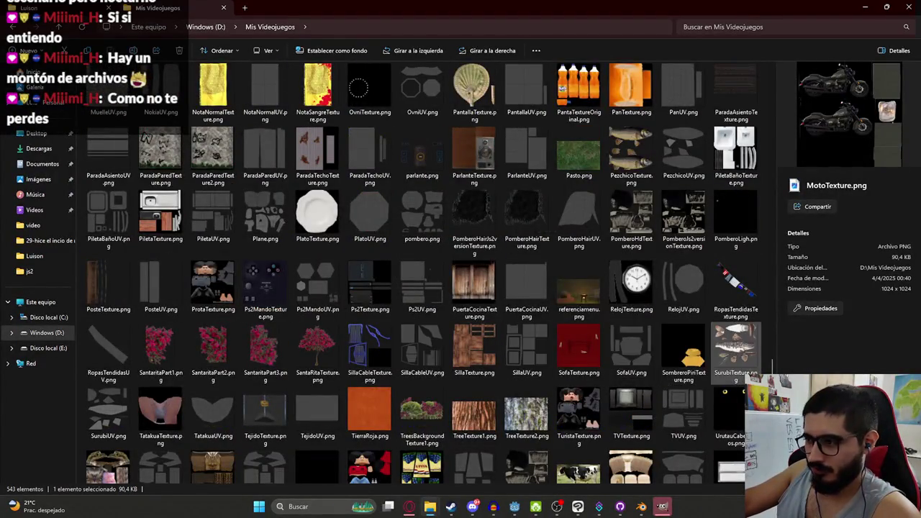
pyautogui.moveTo(772, 365)
pyautogui.mouseDown()
pyautogui.moveTo(778, 347)
pyautogui.moveTo(752, 331)
pyautogui.mouseUp()
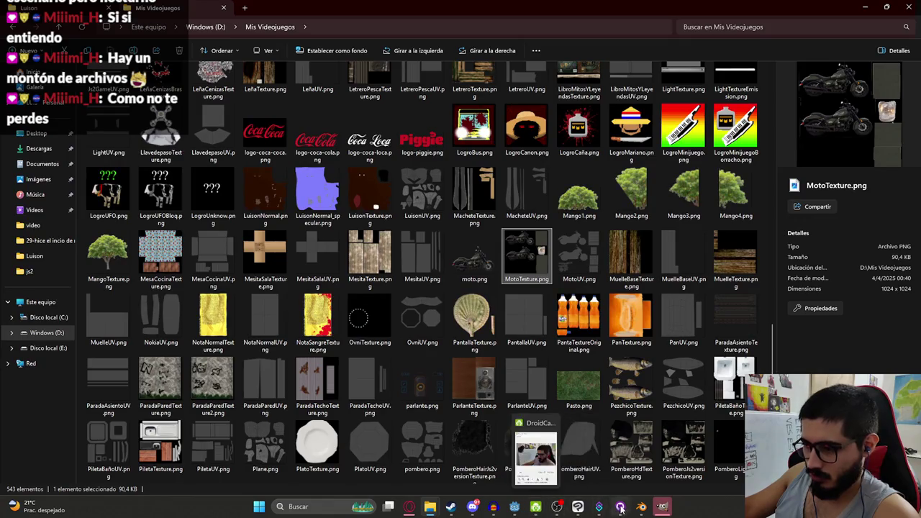
pyautogui.click(642, 472)
pyautogui.scroll(-5, 470, 144)
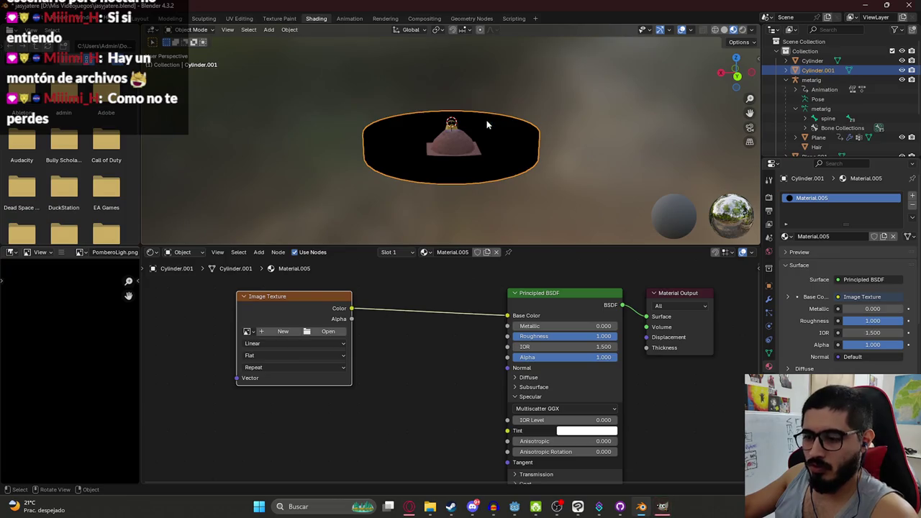
# Inspect the outer Cylinder's terrain material and Cylinder.001's empty image texture, then return to File Explorer
pyautogui.click(514, 140)
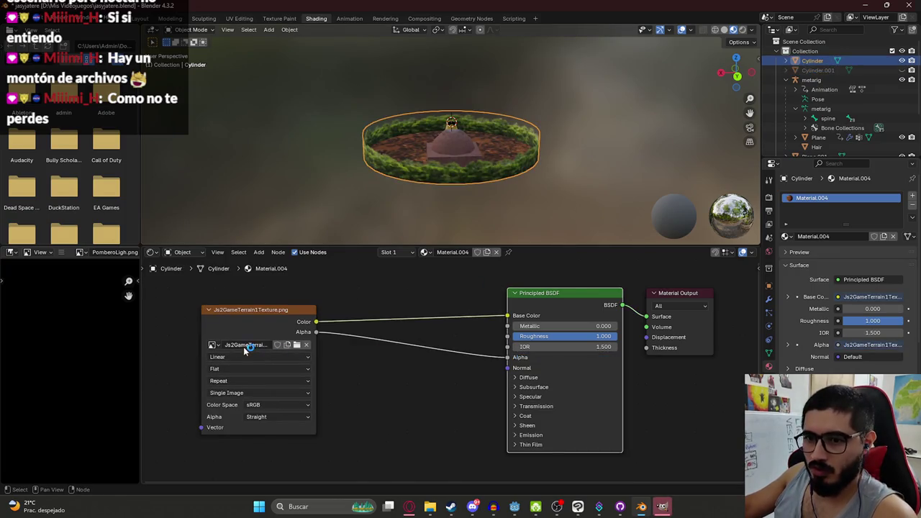
pyautogui.click(488, 144)
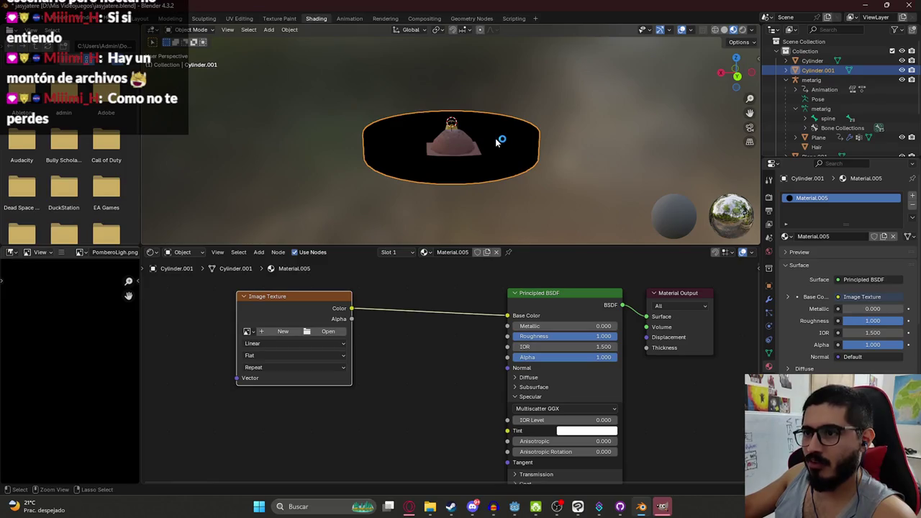
pyautogui.press('a')
pyautogui.click(496, 146)
pyautogui.click(495, 147)
pyautogui.click(496, 148)
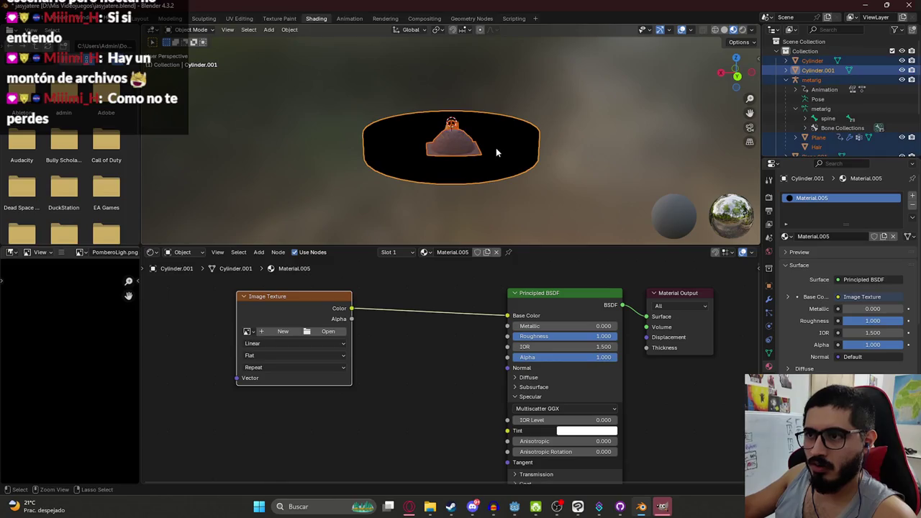
pyautogui.hotkey('alt', 'Tab')
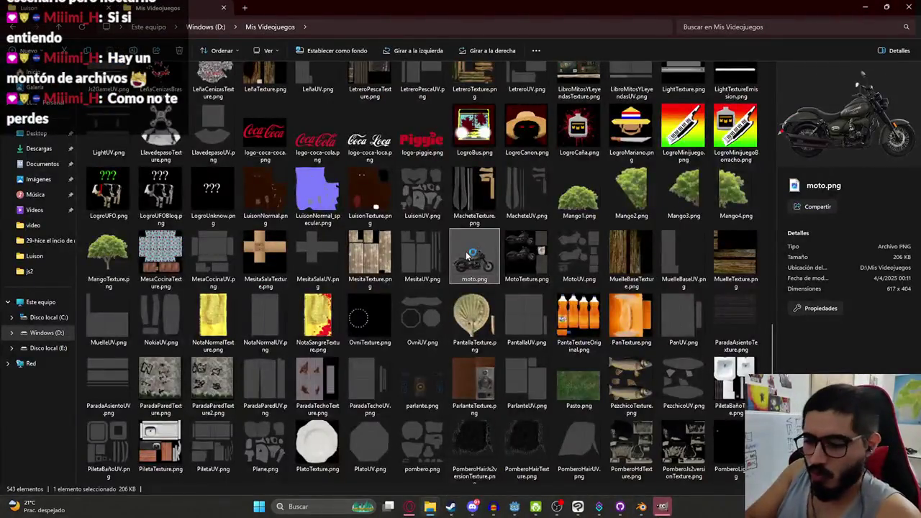
# Open Js2GameTerrains.xcf in GIMP and bring the loading GIMP window forward
pyautogui.write('js2')
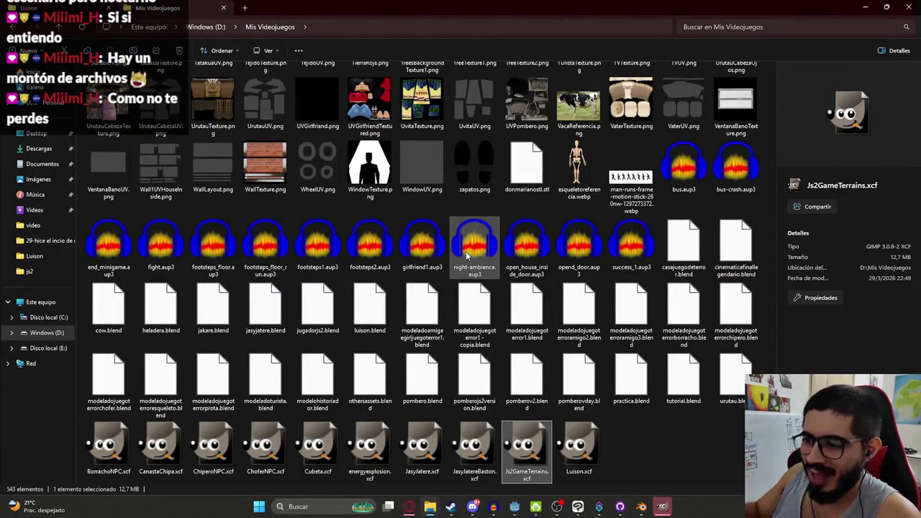
pyautogui.press('Return')
pyautogui.click(697, 435)
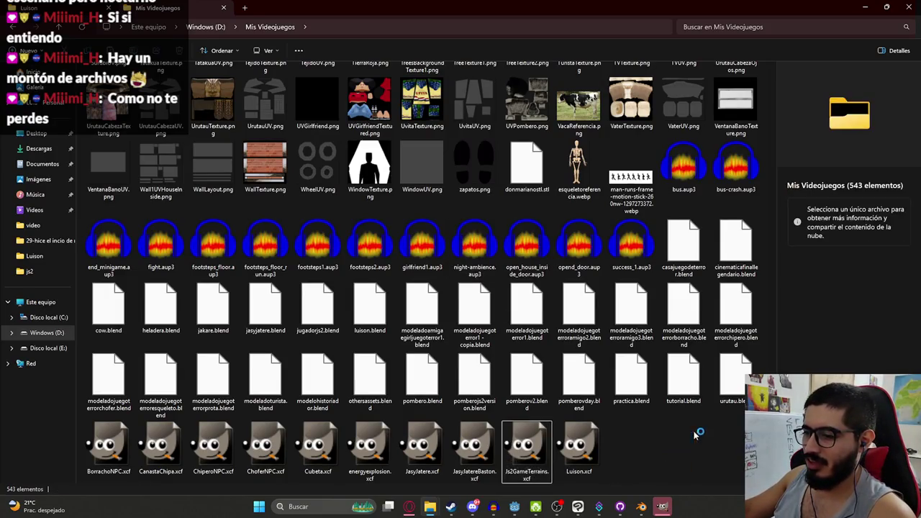
pyautogui.click(528, 444)
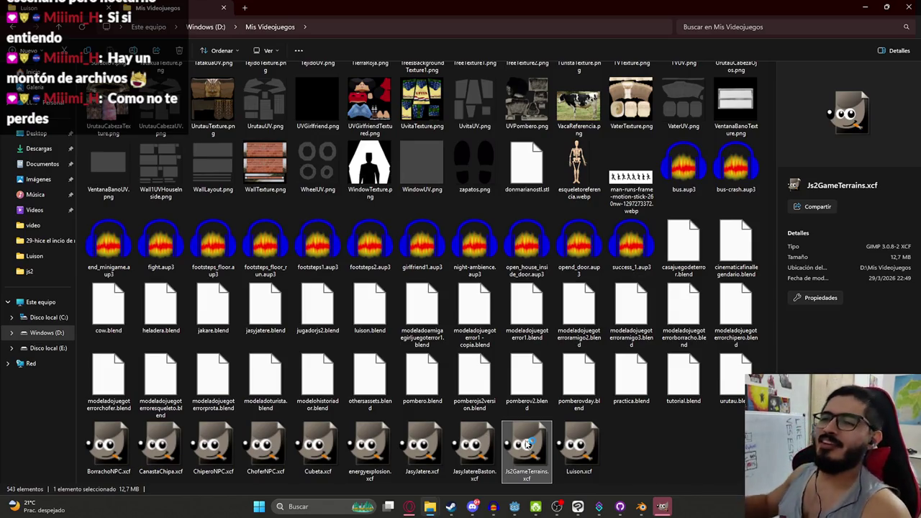
pyautogui.click(663, 508)
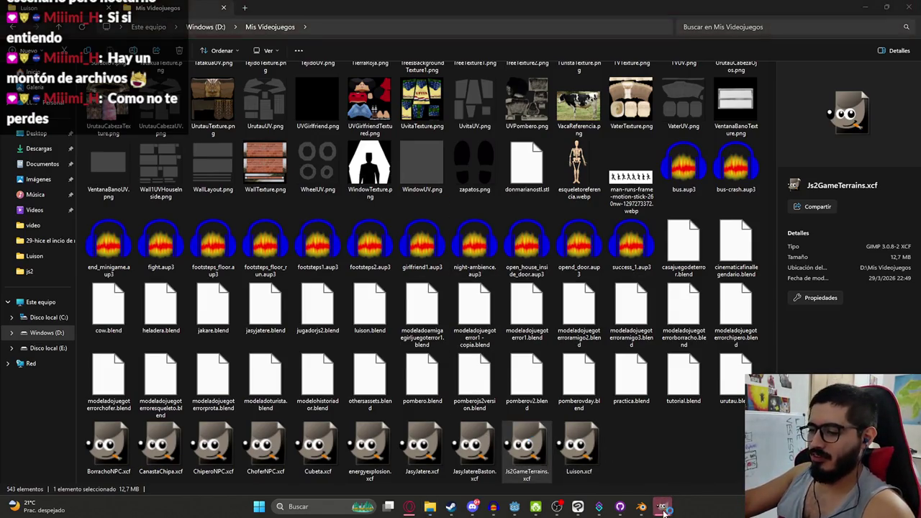
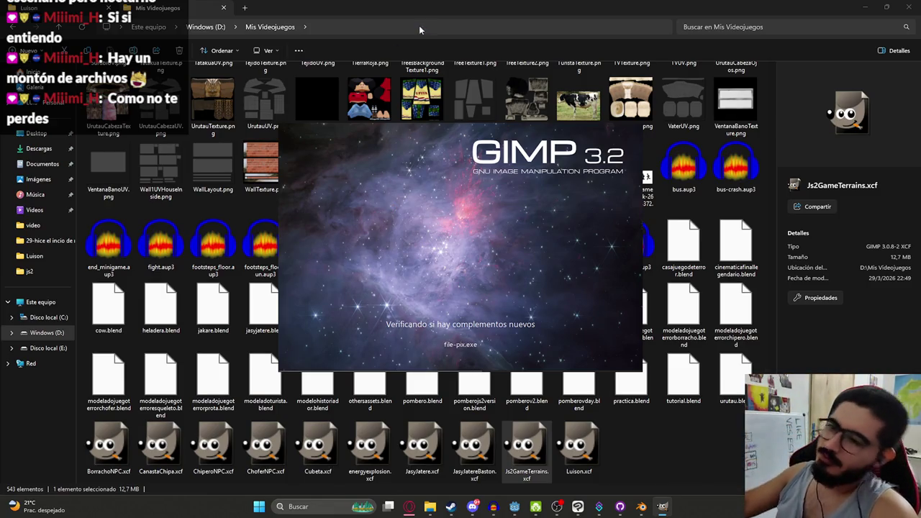
# Bring Opera GX forward and open a new tab, typing 'gemi'
pyautogui.moveTo(408, 507)
pyautogui.click(460, 450)
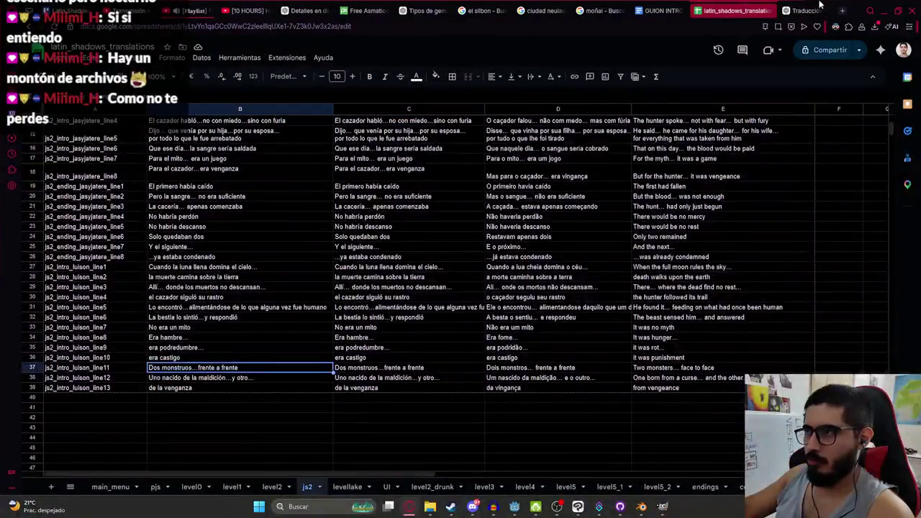
pyautogui.click(841, 10)
pyautogui.write('gemi')
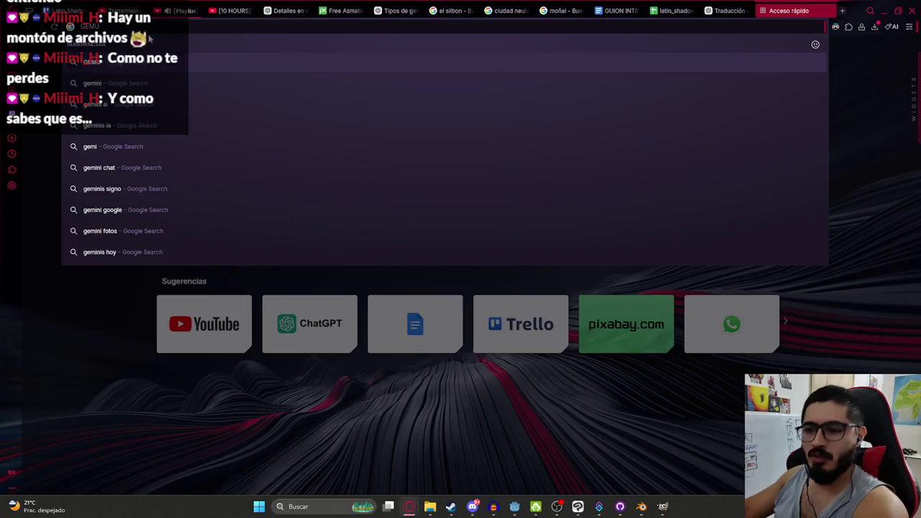
# Start a new ChatGPT chat with the draft 'hazme una textura de pasto'
pyautogui.click(728, 10)
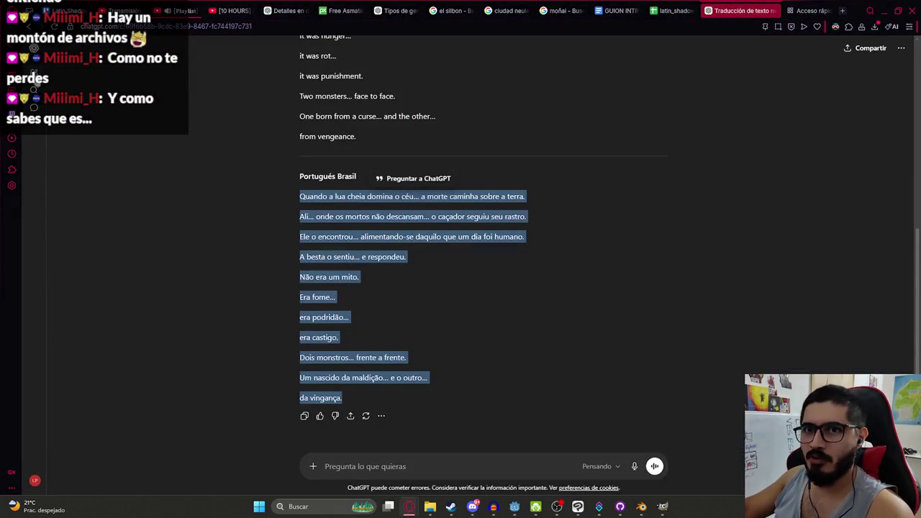
pyautogui.click(34, 71)
pyautogui.hotkey('ctrl', 'a')
pyautogui.write('hazme una tex')
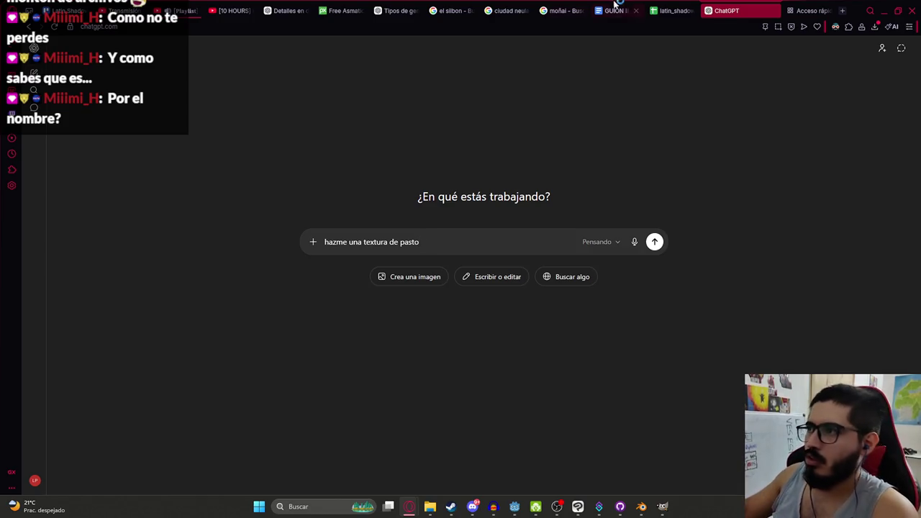
pyautogui.click(822, 9)
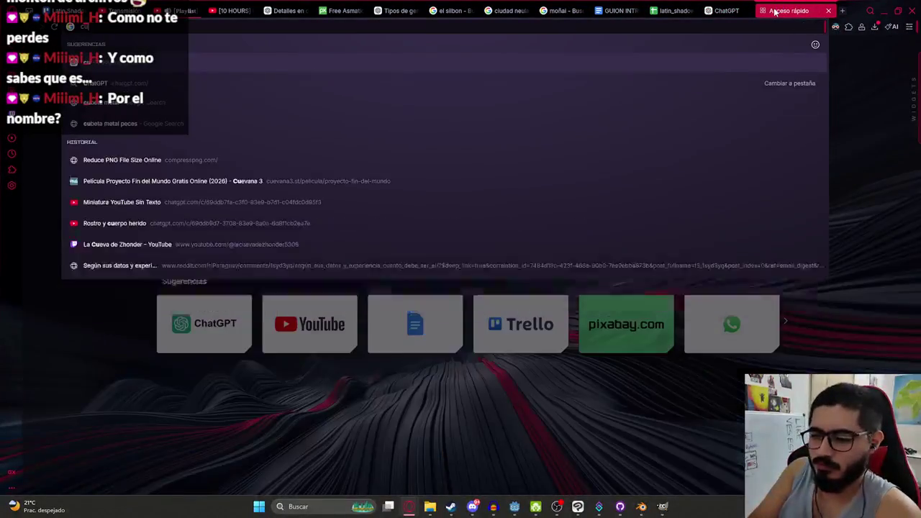
# Search Google for 'resolucion ps2 texturas'
pyautogui.hotkey('ctrl', 'l')
pyautogui.write('resolu')
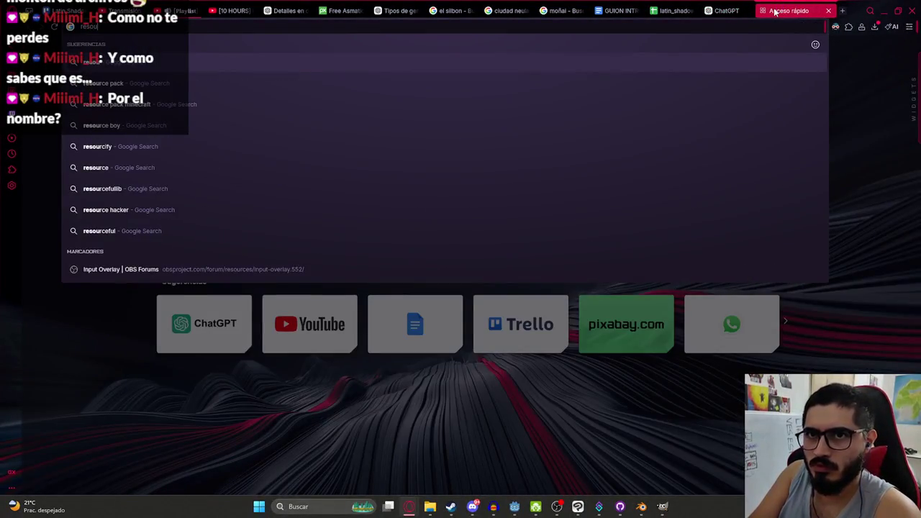
pyautogui.write('cion ps2')
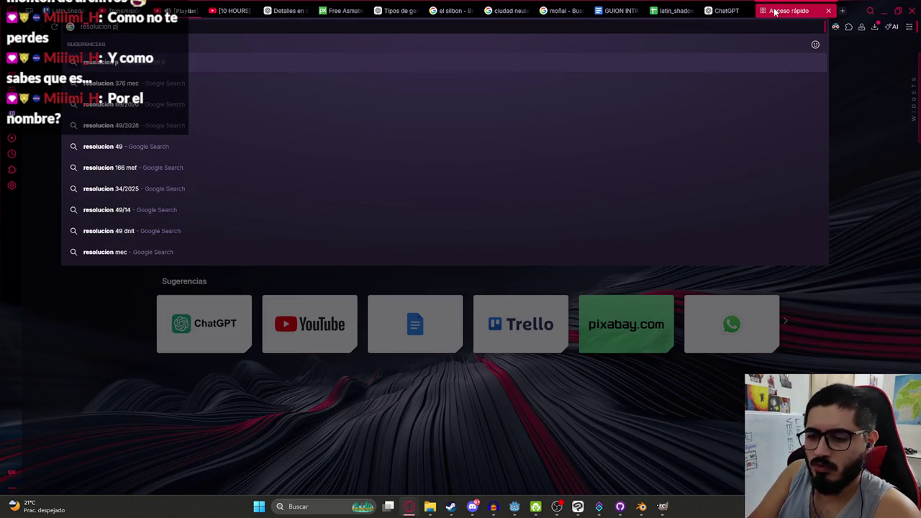
pyautogui.press('Return')
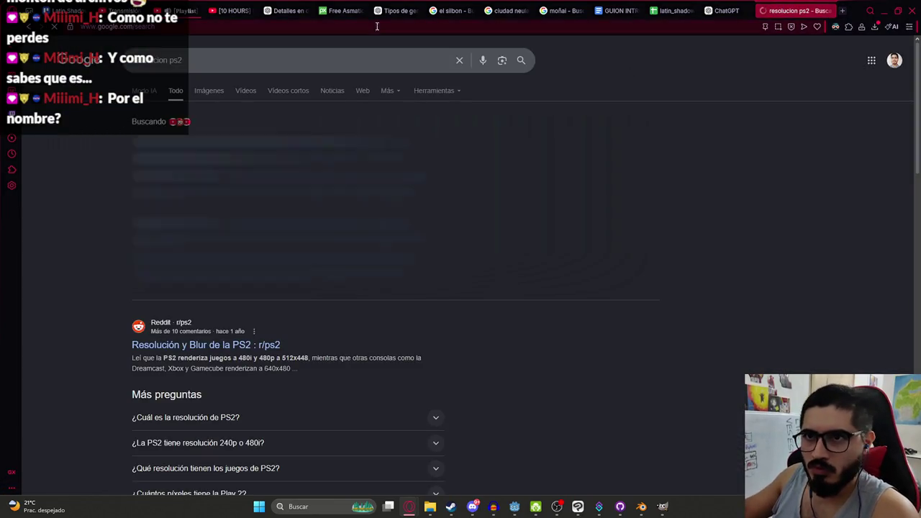
pyautogui.click(289, 58)
pyautogui.write('texturas')
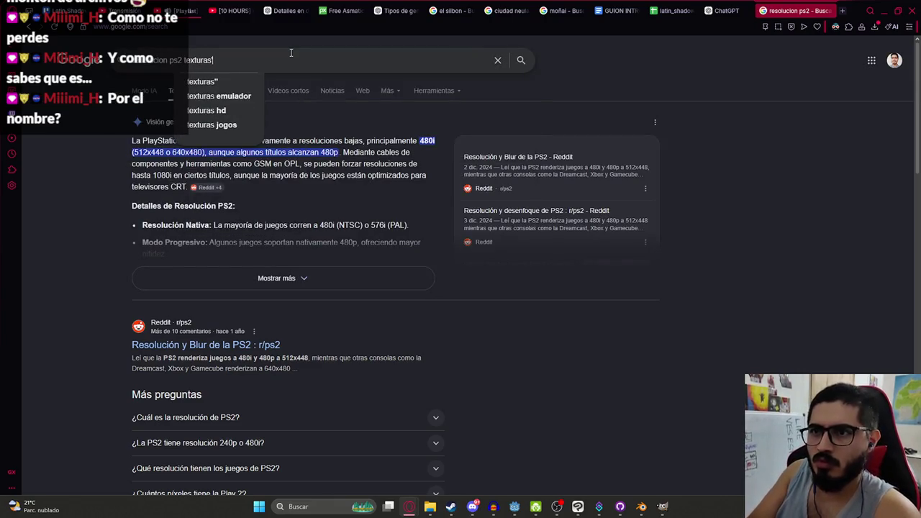
pyautogui.press('Return')
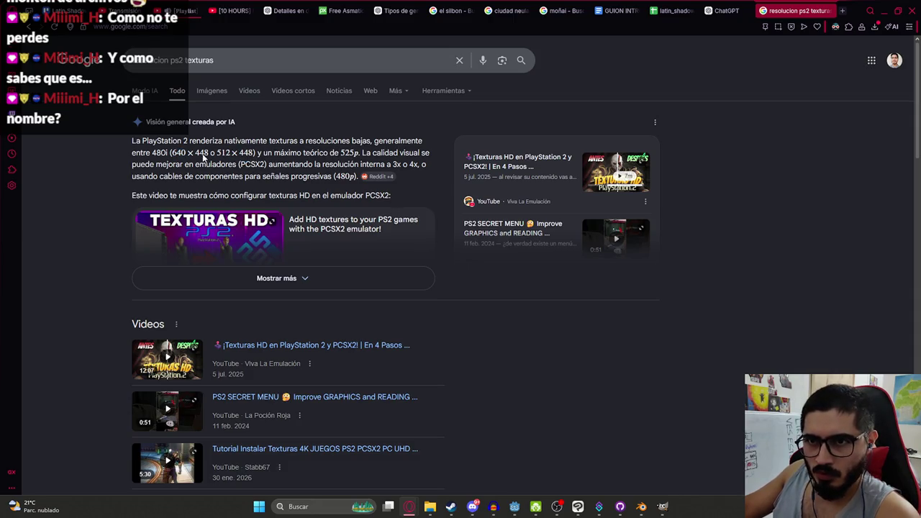
# Expand the AI overview on PS2 texture resolutions and begin a new '64' query
pyautogui.click(284, 277)
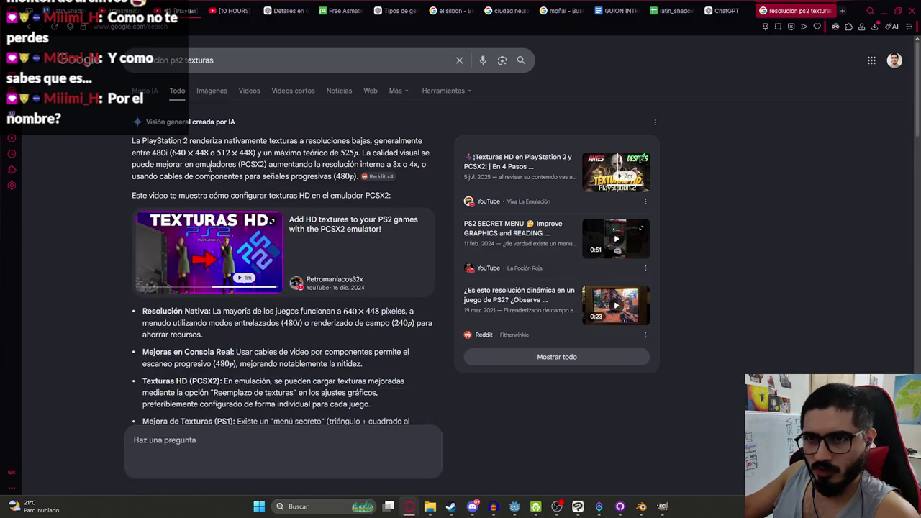
pyautogui.moveTo(236, 64); pyautogui.dragTo(52, 45)
pyautogui.write('64')
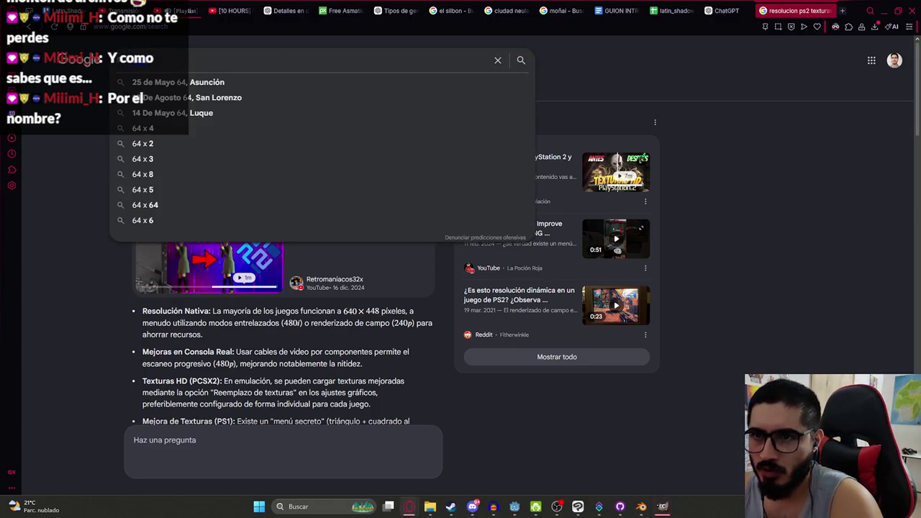
# Dismiss GIMP's warning and welcome screen and maximize the GIMP window
pyautogui.press('BackSpace')
pyautogui.press('BackSpace')
pyautogui.write('64.')
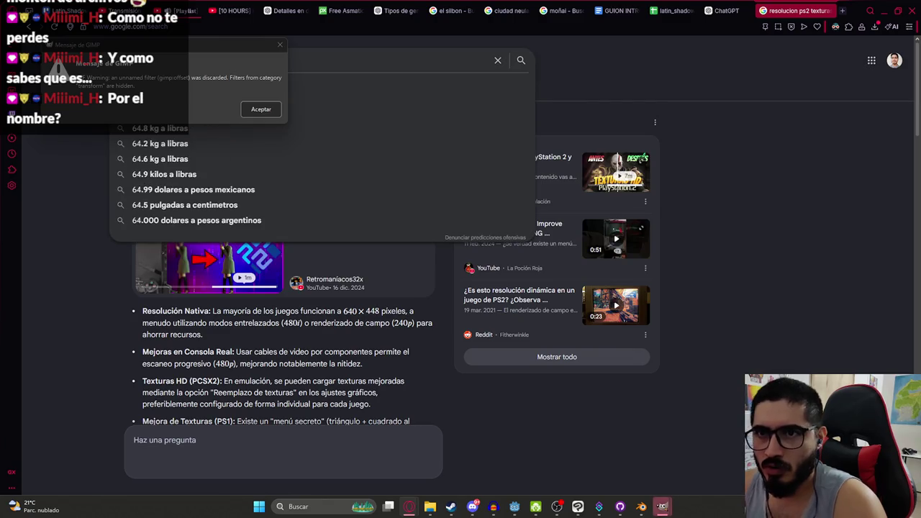
pyautogui.click(252, 108)
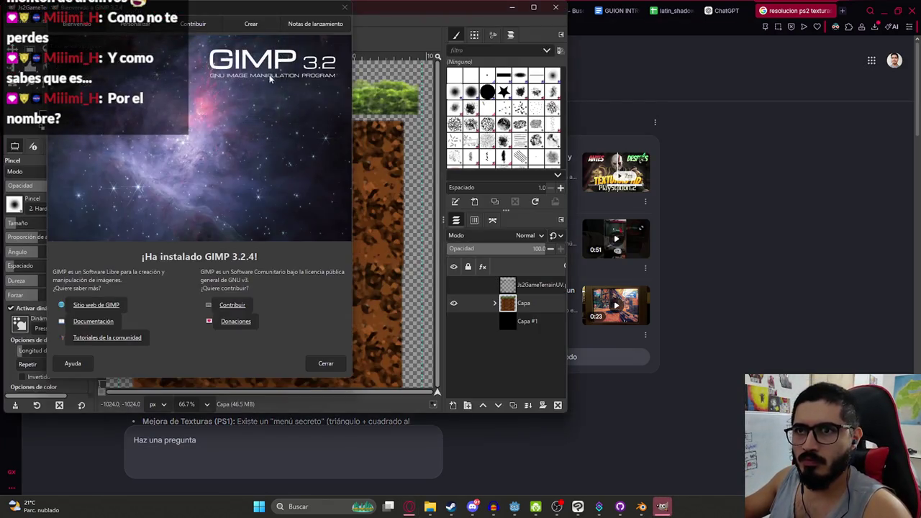
pyautogui.click(501, 94)
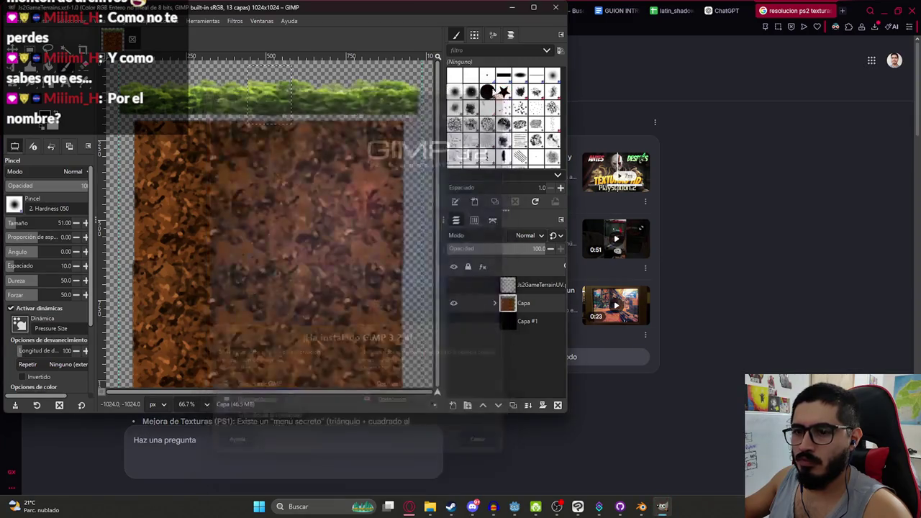
pyautogui.doubleClick(359, 7)
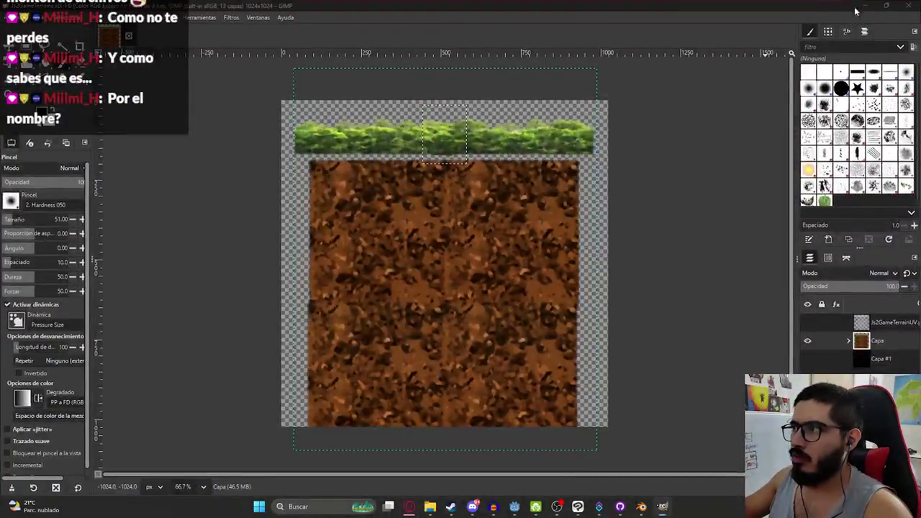
# Select '640 × 448 o 512 × 448' in the Google overview and return to ChatGPT
pyautogui.hotkey('alt', 'Tab')
pyautogui.click(603, 88)
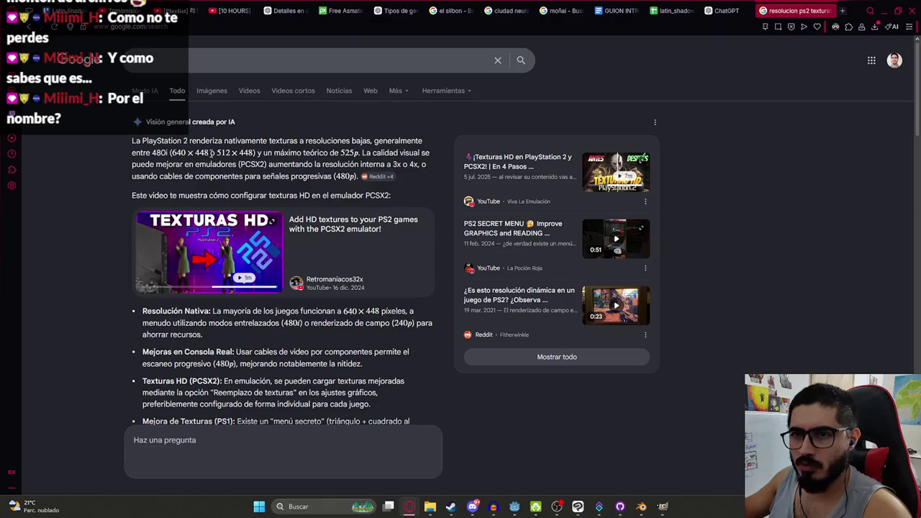
pyautogui.moveTo(257, 153); pyautogui.dragTo(170, 152)
pyautogui.click(748, 10)
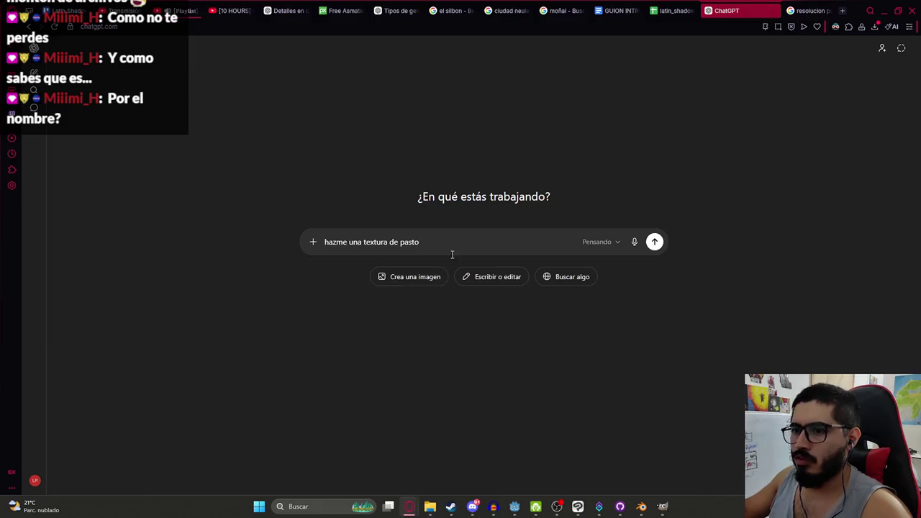
# Send ChatGPT the request 'hazme una textura de pasto 640x448 estilo ps2'
pyautogui.write('(\\(640 \\times 448\\) o \\(512 \\times 448\\))')
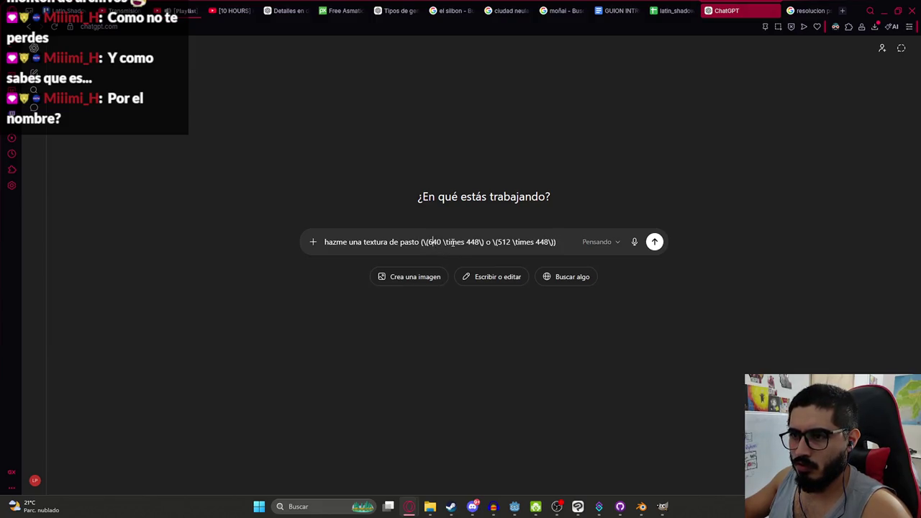
pyautogui.click(443, 241)
pyautogui.write('x')
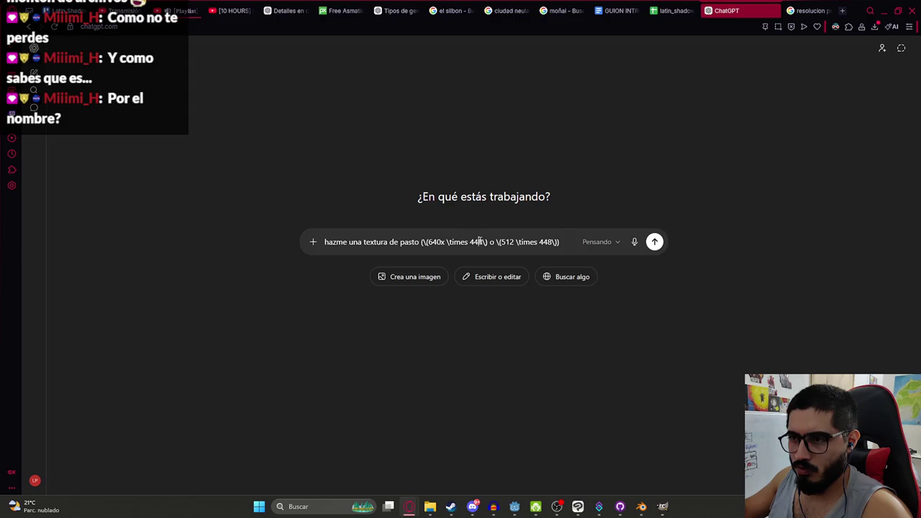
pyautogui.write('448')
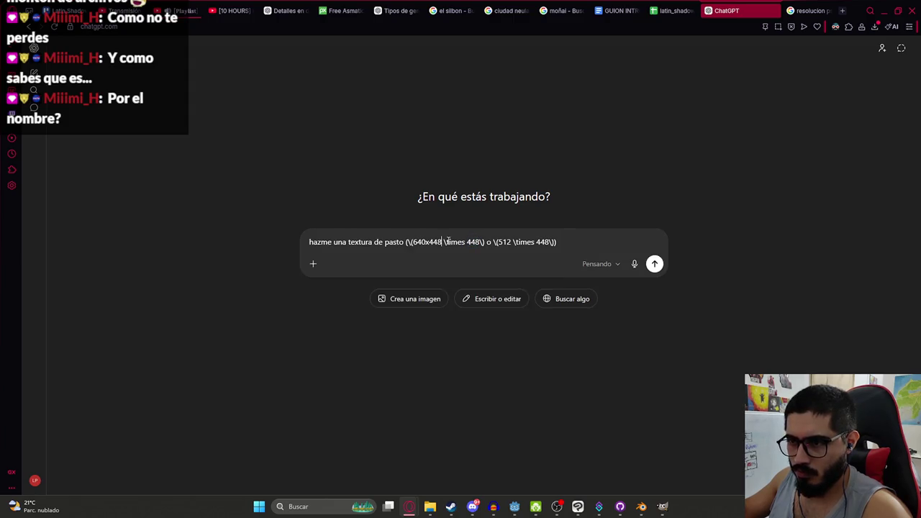
pyautogui.moveTo(444, 242)
pyautogui.mouseDown()
pyautogui.moveTo(415, 242)
pyautogui.moveTo(556, 240)
pyautogui.mouseUp()
pyautogui.hotkey('ctrl', 'x')
pyautogui.hotkey('ctrl', 'v')
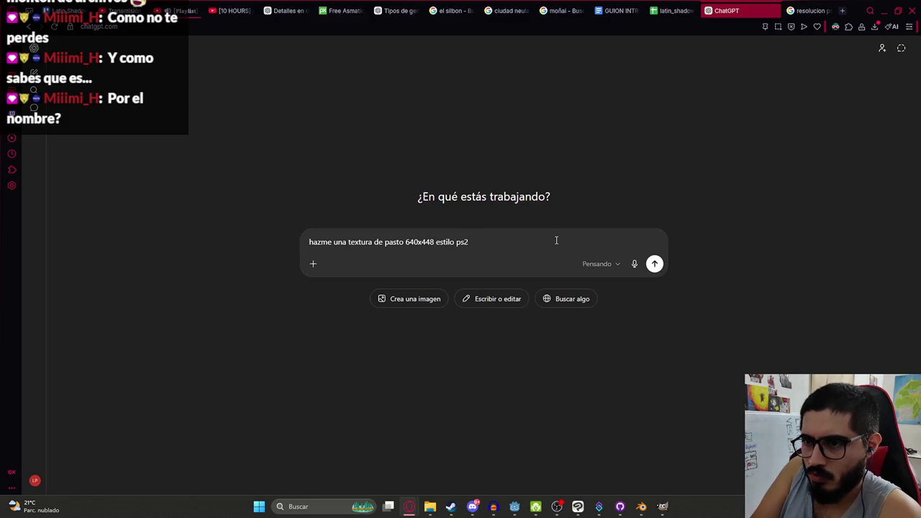
pyautogui.press('Return')
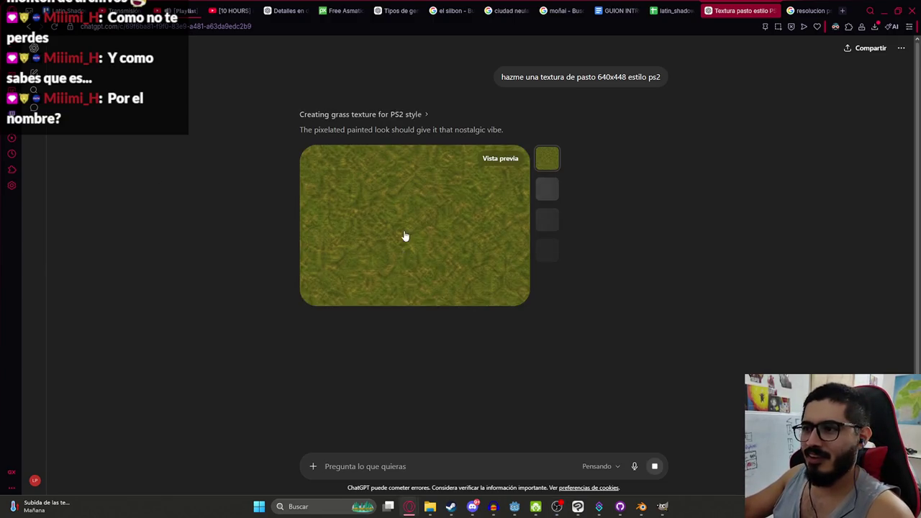
# View the generated PS2-style grass texture at full size
pyautogui.click(405, 237)
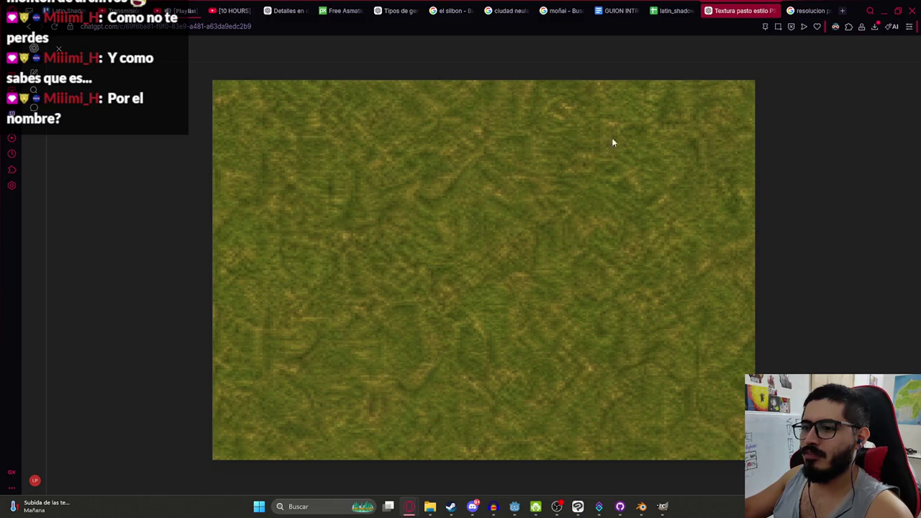
pyautogui.press('Escape')
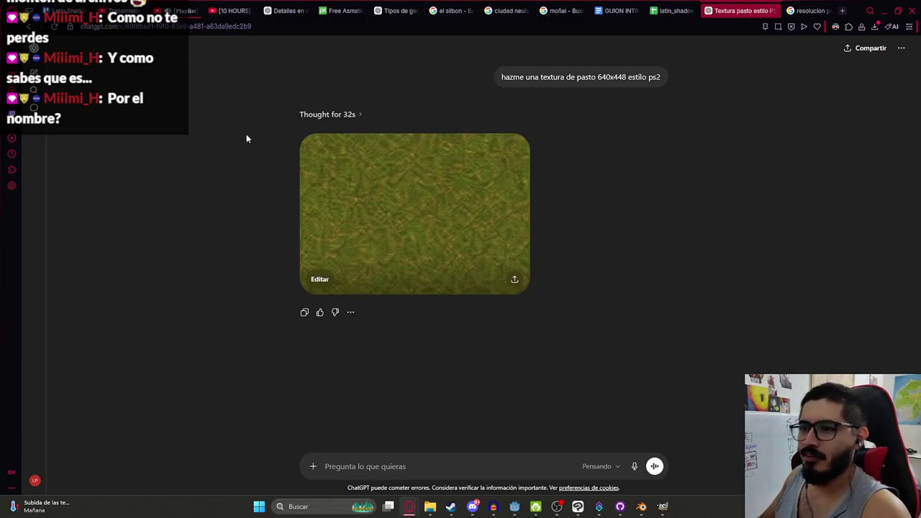
pyautogui.click(369, 214)
# Copy the ChatGPT grass image and paste it into GIMP above the Capa layer
pyautogui.rightClick(402, 241)
pyautogui.click(437, 292)
pyautogui.hotkey('alt', 'Tab')
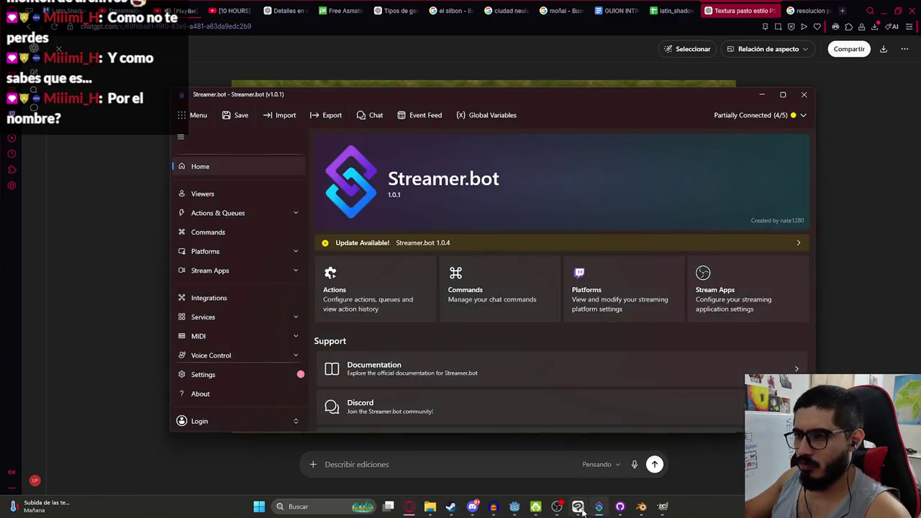
pyautogui.click(662, 507)
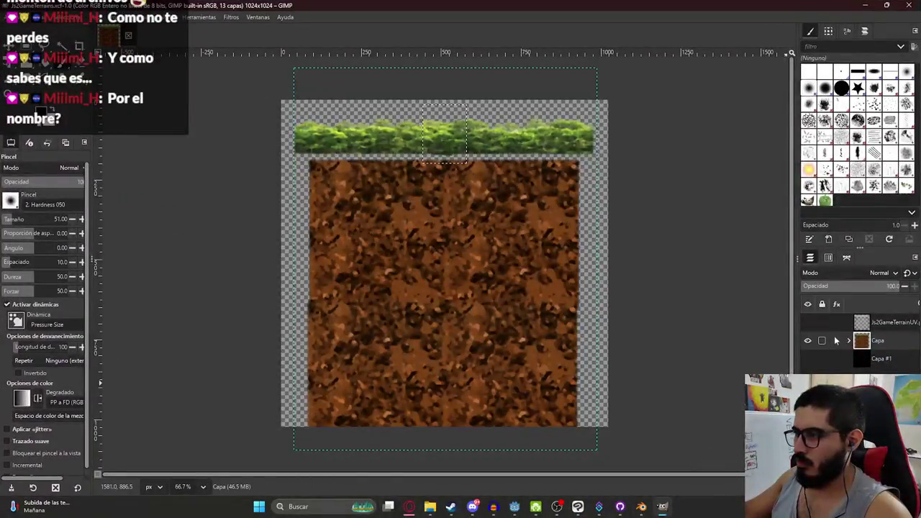
pyautogui.hotkey('ctrl', 'v')
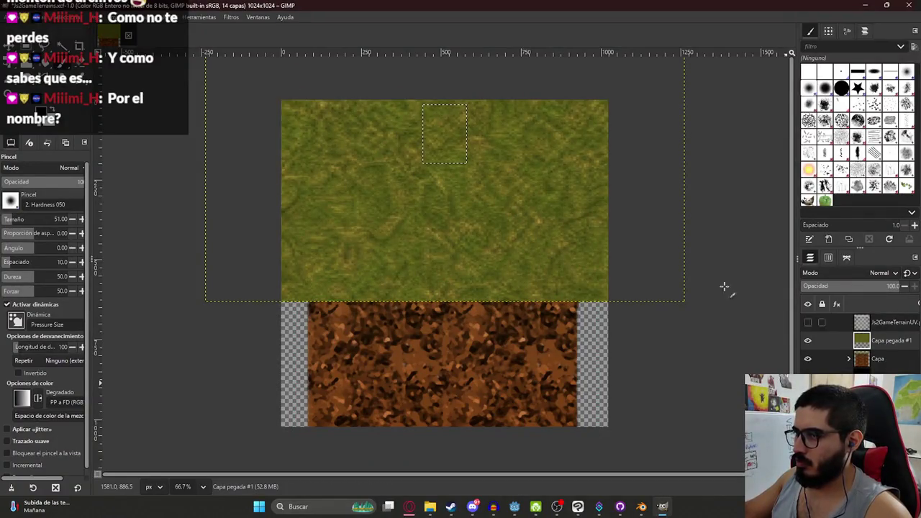
pyautogui.hotkey('ctrl', 'z')
pyautogui.click(898, 347)
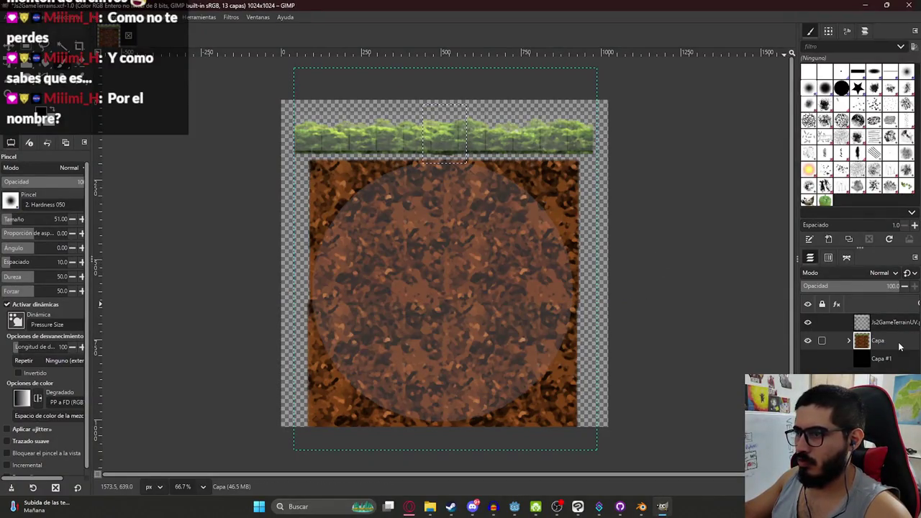
pyautogui.hotkey('ctrl', 'v')
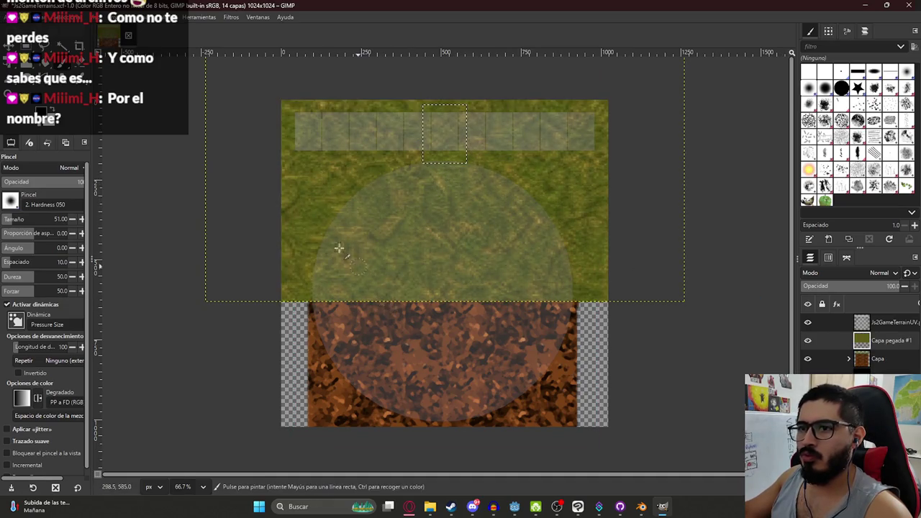
# Close the untitled image without saving and re-paste the grass into the terrain image
pyautogui.hotkey('shift', 't')
pyautogui.click(364, 173)
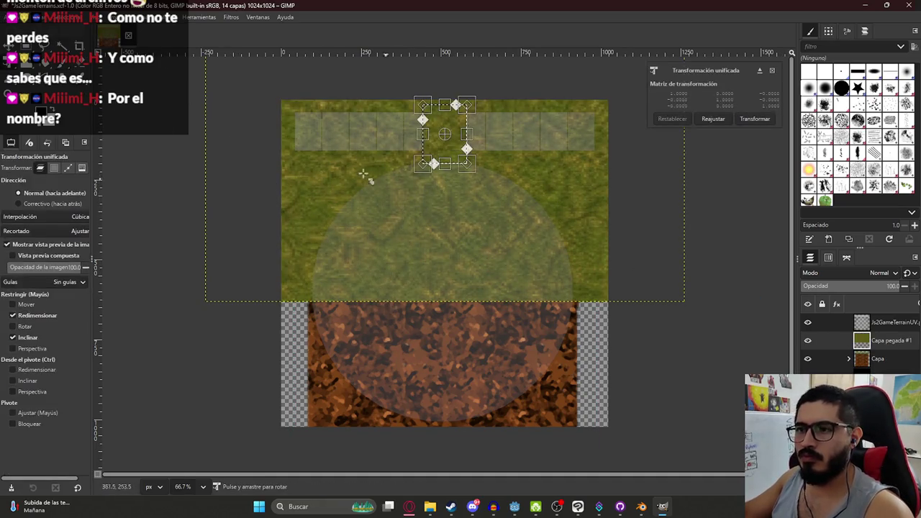
pyautogui.press('Return')
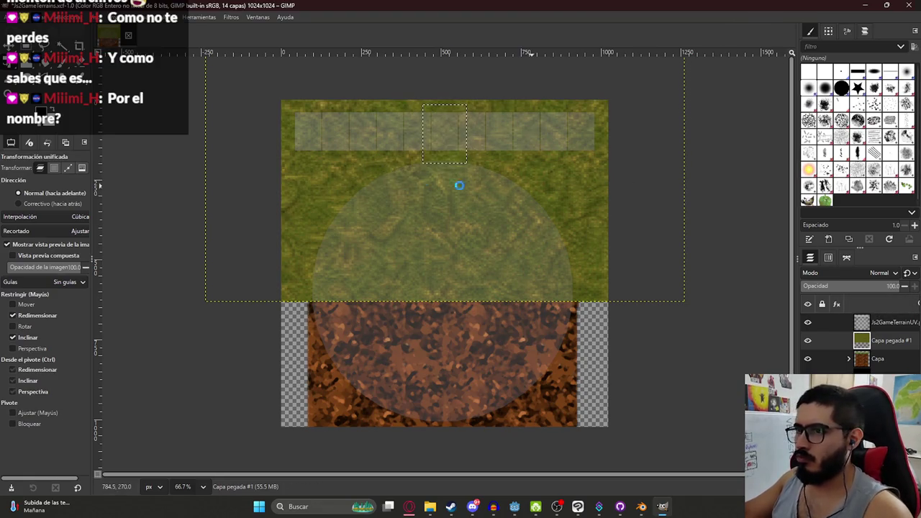
pyautogui.click(155, 34)
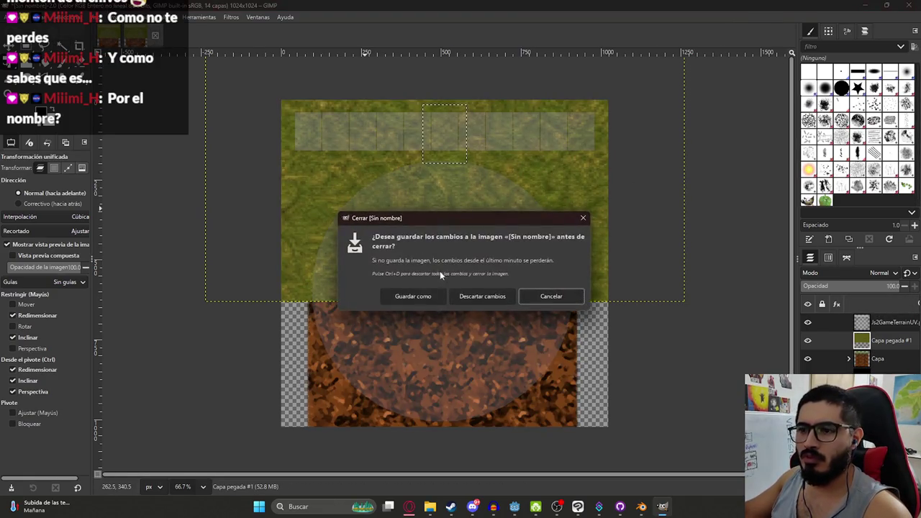
pyautogui.click(495, 298)
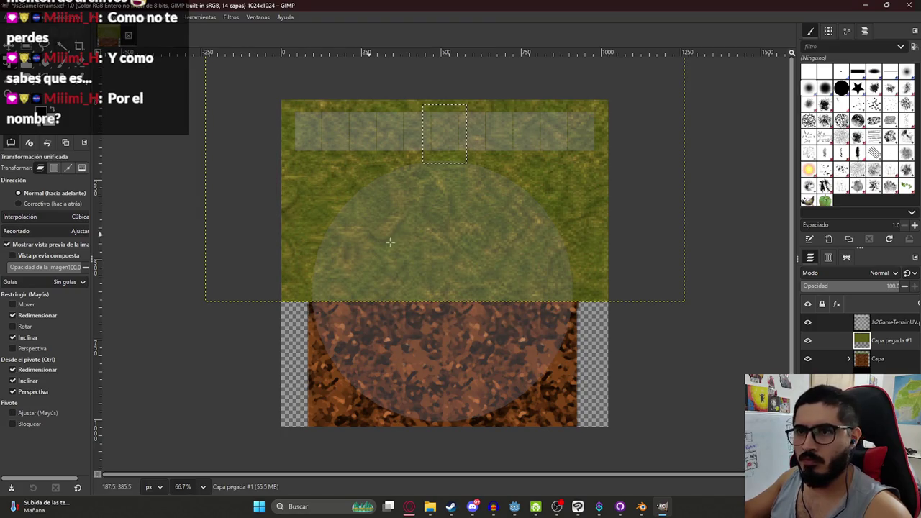
pyautogui.hotkey('ctrl', 'z')
pyautogui.click(390, 242)
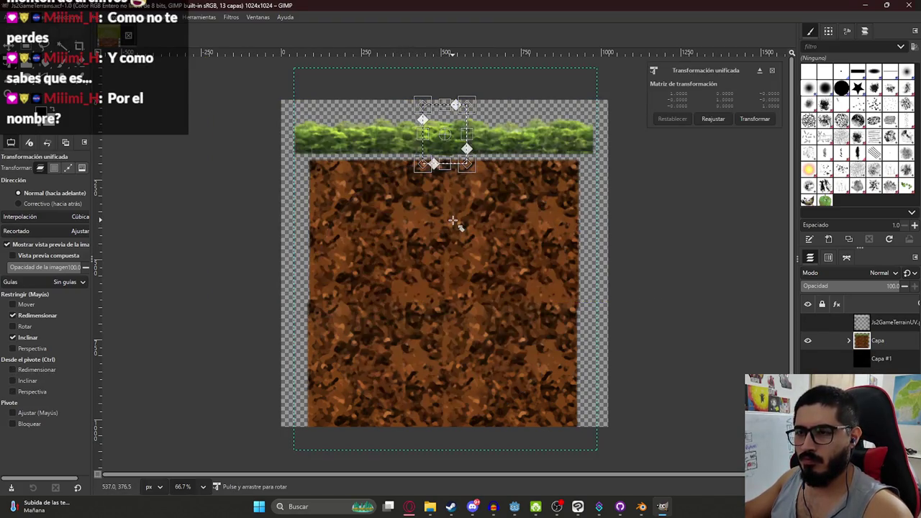
pyautogui.hotkey('ctrl', 'v')
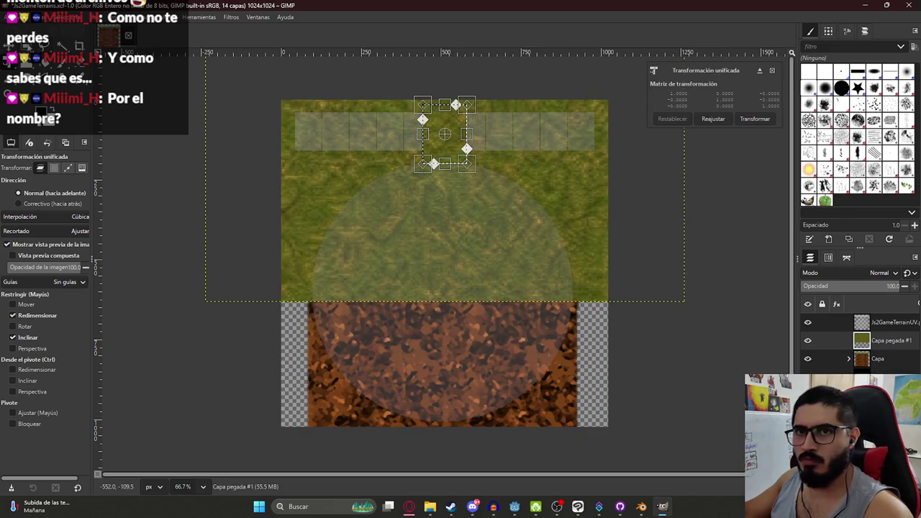
# Move and scale the pasted grass into a block over the dirt tile
pyautogui.click(63, 47)
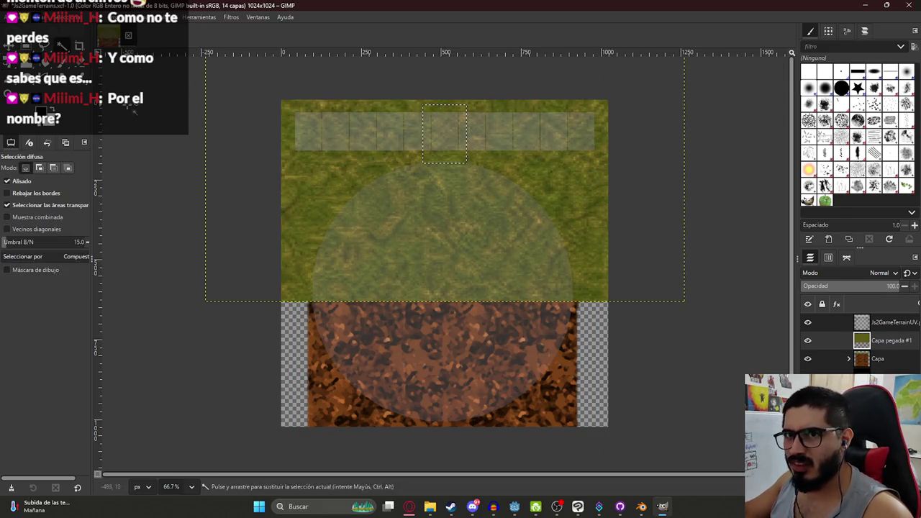
pyautogui.hotkey('shift', 't')
pyautogui.click(424, 169)
pyautogui.moveTo(381, 134)
pyautogui.mouseDown()
pyautogui.moveTo(458, 388)
pyautogui.moveTo(451, 377)
pyautogui.mouseUp()
pyautogui.scroll(-3, 438, 389)
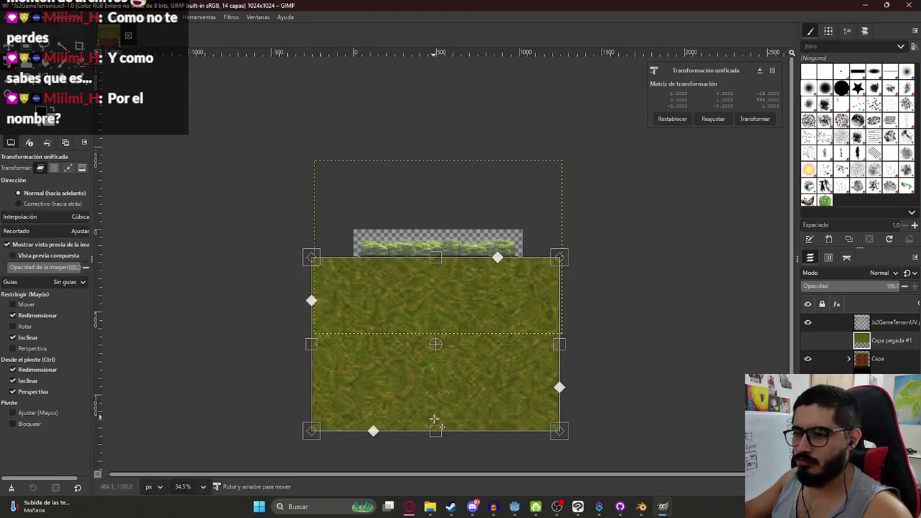
pyautogui.moveTo(436, 429)
pyautogui.mouseDown()
pyautogui.moveTo(390, 317)
pyautogui.moveTo(410, 318)
pyautogui.moveTo(398, 360)
pyautogui.mouseUp()
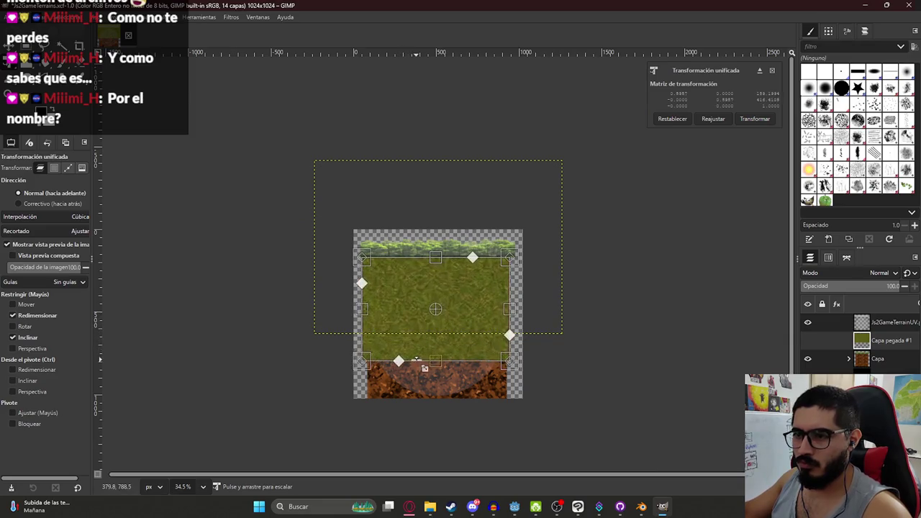
pyautogui.moveTo(452, 319)
pyautogui.mouseDown()
pyautogui.moveTo(452, 363)
pyautogui.moveTo(458, 308)
pyautogui.mouseUp()
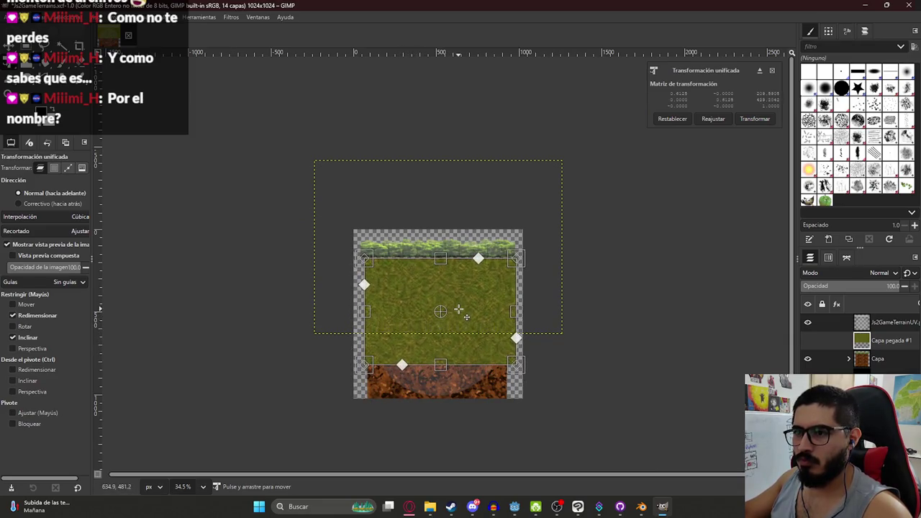
pyautogui.moveTo(448, 377); pyautogui.dragTo(453, 410)
pyautogui.press('Return')
# Rescale the grass layer down to cover the left part of the dirt top
pyautogui.keyDown('ctrl'); pyautogui.scroll(3, 430, 323); pyautogui.keyUp('ctrl')
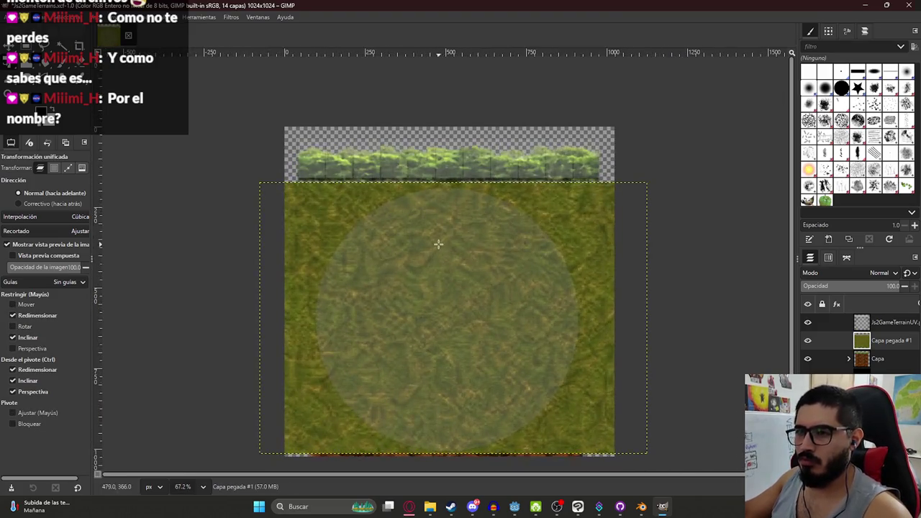
pyautogui.keyDown('ctrl'); pyautogui.scroll(1, 411, 350); pyautogui.keyUp('ctrl')
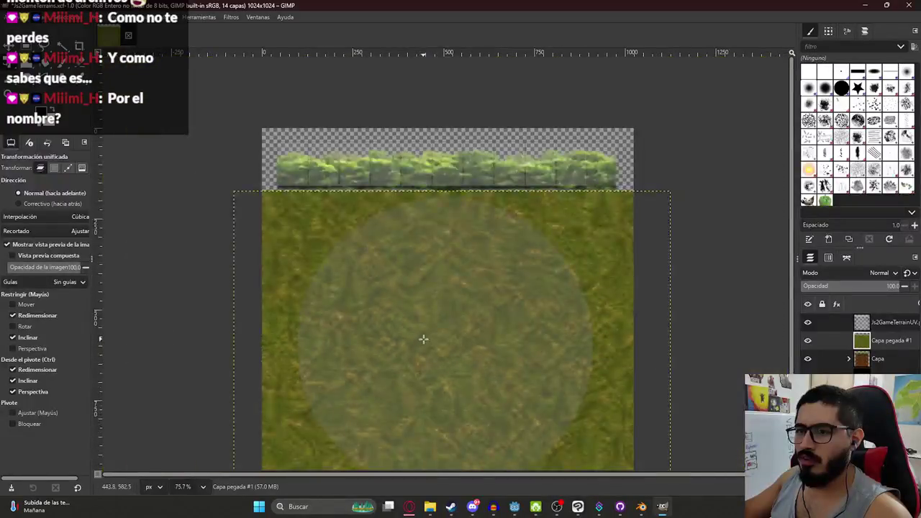
pyautogui.keyDown('ctrl'); pyautogui.scroll(-4, 434, 367); pyautogui.keyUp('ctrl')
pyautogui.click(415, 325)
pyautogui.keyDown('ctrl'); pyautogui.scroll(2, 399, 302); pyautogui.keyUp('ctrl')
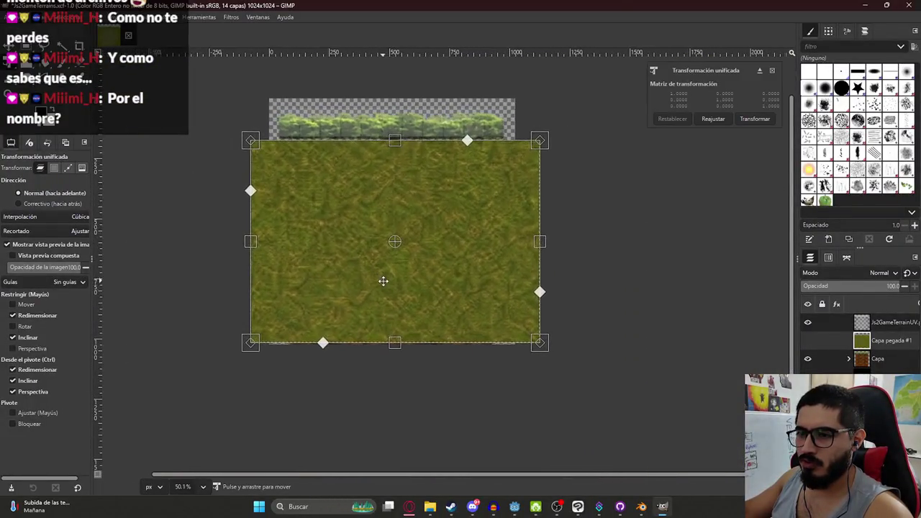
pyautogui.moveTo(540, 341)
pyautogui.mouseDown()
pyautogui.moveTo(470, 241)
pyautogui.moveTo(456, 238)
pyautogui.moveTo(478, 298)
pyautogui.mouseUp()
pyautogui.hotkey('ctrl', 'z')
pyautogui.moveTo(544, 351)
pyautogui.mouseDown()
pyautogui.moveTo(419, 278)
pyautogui.moveTo(344, 258)
pyautogui.moveTo(382, 290)
pyautogui.moveTo(368, 282)
pyautogui.mouseUp()
pyautogui.press('Return')
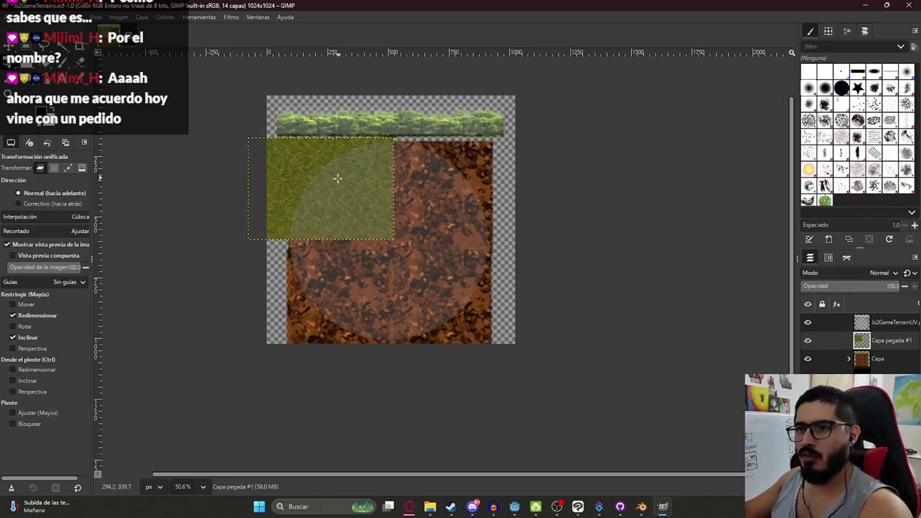
pyautogui.scroll(3, 317, 191)
pyautogui.scroll(2, 317, 190)
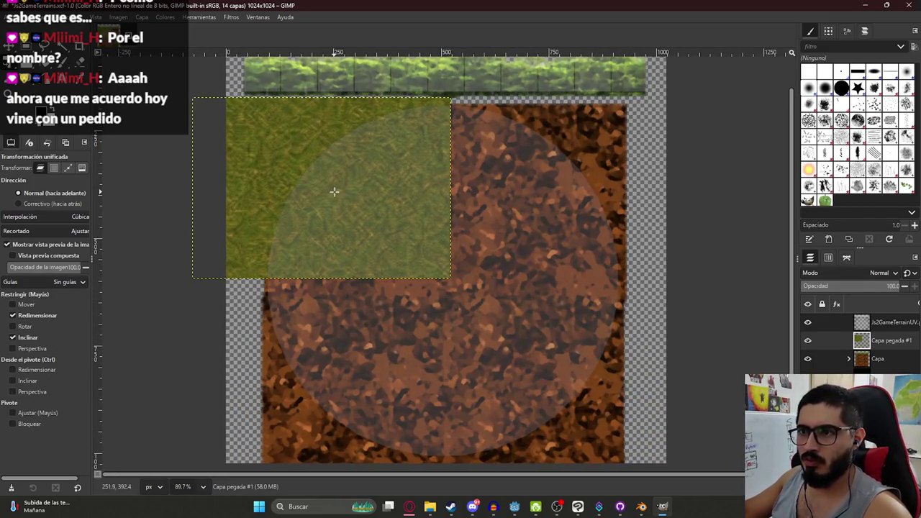
# Copy and paste a second copy of the resized grass
pyautogui.hotkey('ctrl', 'c')
pyautogui.hotkey('ctrl', 'v')
pyautogui.click(312, 168)
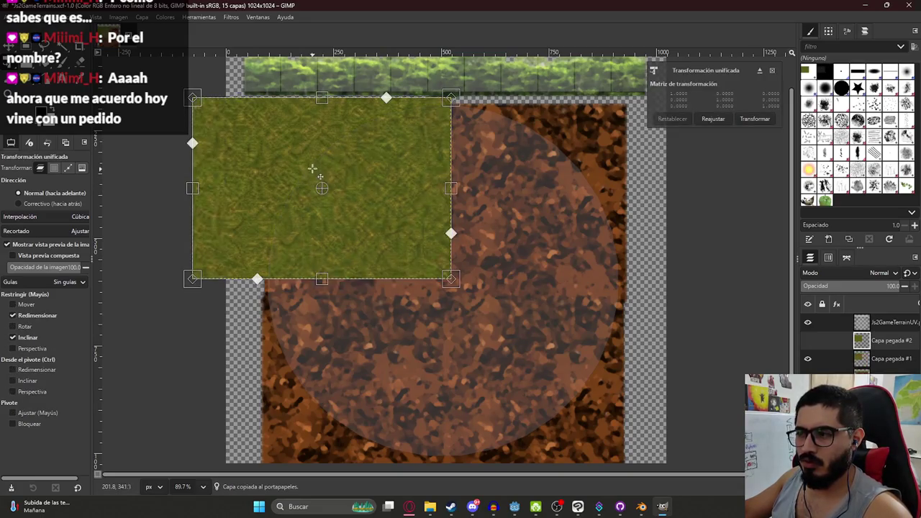
# Move the grass copy to the right so its edge meets the first piece
pyautogui.moveTo(263, 165)
pyautogui.mouseDown()
pyautogui.moveTo(563, 163)
pyautogui.moveTo(531, 162)
pyautogui.moveTo(529, 196)
pyautogui.mouseUp()
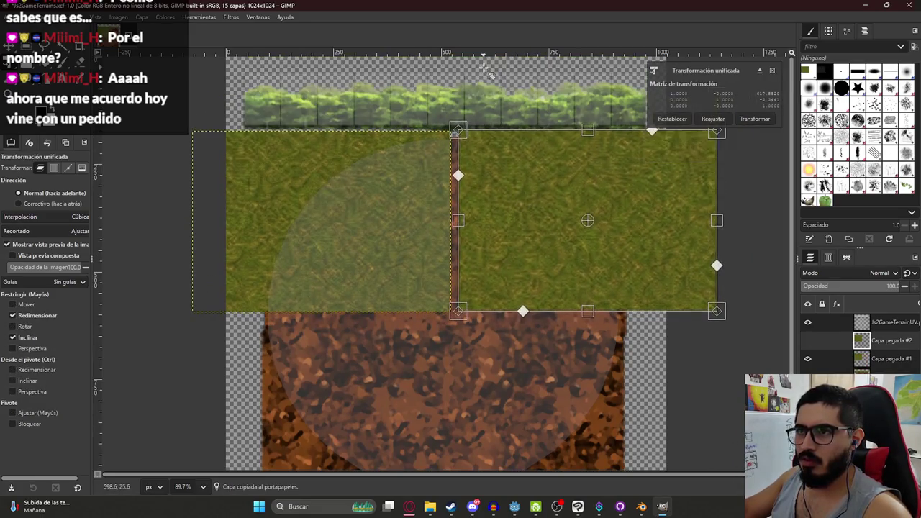
pyautogui.scroll(10, 460, 132)
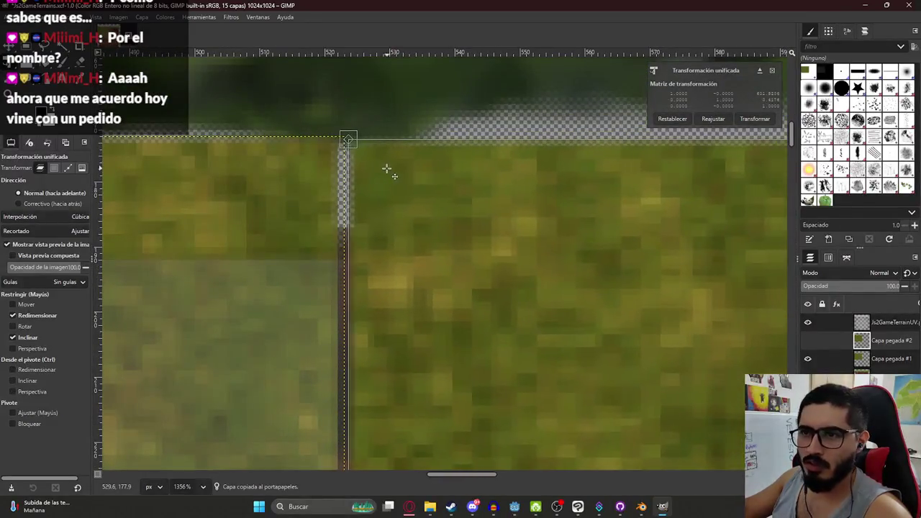
pyautogui.moveTo(387, 168); pyautogui.dragTo(362, 165)
pyautogui.press('Return')
pyautogui.scroll(-15, 363, 167)
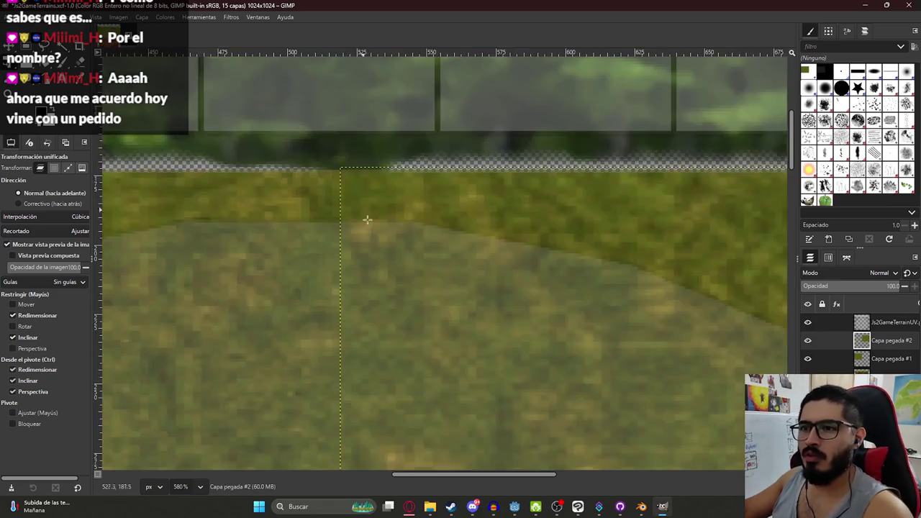
pyautogui.scroll(-5, 371, 317)
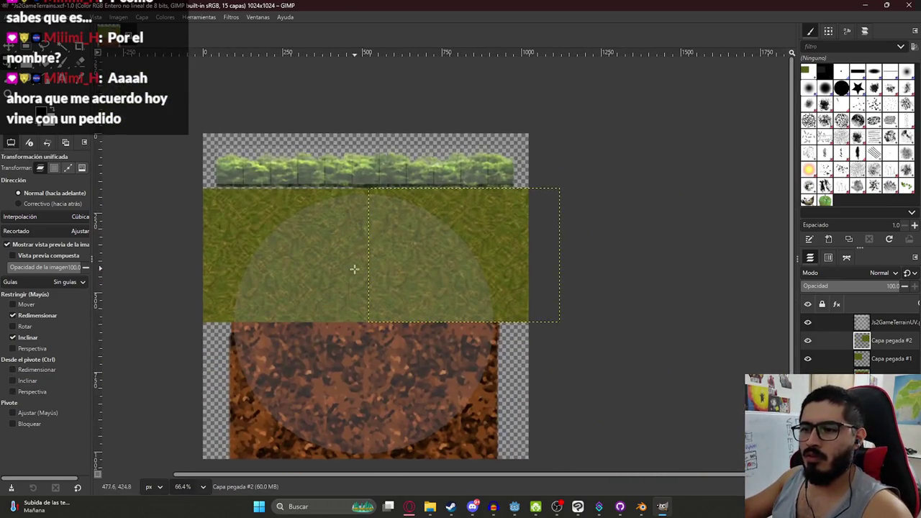
pyautogui.scroll(3, 376, 218)
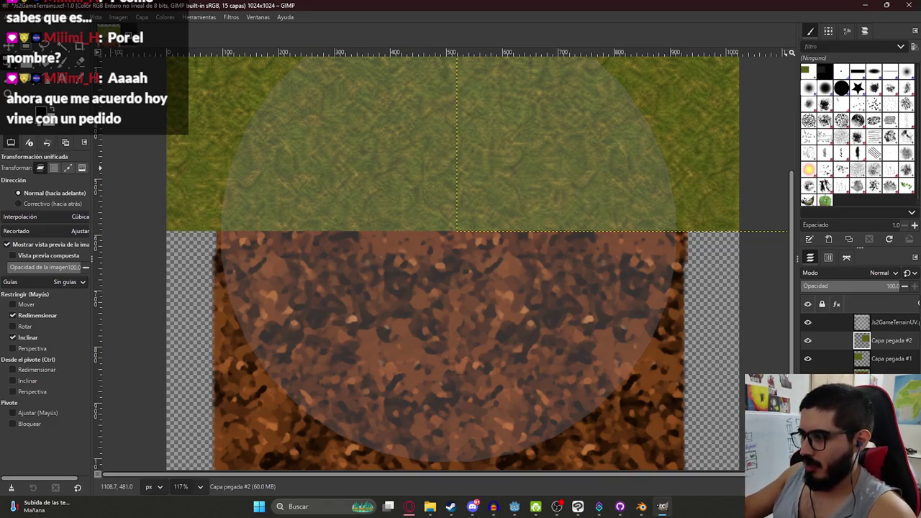
# Duplicate both grass layers together
pyautogui.keyDown('shift'); pyautogui.click(836, 358); pyautogui.keyUp('shift')
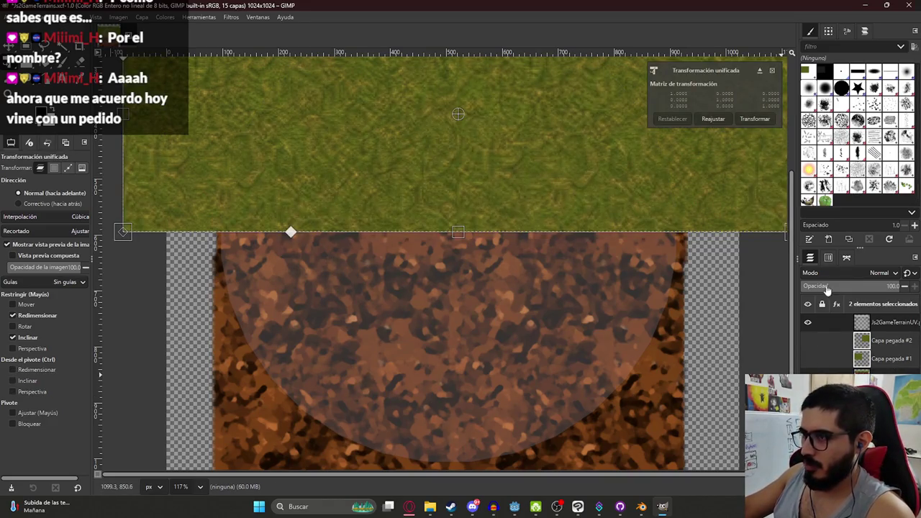
pyautogui.hotkey('ctrl', 'v')
pyautogui.hotkey('shift', 'ctrl', 'j')
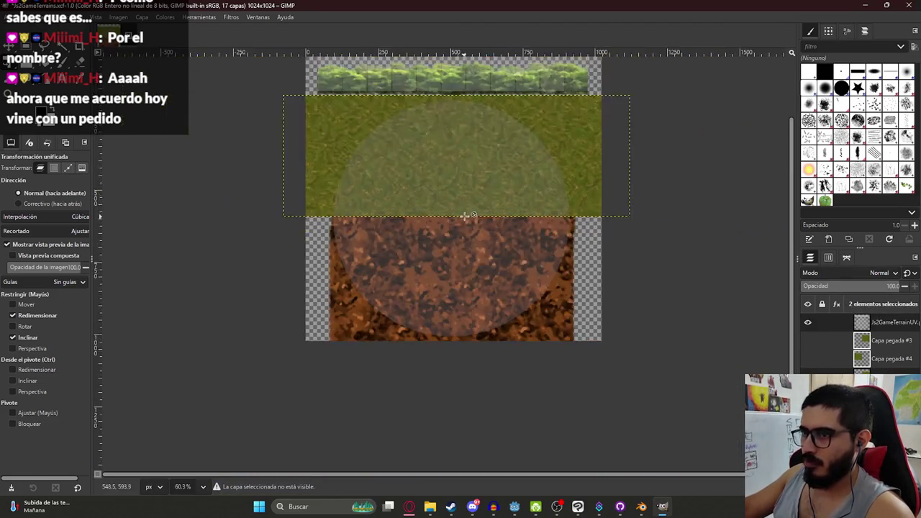
pyautogui.scroll(-3, 466, 214)
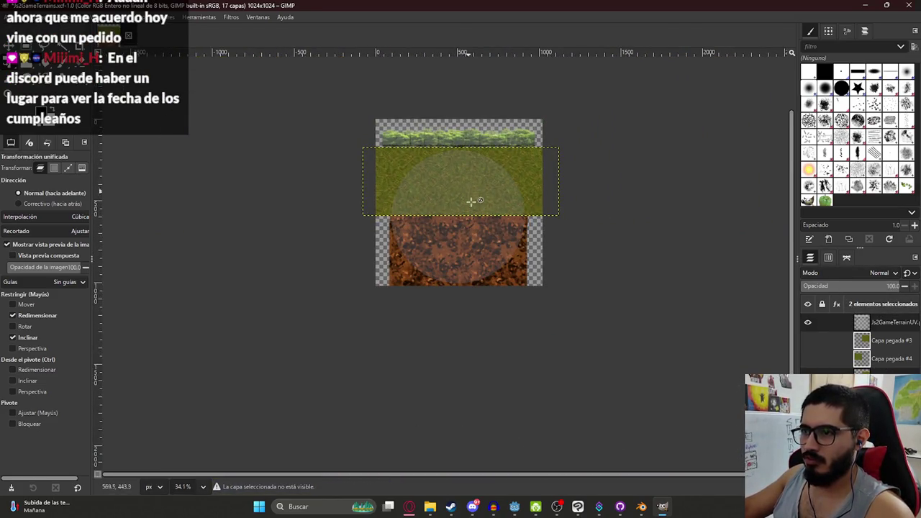
pyautogui.scroll(2, 472, 201)
# Select Capa pegada #4 and move it down over the dirt
pyautogui.click(890, 358)
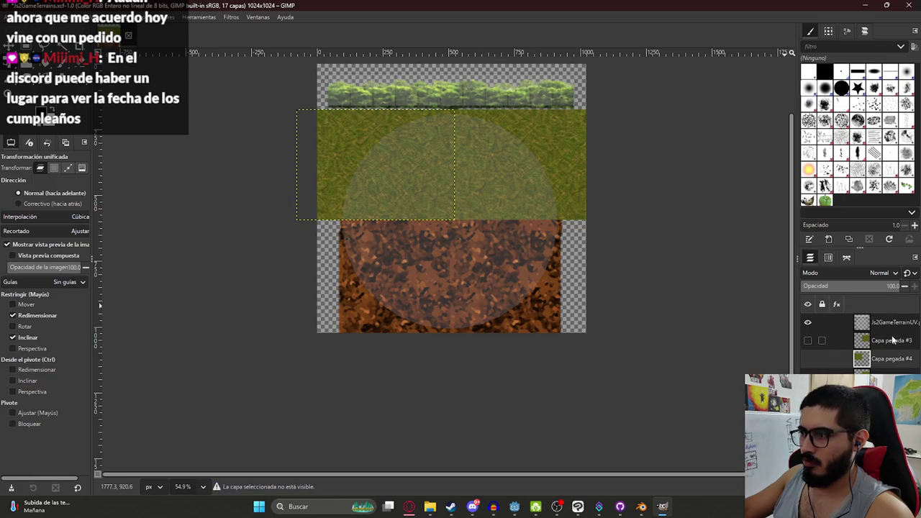
pyautogui.click(892, 340)
pyautogui.click(898, 365)
pyautogui.click(391, 138)
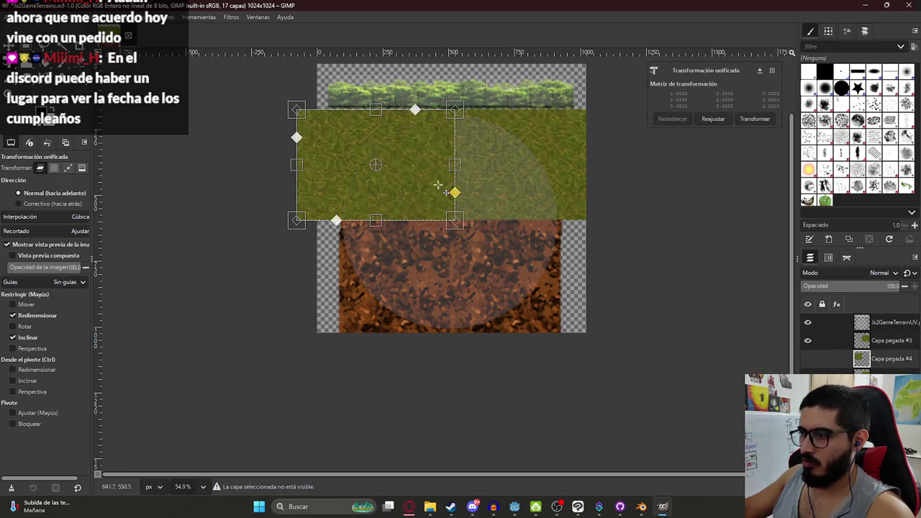
pyautogui.moveTo(390, 138); pyautogui.dragTo(399, 245)
# Shift Capa pegada #4 left and up so its edges line up
pyautogui.scroll(2, 460, 245)
pyautogui.scroll(10, 461, 243)
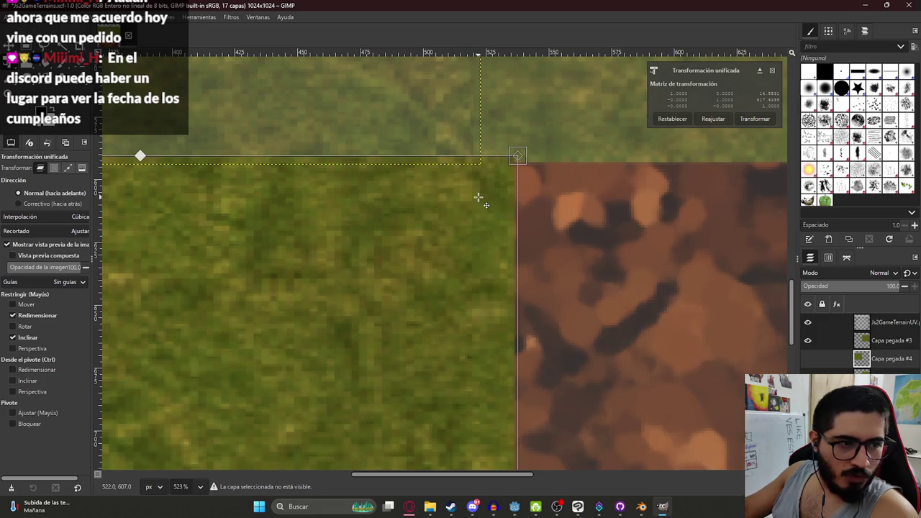
pyautogui.moveTo(475, 209); pyautogui.dragTo(442, 213)
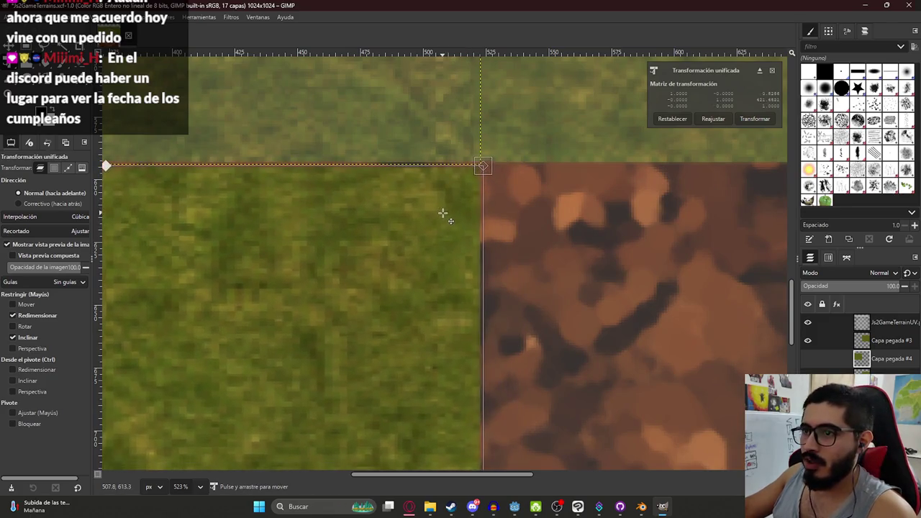
pyautogui.scroll(4, 443, 213)
pyautogui.moveTo(467, 272); pyautogui.dragTo(467, 249)
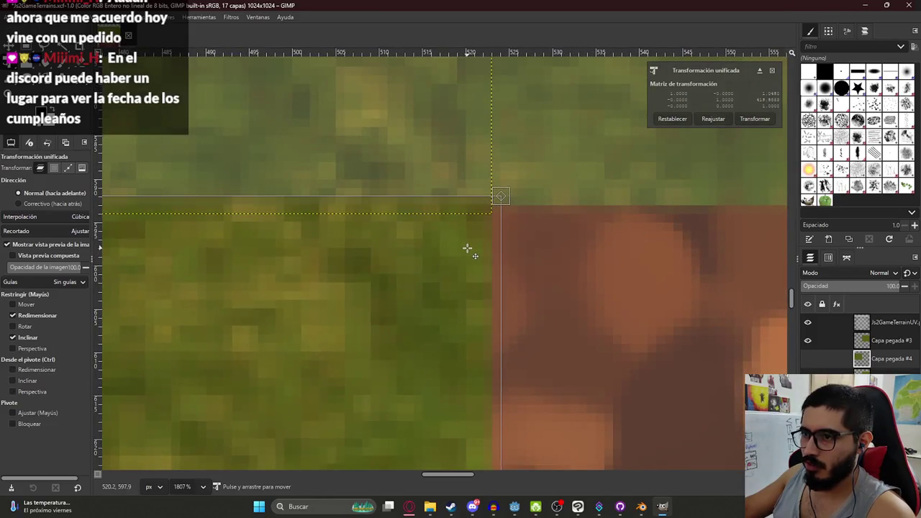
# Move Capa pegada #3 into place beside the other grass patches
pyautogui.click(890, 346)
pyautogui.scroll(-5, 575, 302)
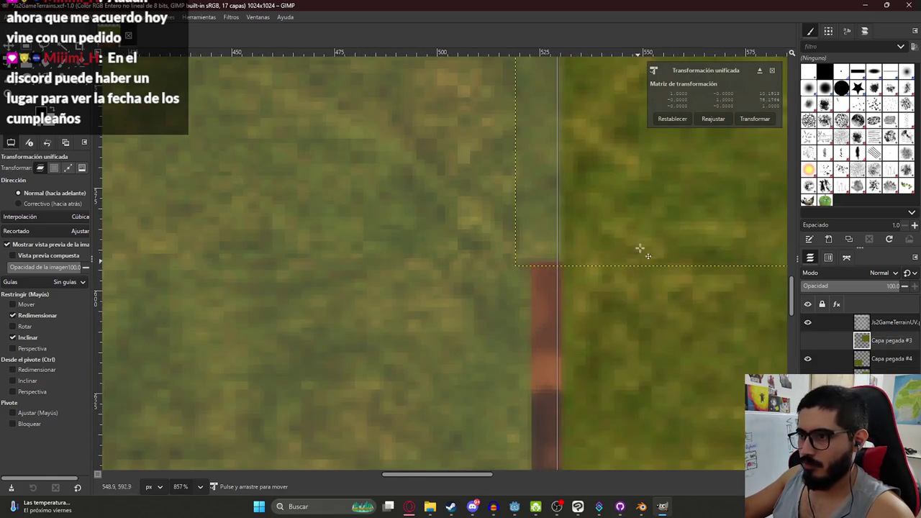
pyautogui.moveTo(593, 242)
pyautogui.mouseDown()
pyautogui.moveTo(636, 203)
pyautogui.moveTo(611, 150)
pyautogui.moveTo(586, 227)
pyautogui.mouseUp()
pyautogui.scroll(8, 582, 265)
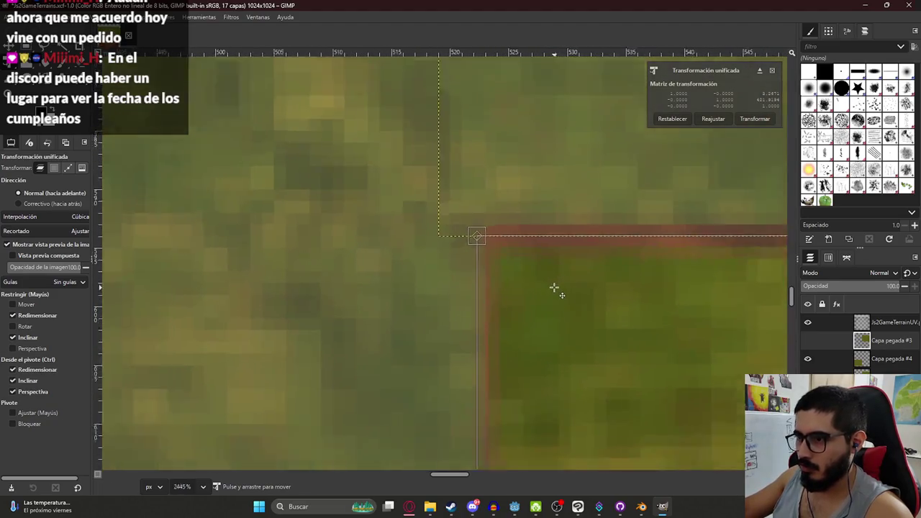
pyautogui.moveTo(524, 241); pyautogui.dragTo(508, 248)
pyautogui.scroll(-1, 508, 248)
pyautogui.scroll(-1, 508, 249)
# Fine-tune the grass patch alignment and hide the UV layout overlay layer
pyautogui.scroll(2, 485, 271)
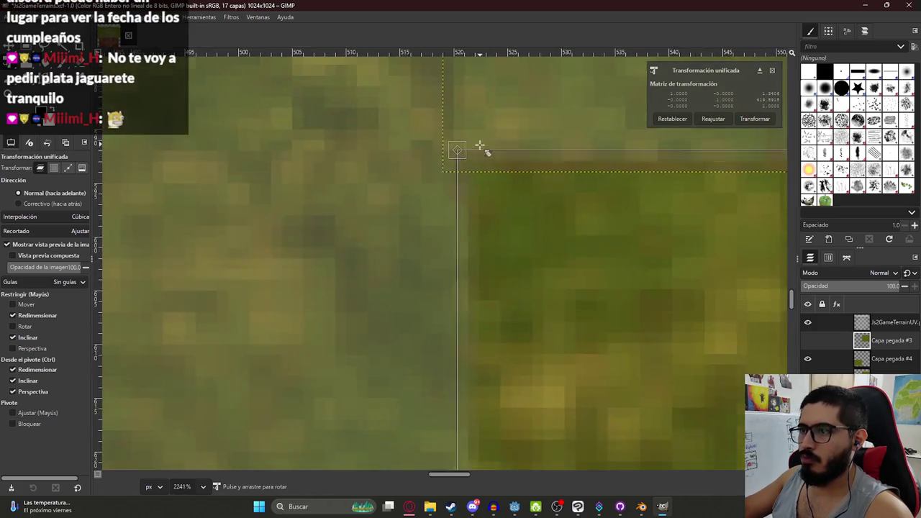
pyautogui.moveTo(486, 216); pyautogui.dragTo(484, 216)
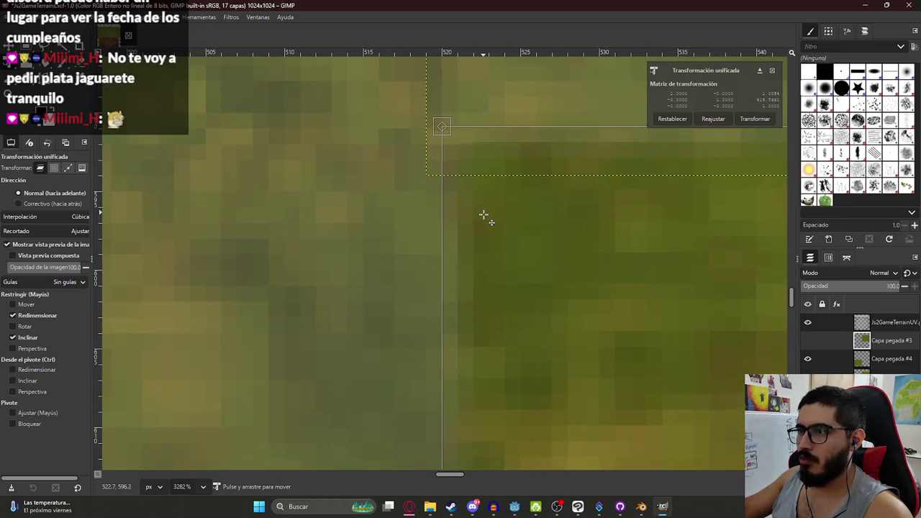
pyautogui.scroll(-6, 485, 215)
pyautogui.scroll(-12, 464, 243)
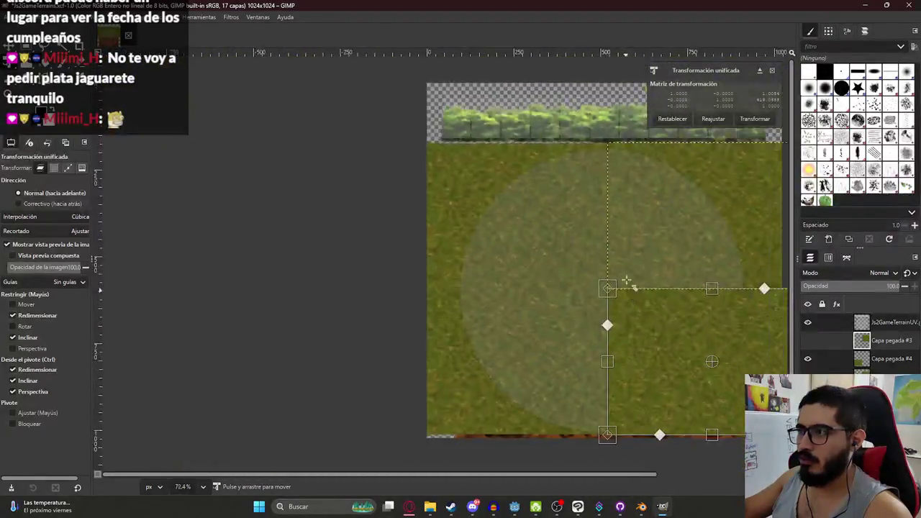
pyautogui.scroll(3, 682, 317)
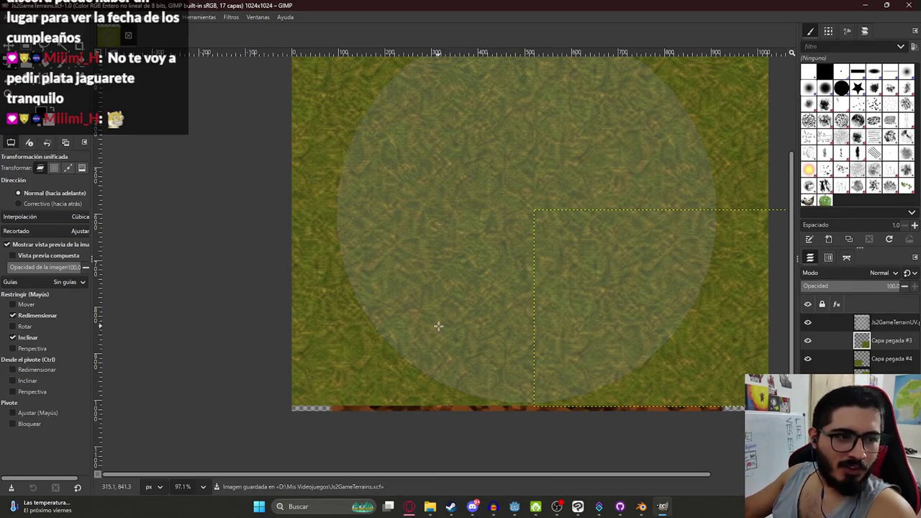
pyautogui.scroll(-2, 453, 228)
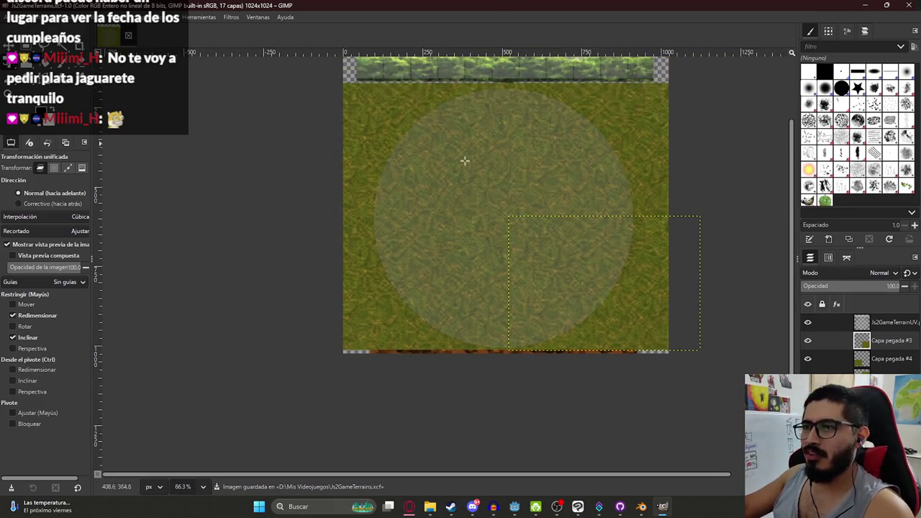
pyautogui.scroll(1, 465, 163)
pyautogui.scroll(2, 490, 310)
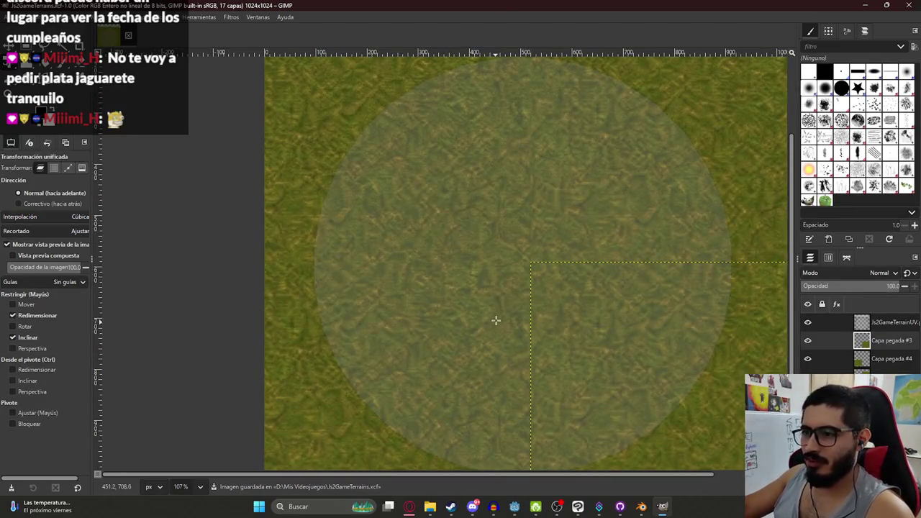
pyautogui.scroll(-1, 479, 272)
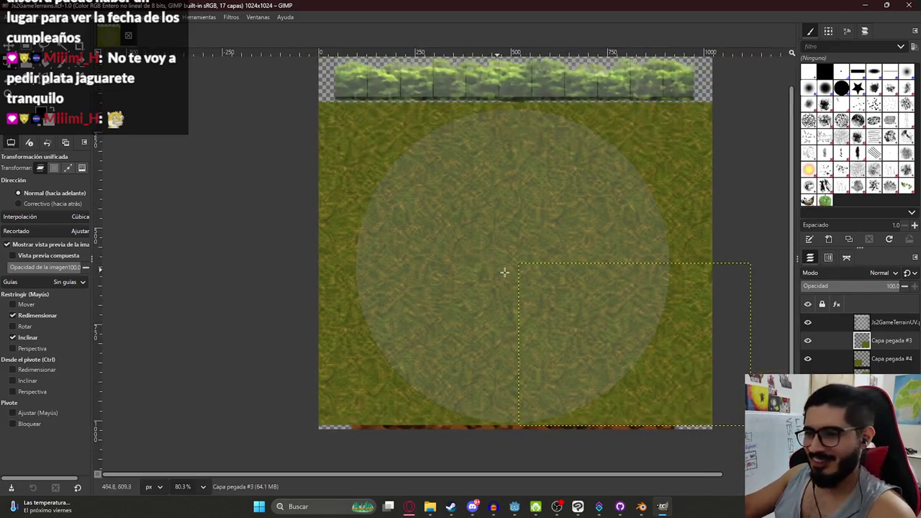
pyautogui.scroll(-1, 554, 277)
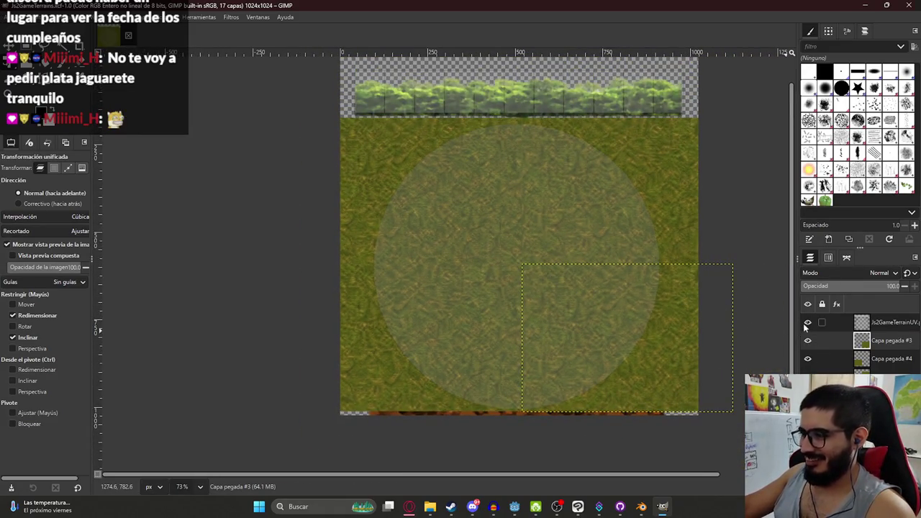
pyautogui.click(808, 323)
pyautogui.click(520, 231)
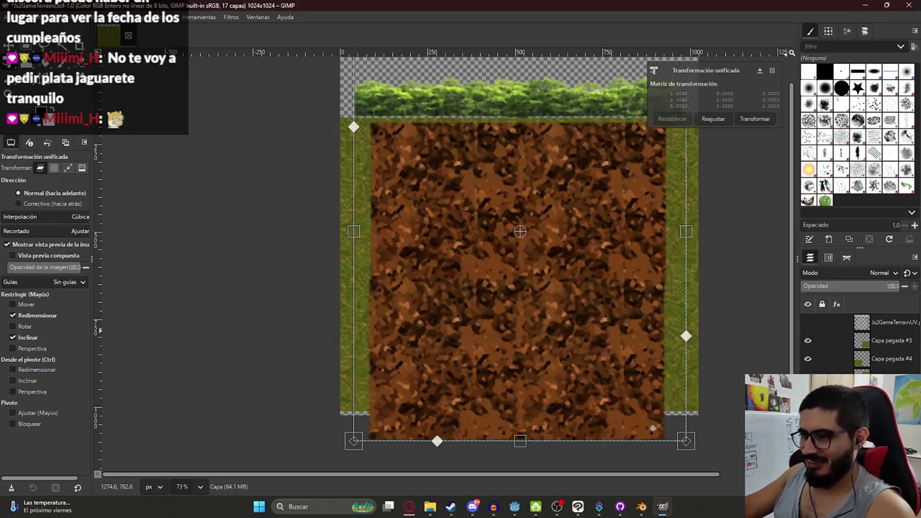
# Export the grass-over-dirt terrain as Js2GameTerrain2Texture.png, then switch to Discord
pyautogui.press('Escape')
pyautogui.scroll(-4, 497, 220)
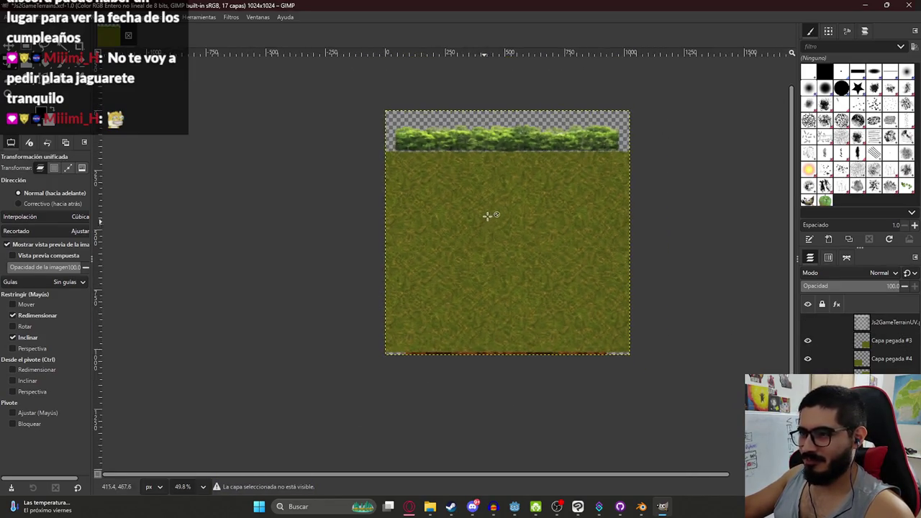
pyautogui.scroll(4, 545, 173)
pyautogui.click(16, 17)
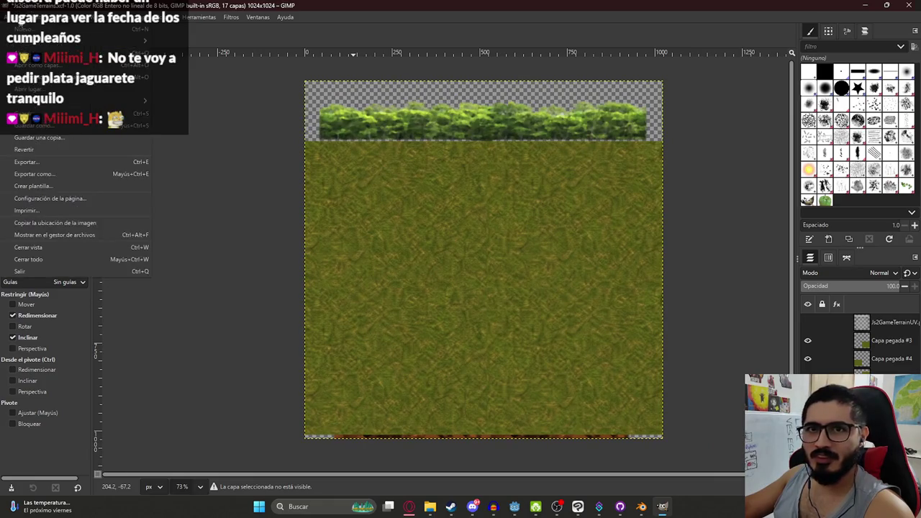
pyautogui.click(130, 173)
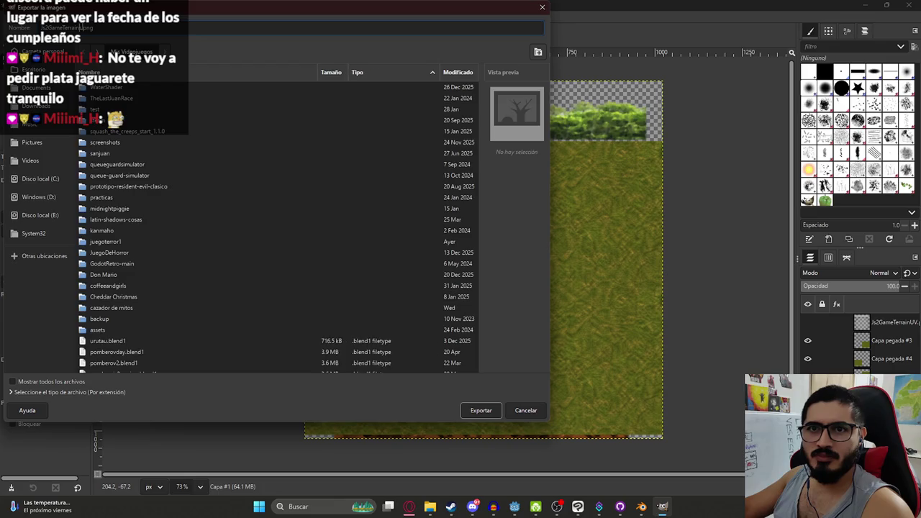
pyautogui.write('2Texture')
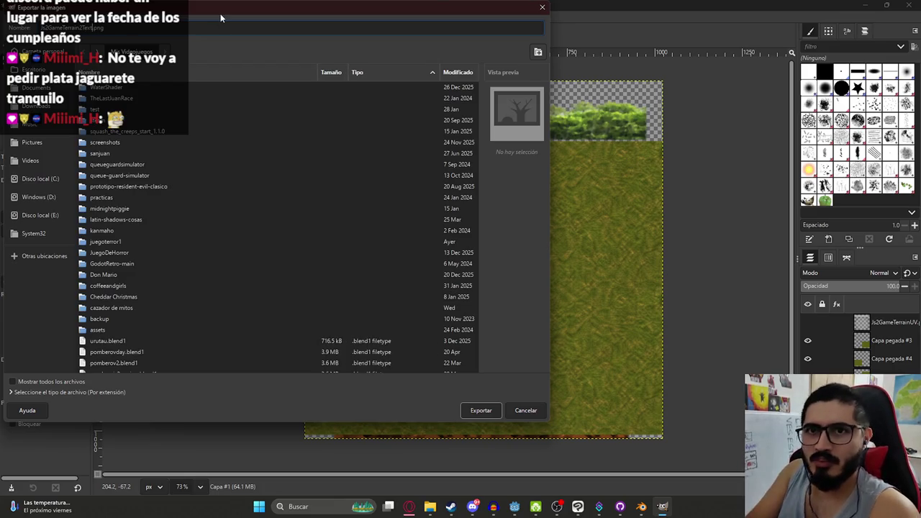
pyautogui.press('Return')
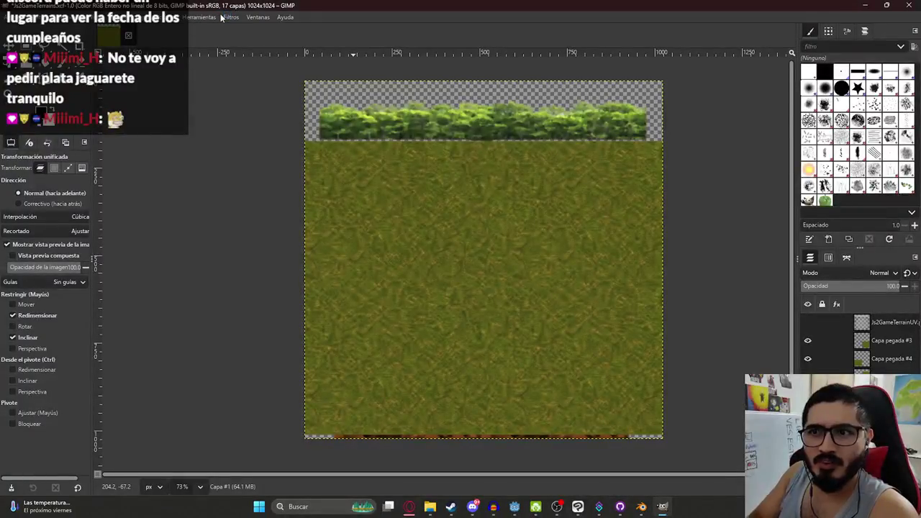
pyautogui.click(287, 317)
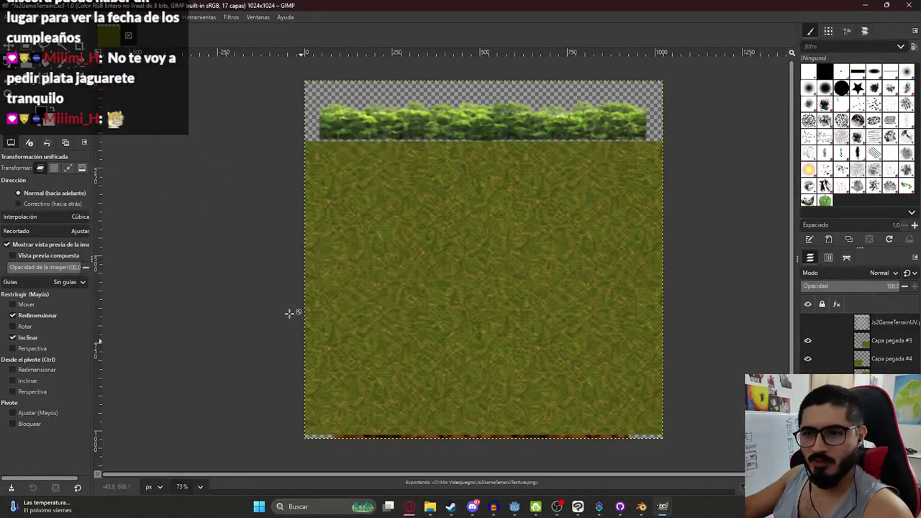
pyautogui.click(471, 506)
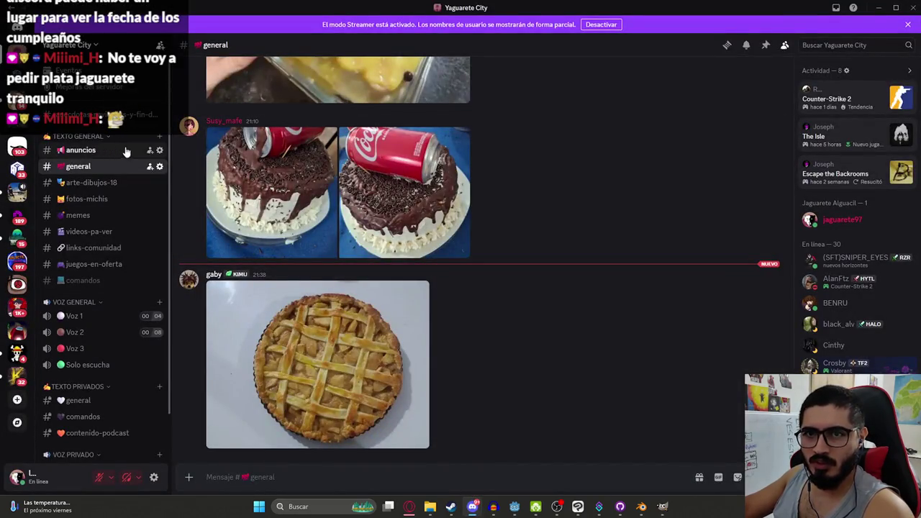
# Add a text channel 'cumpleañoss' under the TEXTO GENERAL category
pyautogui.click(160, 137)
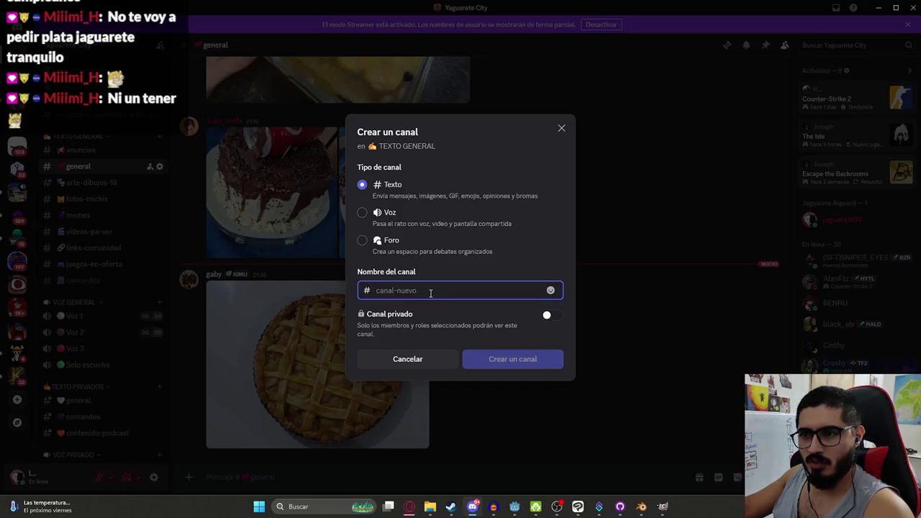
pyautogui.write('cumpleaños')
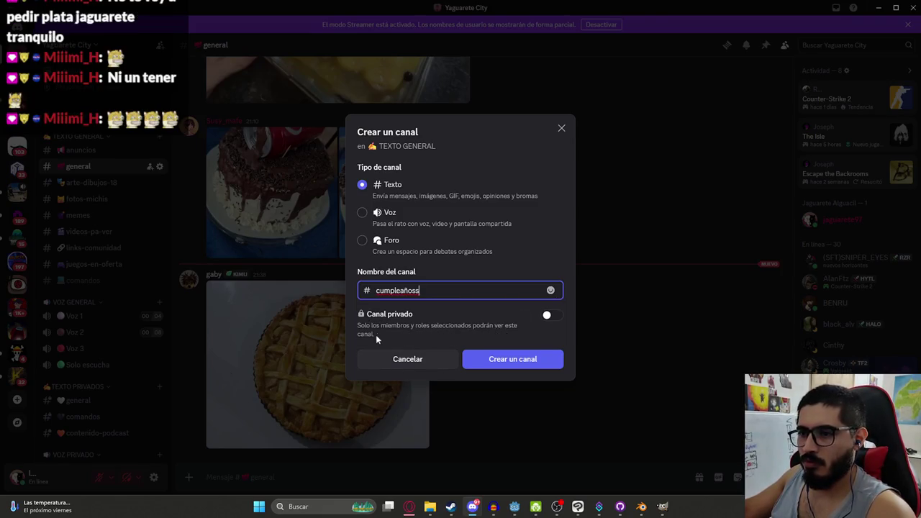
pyautogui.click(496, 363)
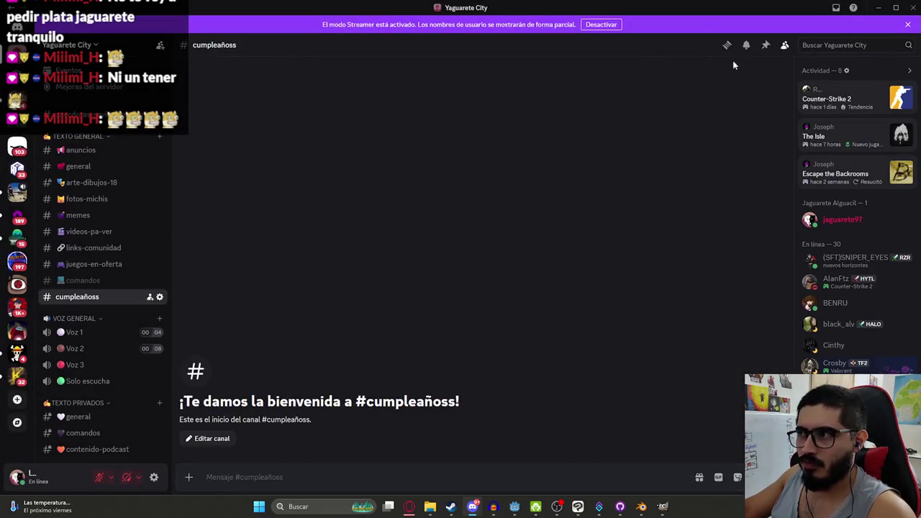
# Open the settings for the cumpleañoss channel from its context menu
pyautogui.moveTo(109, 301)
pyautogui.mouseDown()
pyautogui.moveTo(119, 149)
pyautogui.moveTo(119, 305)
pyautogui.mouseUp()
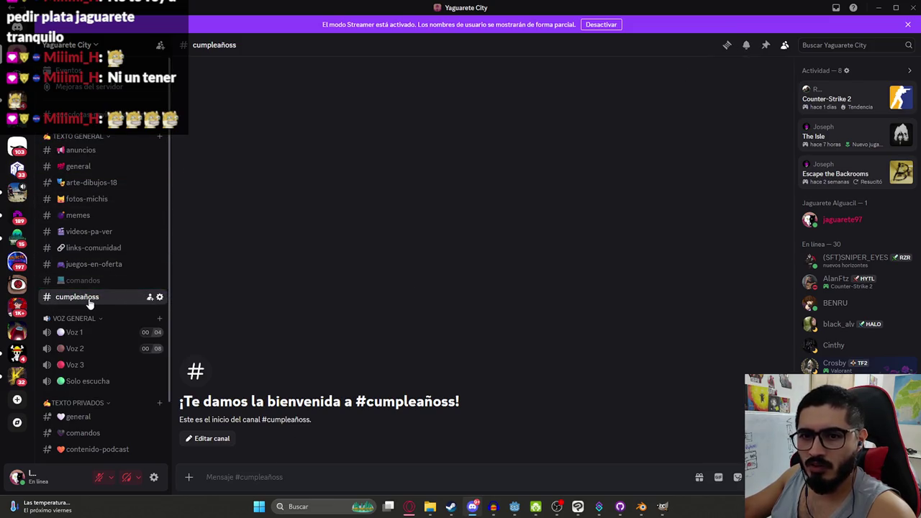
pyautogui.rightClick(83, 304)
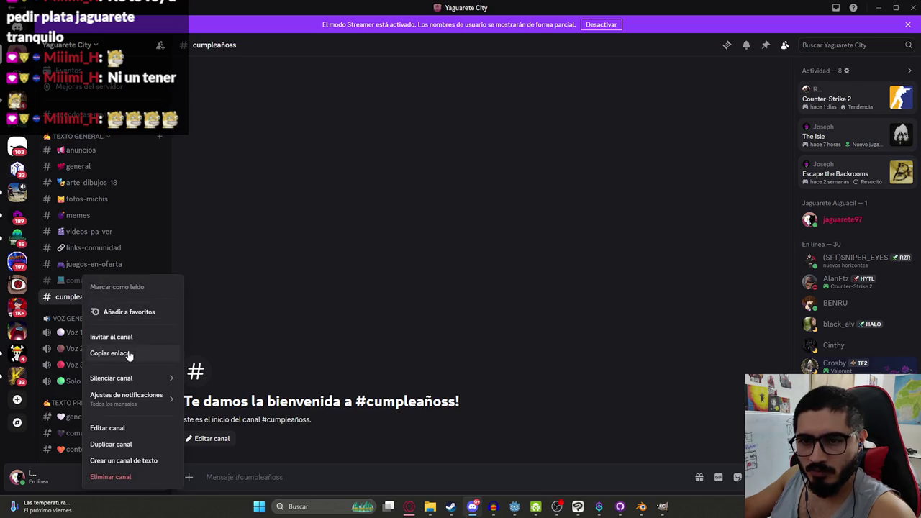
pyautogui.moveTo(121, 375)
pyautogui.click(126, 430)
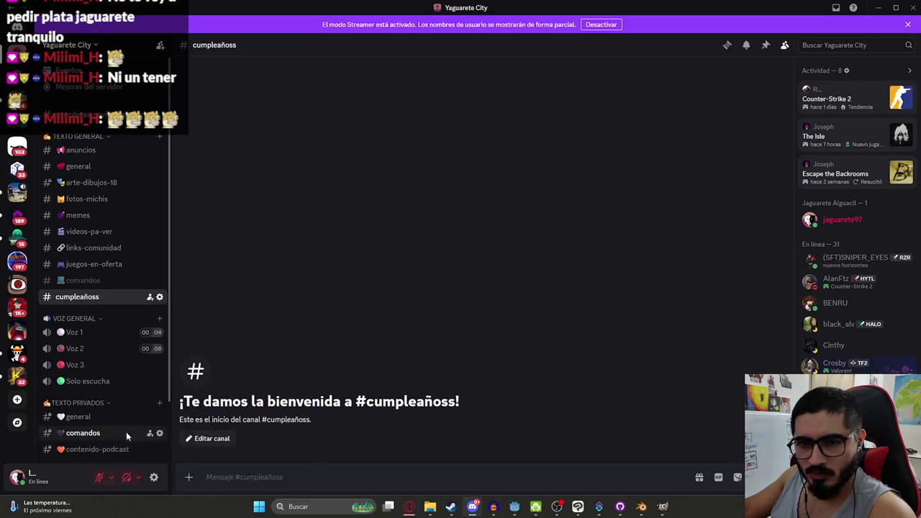
# Prefix the channel name with the birthday cake emoji and save the change
pyautogui.click(364, 84)
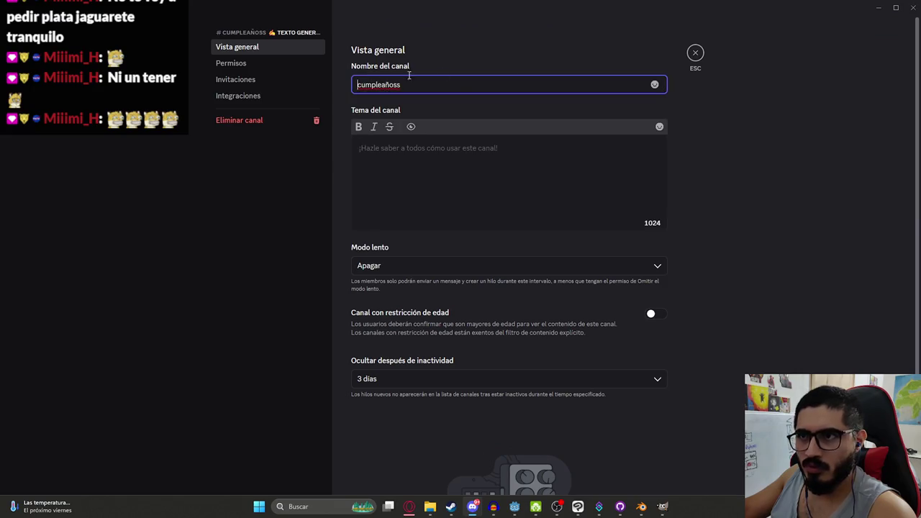
pyautogui.click(654, 84)
pyautogui.write('cum')
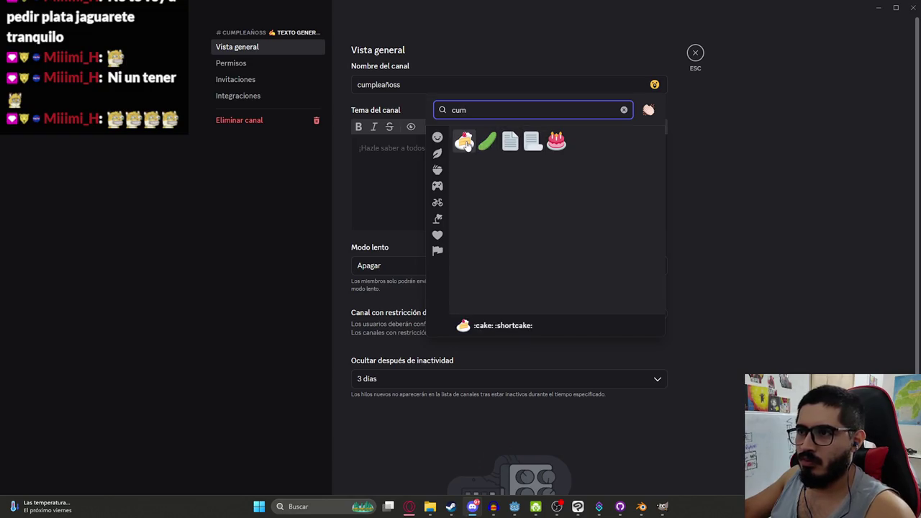
pyautogui.click(556, 141)
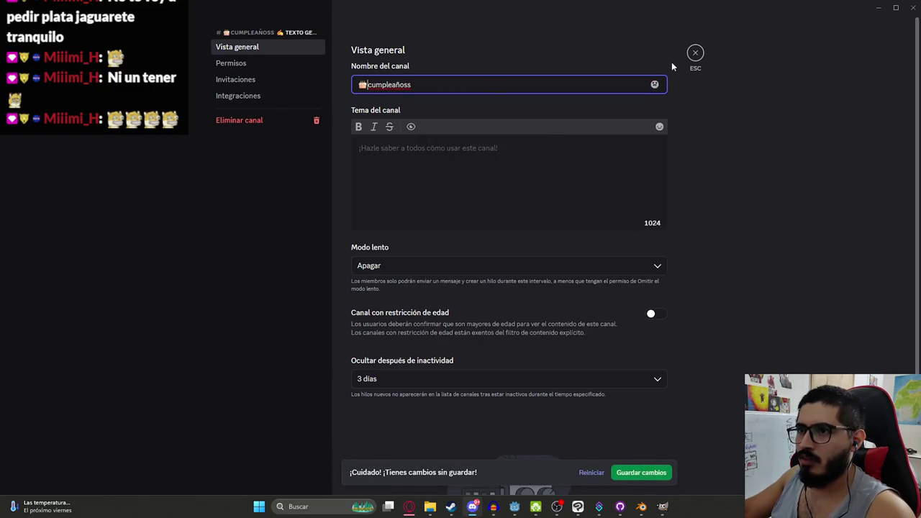
pyautogui.scroll(-2, 407, 338)
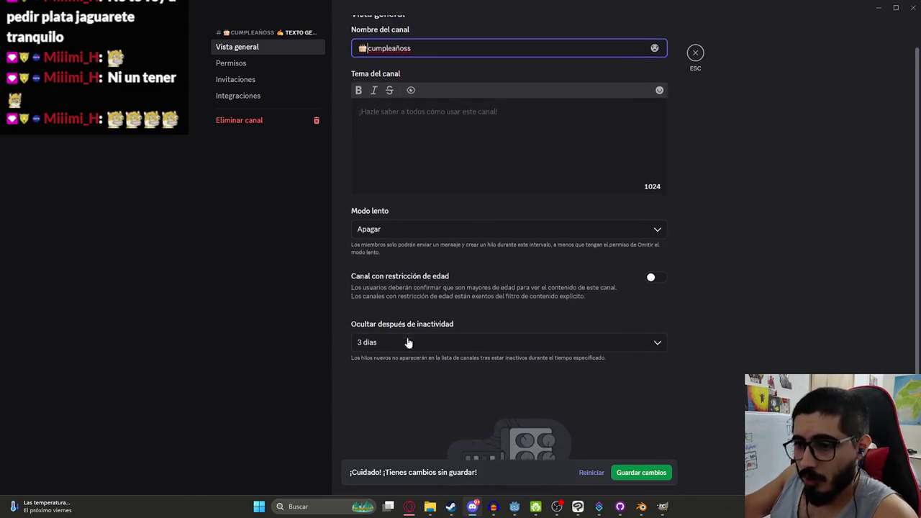
pyautogui.scroll(2, 512, 299)
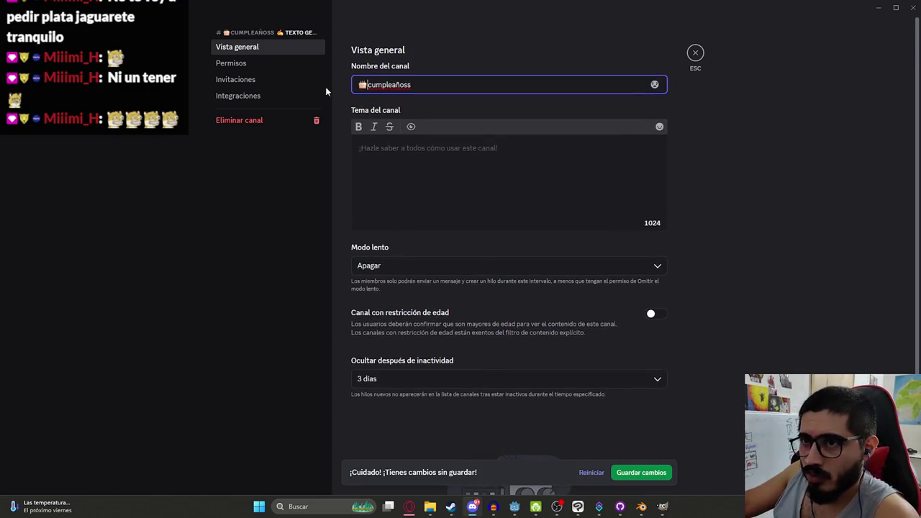
pyautogui.click(261, 65)
pyautogui.click(245, 67)
pyautogui.click(638, 471)
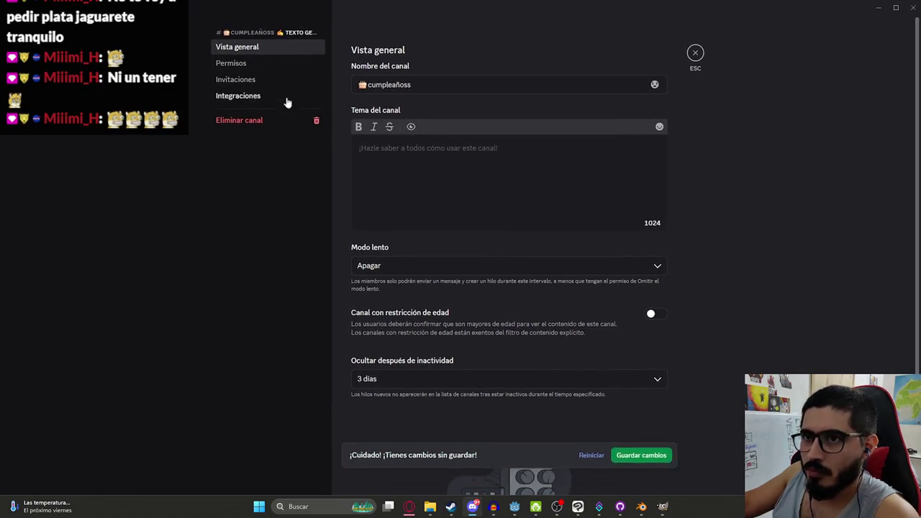
pyautogui.click(250, 63)
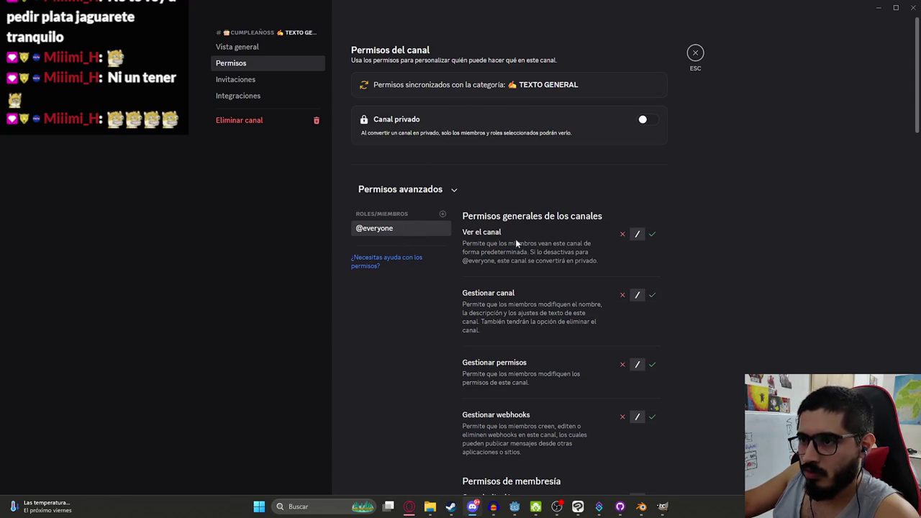
# Deny sending messages, messages in threads, private threads, embedding links and attaching files
pyautogui.scroll(-5, 649, 249)
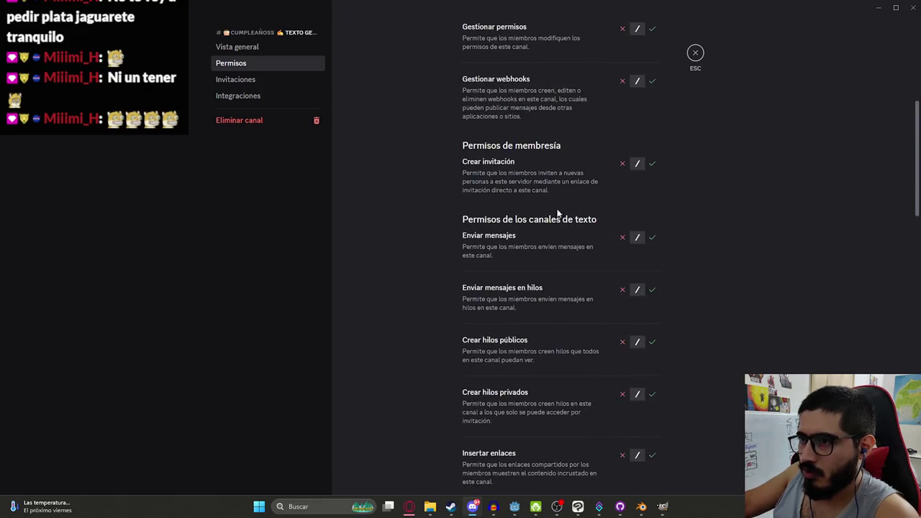
pyautogui.scroll(-1, 569, 218)
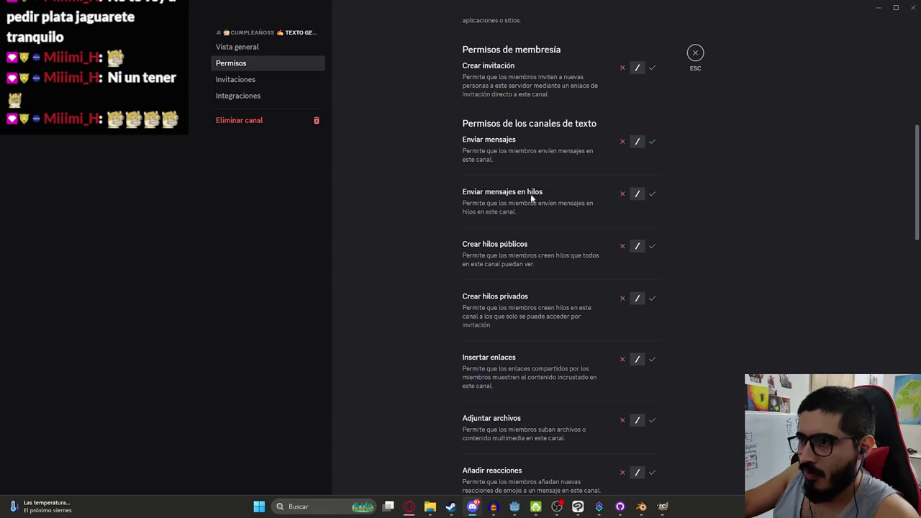
pyautogui.click(622, 143)
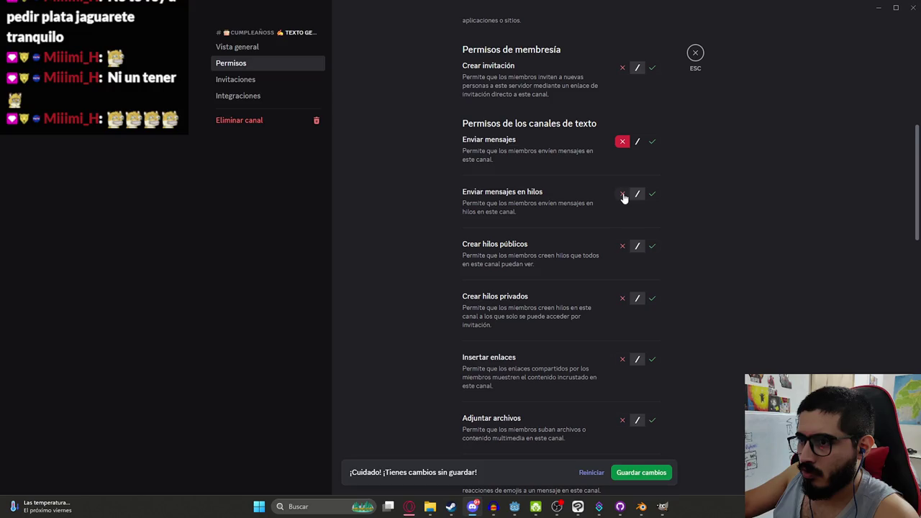
pyautogui.click(622, 194)
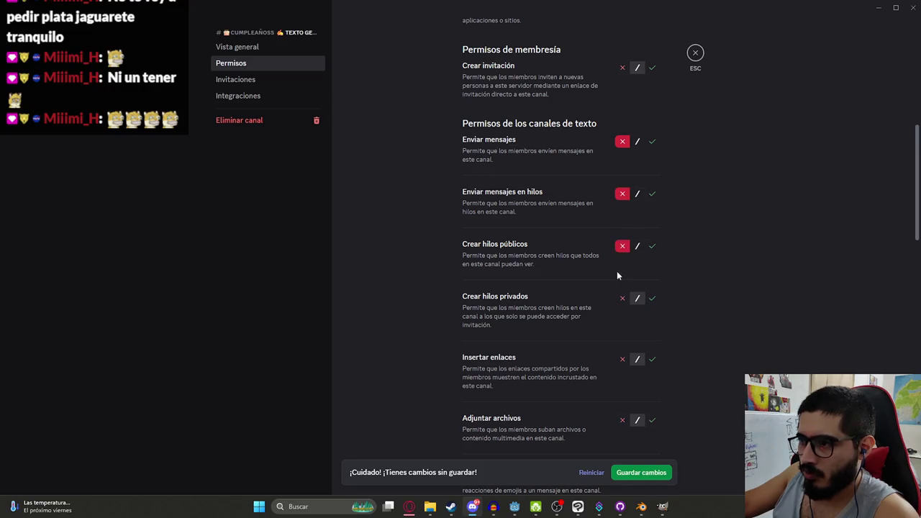
pyautogui.click(621, 299)
pyautogui.scroll(-1, 590, 351)
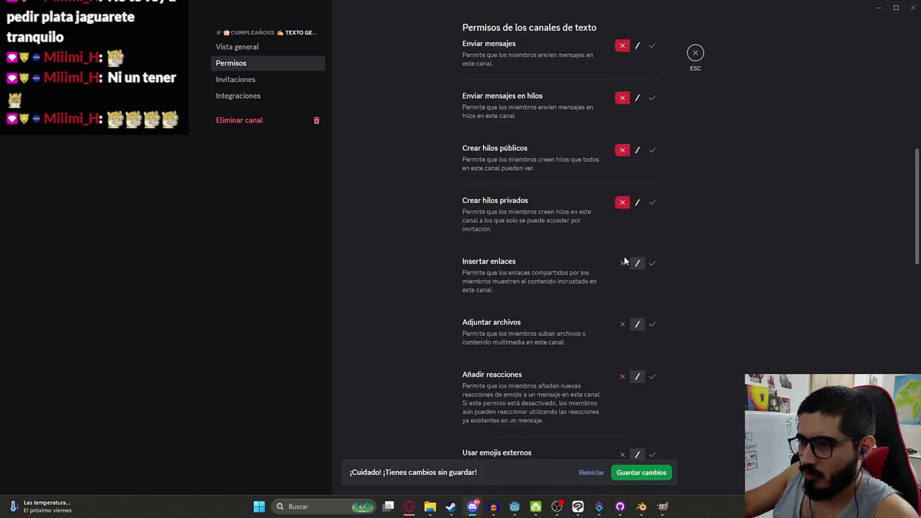
pyautogui.click(622, 265)
pyautogui.click(623, 323)
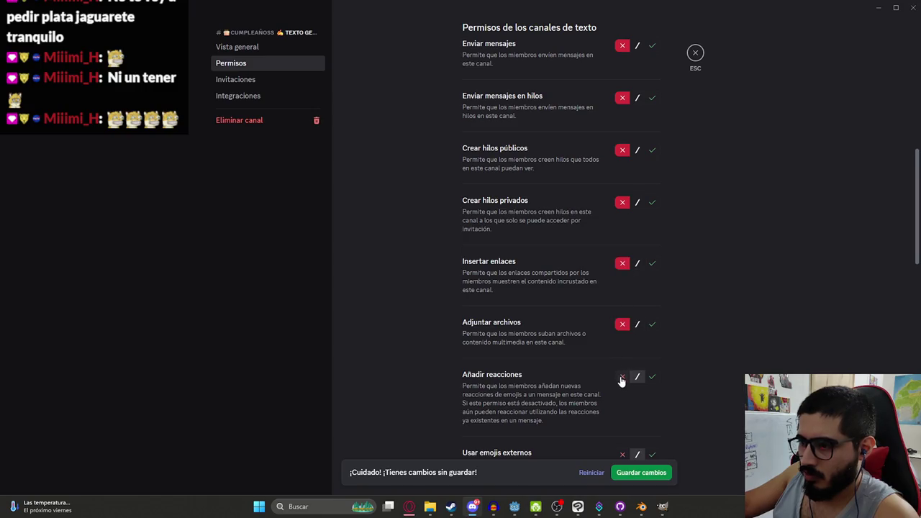
# Allow members to add reactions, save the permissions and close the channel settings
pyautogui.scroll(-2, 586, 343)
pyautogui.click(652, 184)
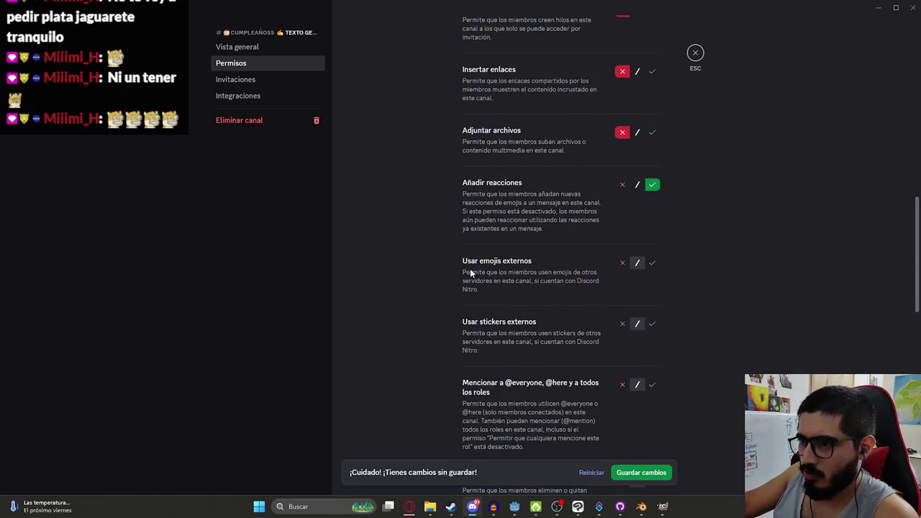
pyautogui.scroll(-1, 504, 258)
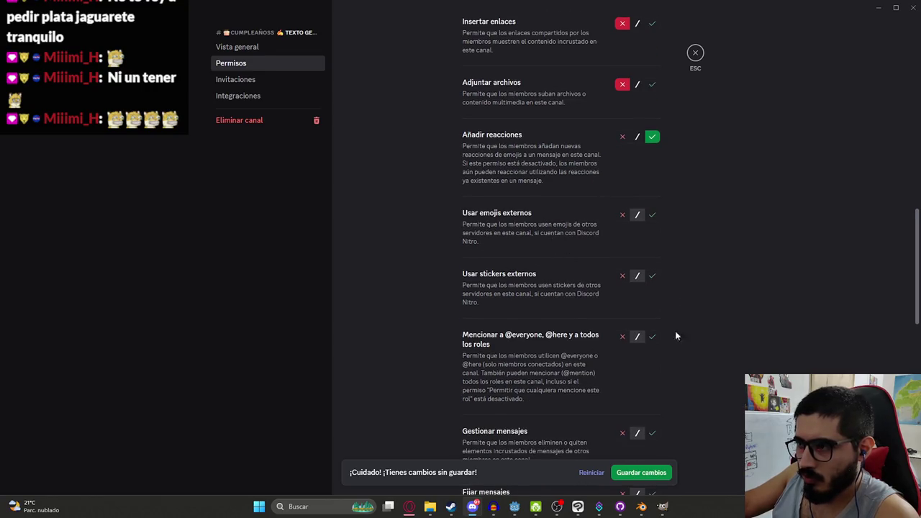
pyautogui.click(641, 473)
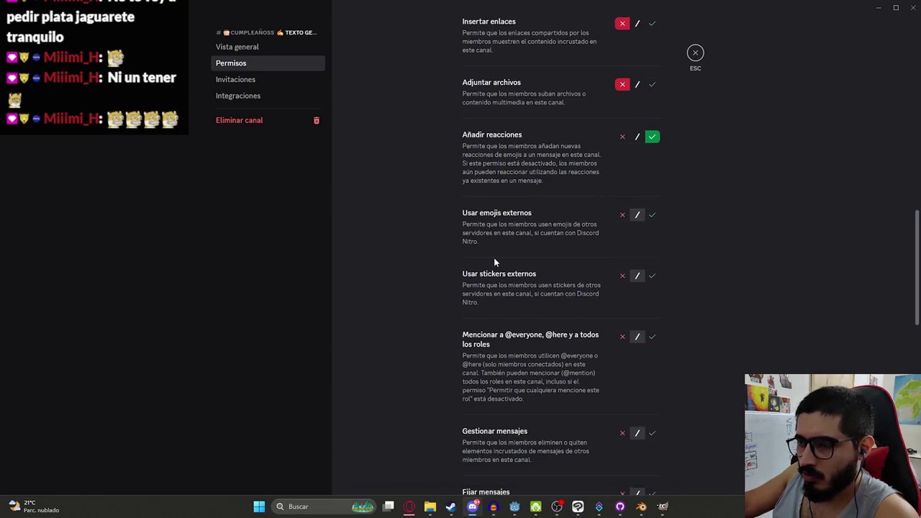
pyautogui.click(695, 54)
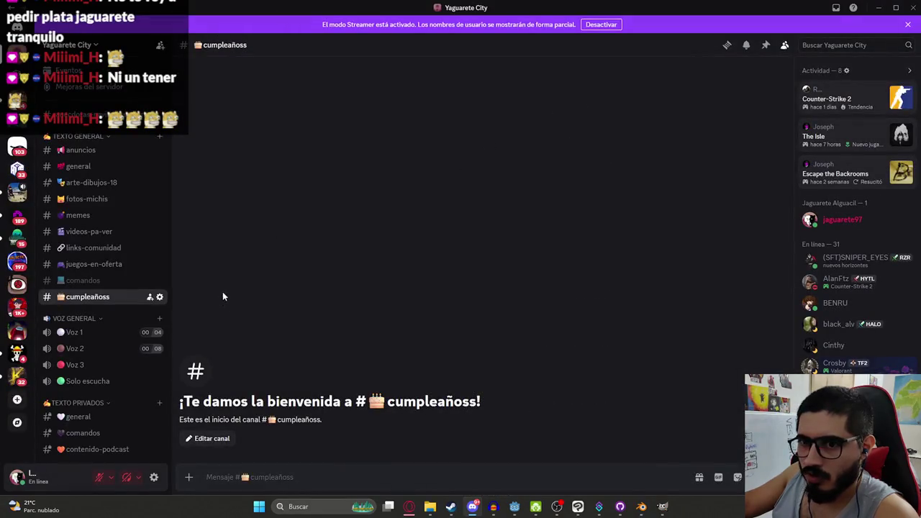
# Send a test message 'asd' in the channel, then delete it
pyautogui.click(301, 478)
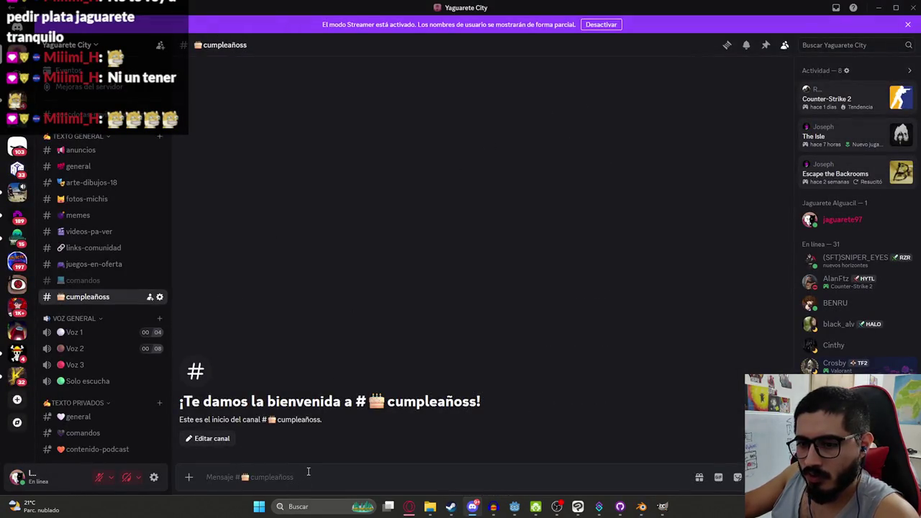
pyautogui.write('asd')
pyautogui.press('Return')
pyautogui.write('4')
pyautogui.press('BackSpace')
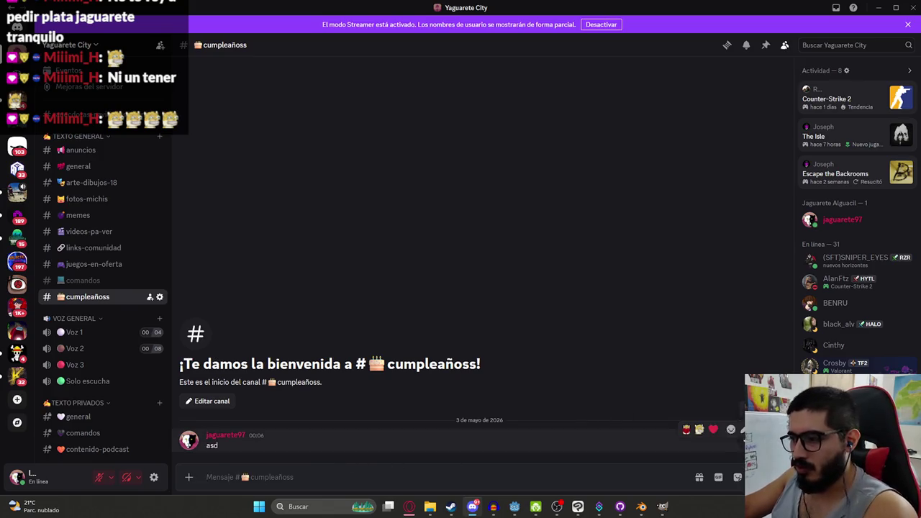
pyautogui.click(743, 429)
pyautogui.click(691, 475)
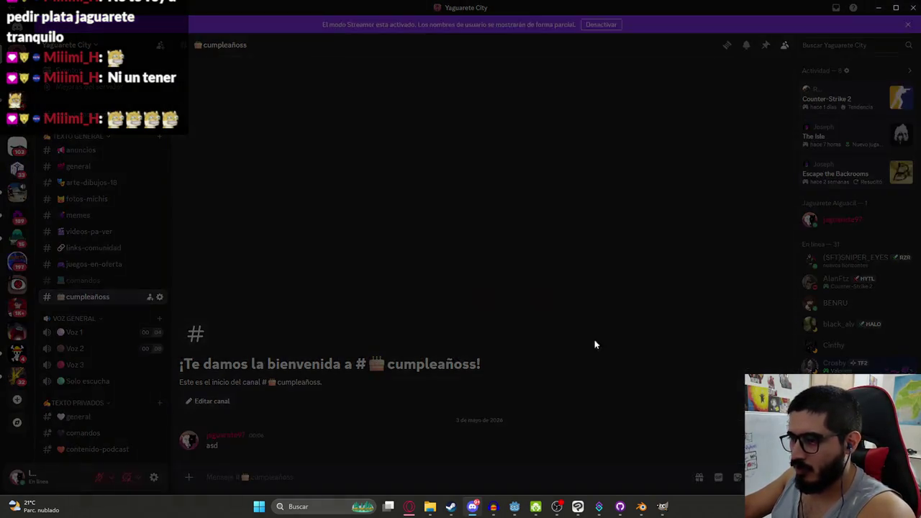
pyautogui.click(539, 312)
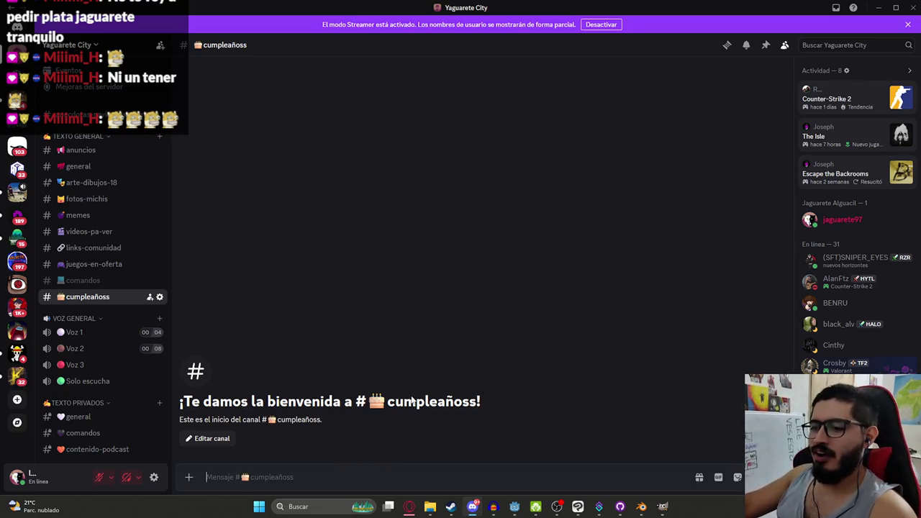
# Post the announcement that all community birthdays will be listed, then leave Discord for Blender
pyautogui.moveTo(479, 509)
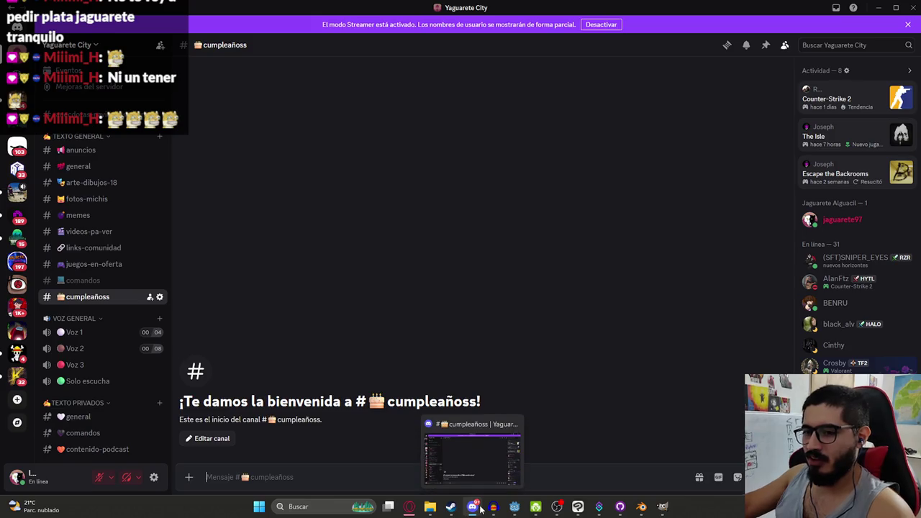
pyautogui.write('Acá iré poniendo el cumpleaños')
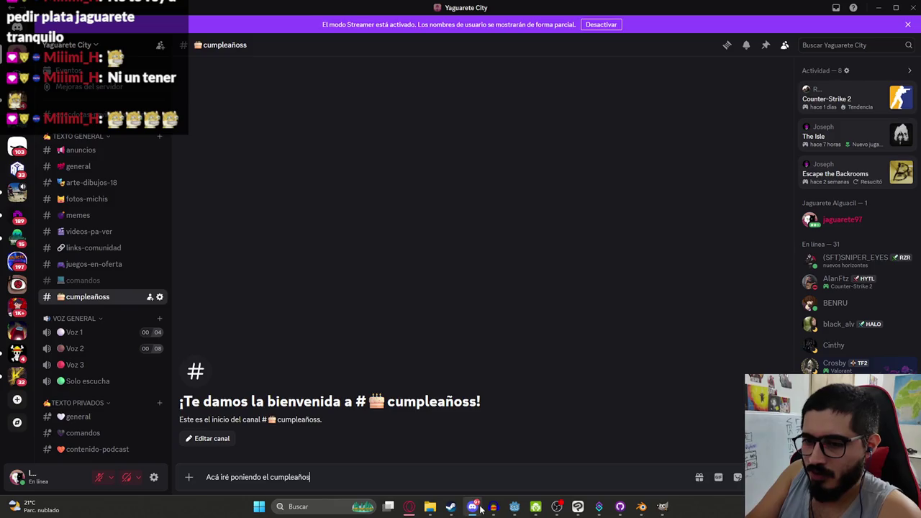
pyautogui.write(' de todas las personas de')
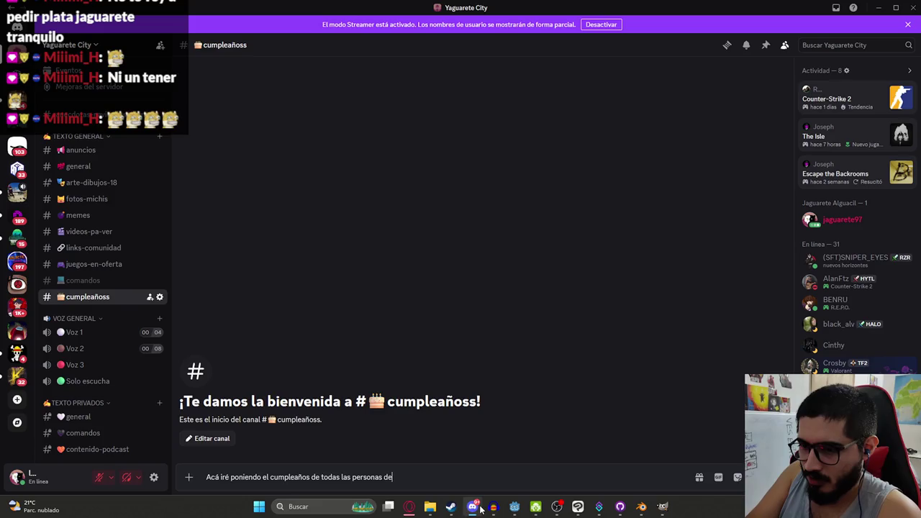
pyautogui.write(' la comunidad :')
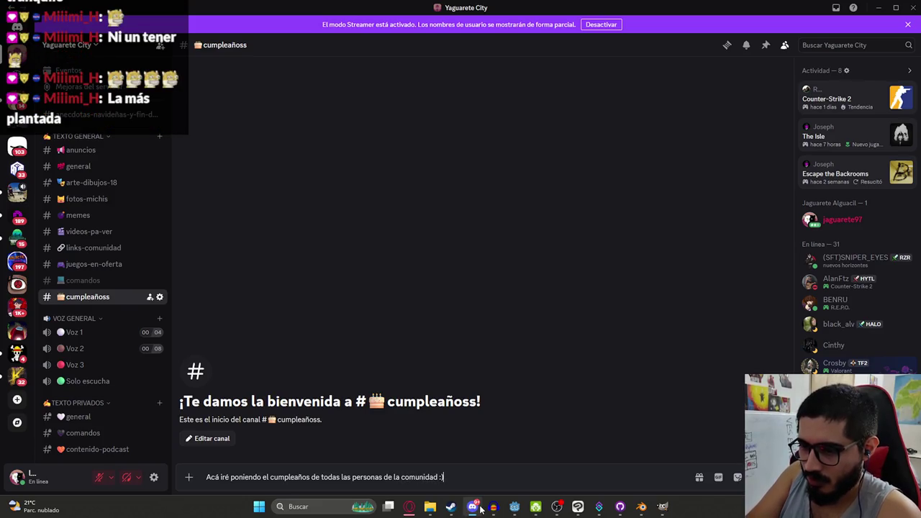
pyautogui.write(')')
pyautogui.press('Return')
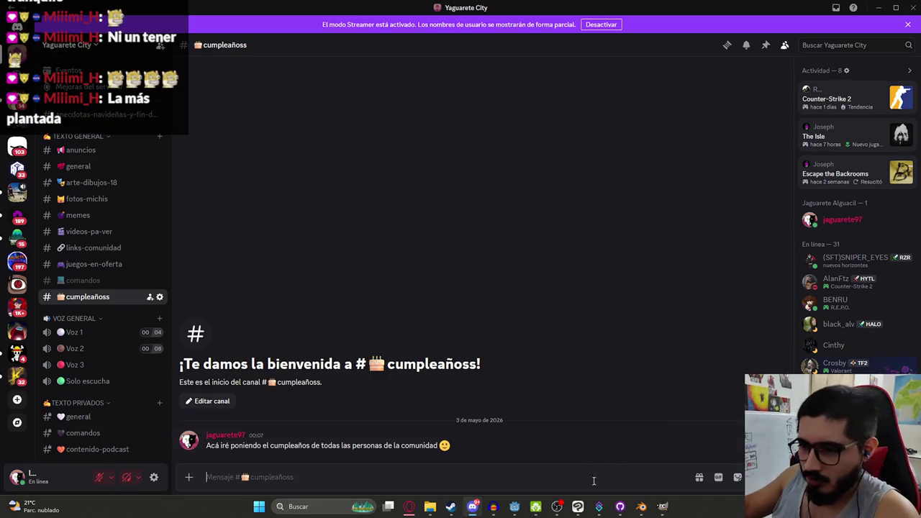
pyautogui.click(472, 511)
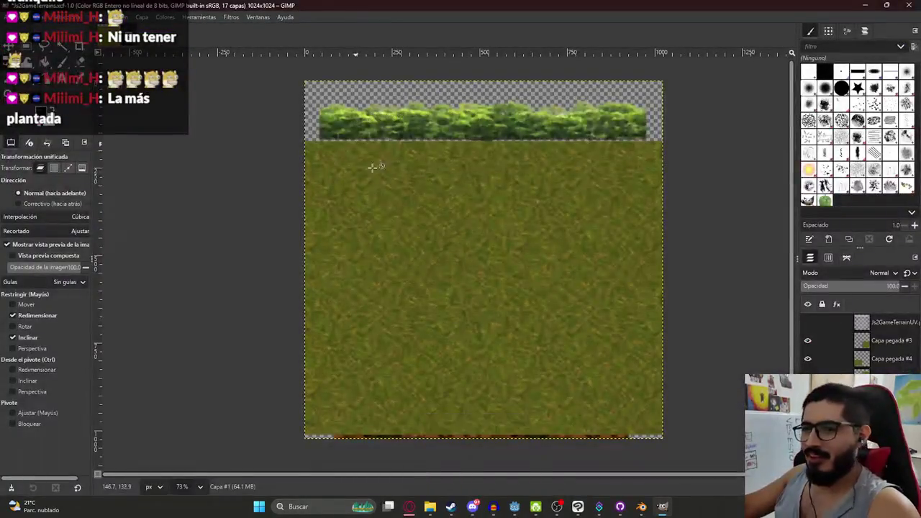
pyautogui.click(16, 18)
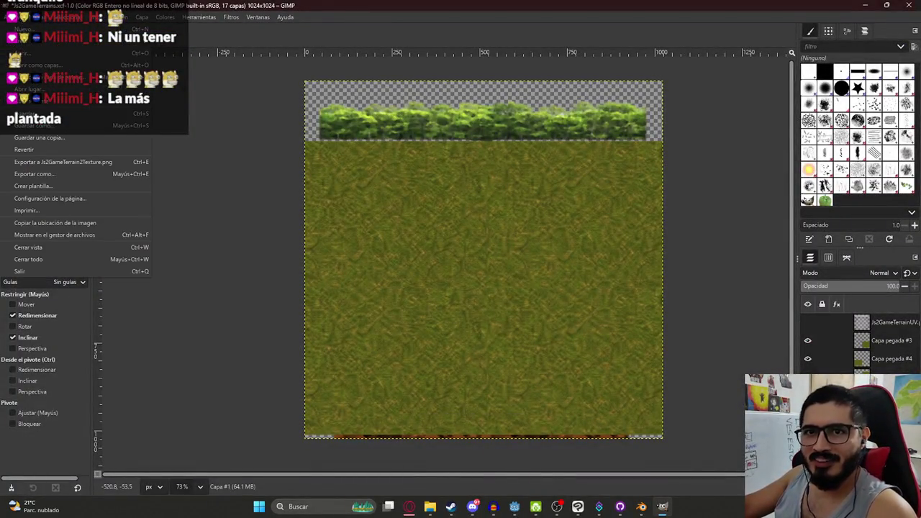
pyautogui.hotkey('alt', 'Tab')
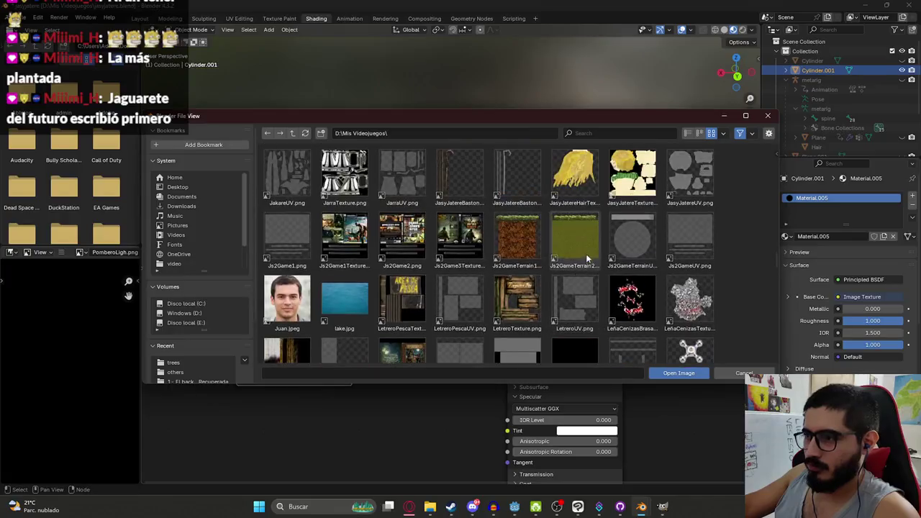
# Load Js2GameTerrain2Texture.png into the material and connect its Alpha to the BSDF Alpha
pyautogui.doubleClick(586, 253)
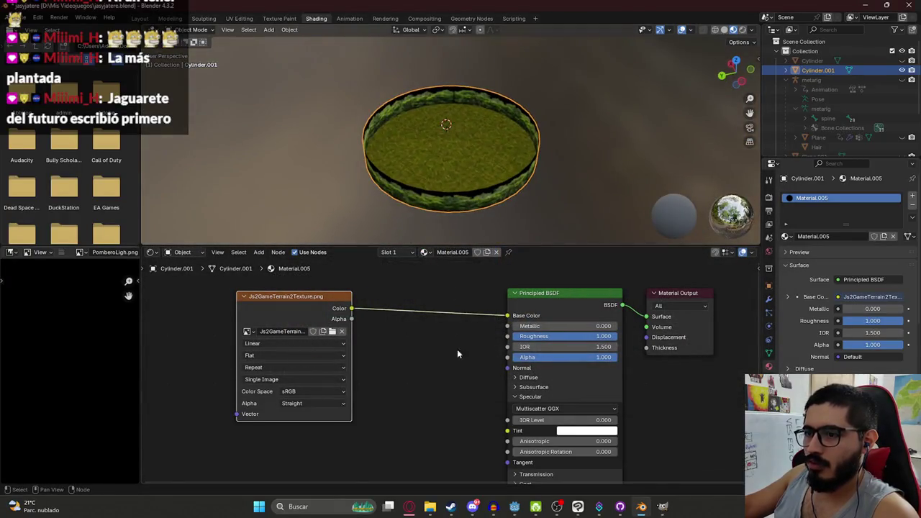
pyautogui.moveTo(352, 319)
pyautogui.mouseDown()
pyautogui.moveTo(465, 353)
pyautogui.moveTo(503, 442)
pyautogui.moveTo(507, 357)
pyautogui.mouseUp()
pyautogui.scroll(5, 434, 77)
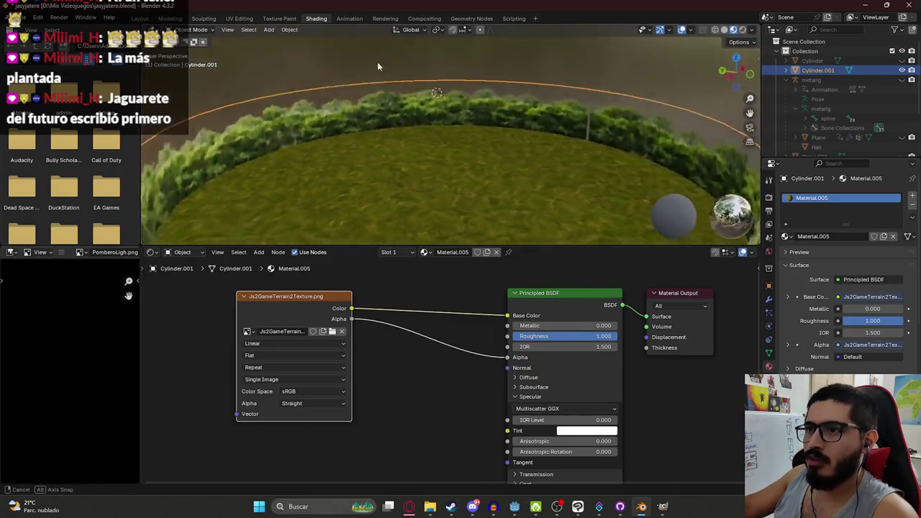
pyautogui.moveTo(515, 135)
pyautogui.mouseDown()
pyautogui.moveTo(391, 85)
pyautogui.moveTo(455, 124)
pyautogui.moveTo(301, 126)
pyautogui.moveTo(424, 102)
pyautogui.moveTo(401, 135)
pyautogui.mouseUp()
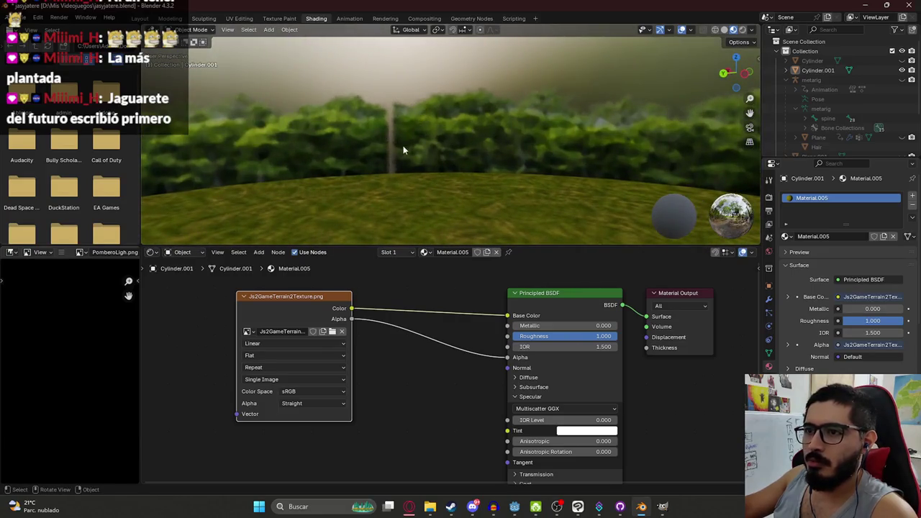
# Check the texture in GIMP, return to an overhead view and save the blend file
pyautogui.click(662, 506)
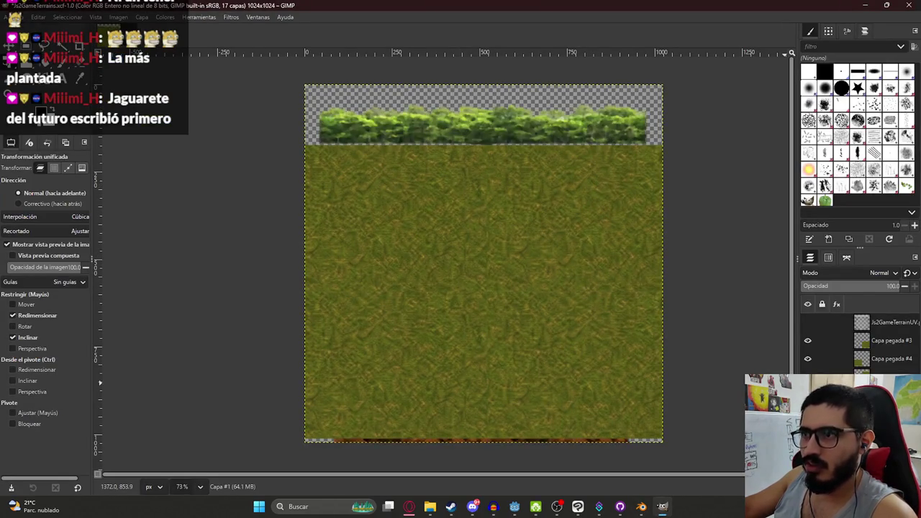
pyautogui.hotkey('alt', 'Tab')
pyautogui.scroll(-3, 424, 220)
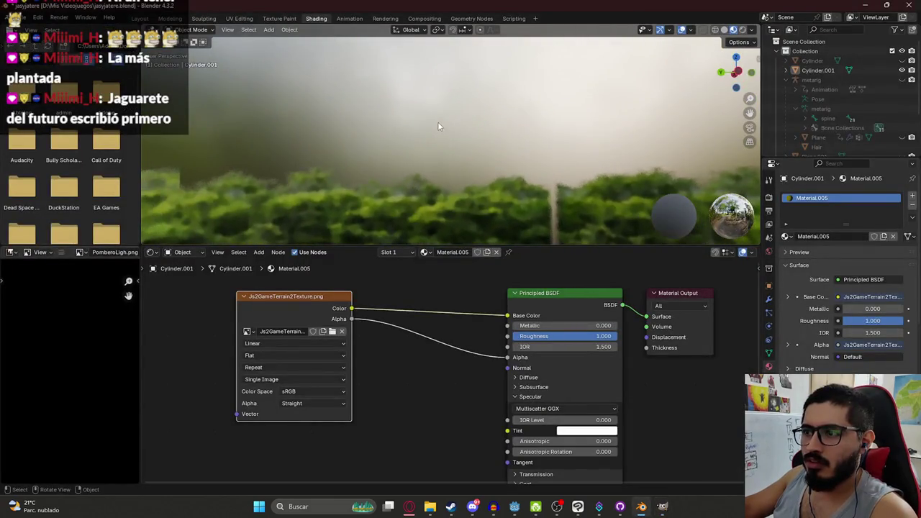
pyautogui.scroll(-4, 437, 122)
pyautogui.moveTo(472, 138)
pyautogui.mouseDown()
pyautogui.moveTo(425, 169)
pyautogui.moveTo(441, 125)
pyautogui.moveTo(358, 93)
pyautogui.moveTo(207, 92)
pyautogui.moveTo(711, 92)
pyautogui.moveTo(514, 95)
pyautogui.moveTo(508, 106)
pyautogui.mouseUp()
pyautogui.hotkey('ctrl', 's')
# Enter Edit Mode on Cylinder.001 to inspect the ring, then bring Discord up
pyautogui.scroll(5, 487, 121)
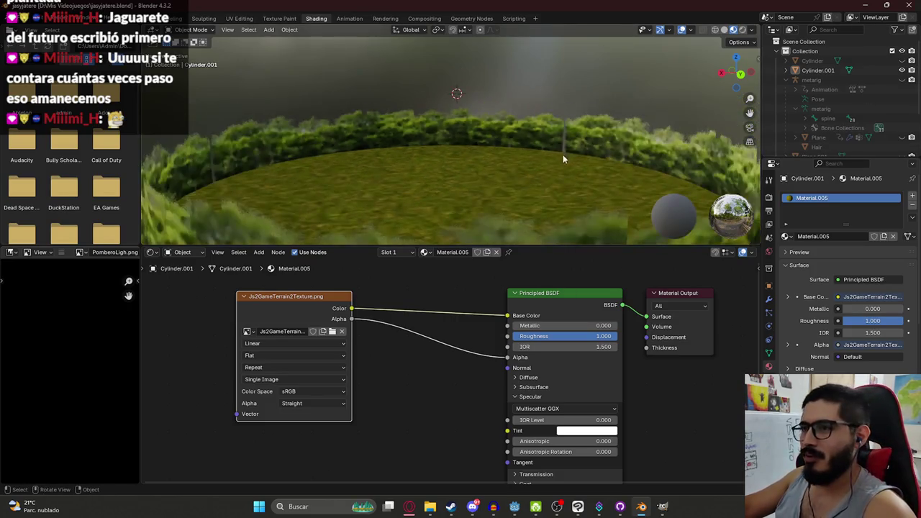
pyautogui.click(559, 118)
pyautogui.press('Tab')
pyautogui.press('Tab')
pyautogui.moveTo(470, 87)
pyautogui.mouseDown()
pyautogui.moveTo(640, 106)
pyautogui.moveTo(458, 124)
pyautogui.moveTo(697, 115)
pyautogui.moveTo(362, 141)
pyautogui.moveTo(510, 124)
pyautogui.moveTo(578, 154)
pyautogui.moveTo(440, 119)
pyautogui.moveTo(527, 139)
pyautogui.moveTo(466, 132)
pyautogui.moveTo(455, 119)
pyautogui.moveTo(464, 66)
pyautogui.moveTo(436, 52)
pyautogui.moveTo(401, 90)
pyautogui.moveTo(411, 116)
pyautogui.moveTo(389, 99)
pyautogui.moveTo(481, 81)
pyautogui.moveTo(562, 98)
pyautogui.moveTo(473, 88)
pyautogui.moveTo(450, 183)
pyautogui.moveTo(521, 148)
pyautogui.moveTo(598, 149)
pyautogui.mouseUp()
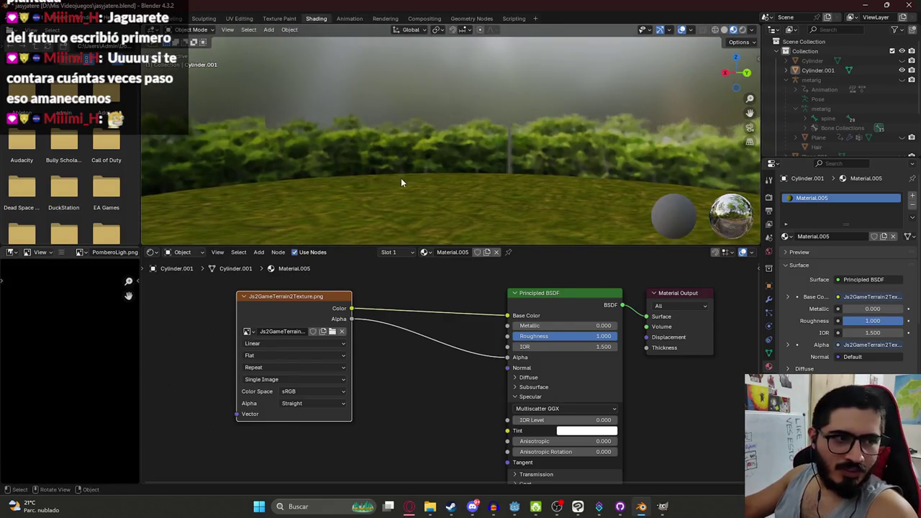
pyautogui.click(472, 506)
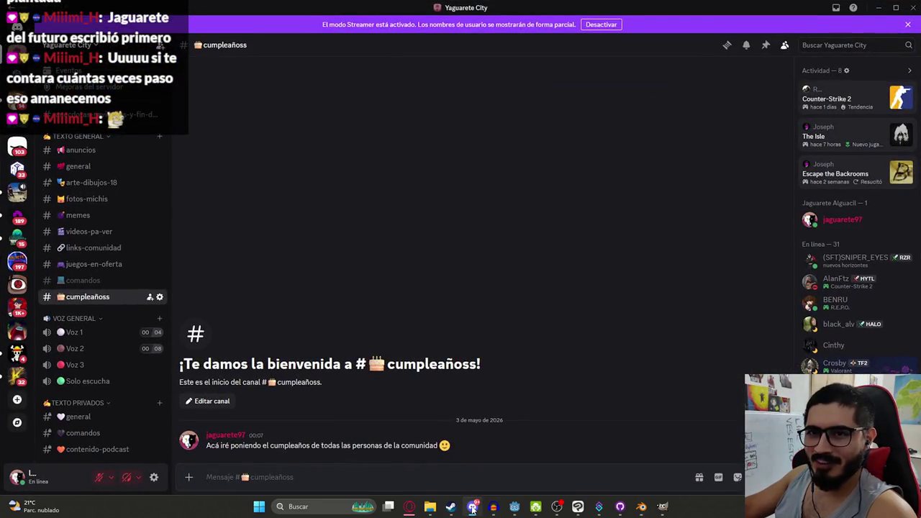
# Minimize Discord and orbit around the hedge ring in Blender
pyautogui.click(472, 506)
pyautogui.moveTo(539, 174)
pyautogui.mouseDown()
pyautogui.moveTo(520, 144)
pyautogui.moveTo(319, 133)
pyautogui.moveTo(210, 151)
pyautogui.moveTo(699, 147)
pyautogui.moveTo(229, 141)
pyautogui.moveTo(525, 117)
pyautogui.moveTo(672, 126)
pyautogui.moveTo(148, 135)
pyautogui.moveTo(366, 141)
pyautogui.moveTo(431, 118)
pyautogui.moveTo(461, 123)
pyautogui.moveTo(434, 218)
pyautogui.moveTo(419, 208)
pyautogui.mouseUp()
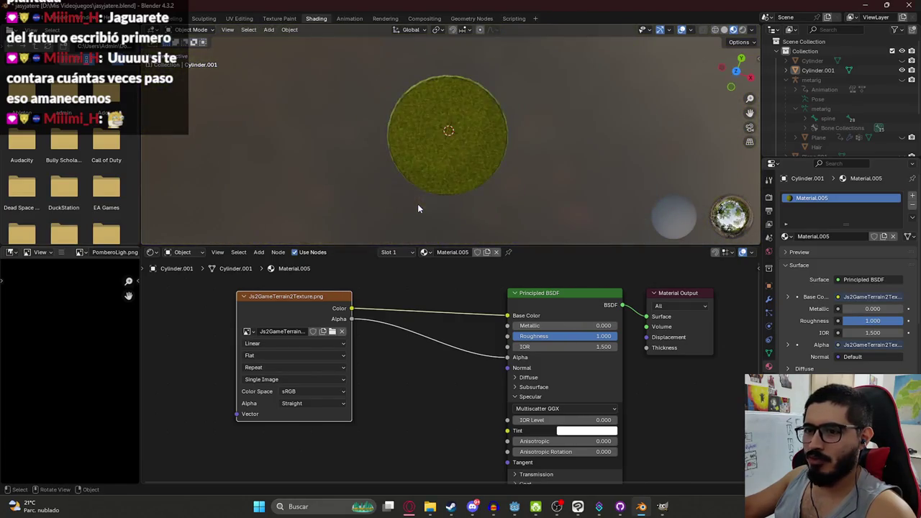
# Select the grass cylinder, switch to Layout and unhide the dome and character with Alt+H
pyautogui.scroll(10, 419, 208)
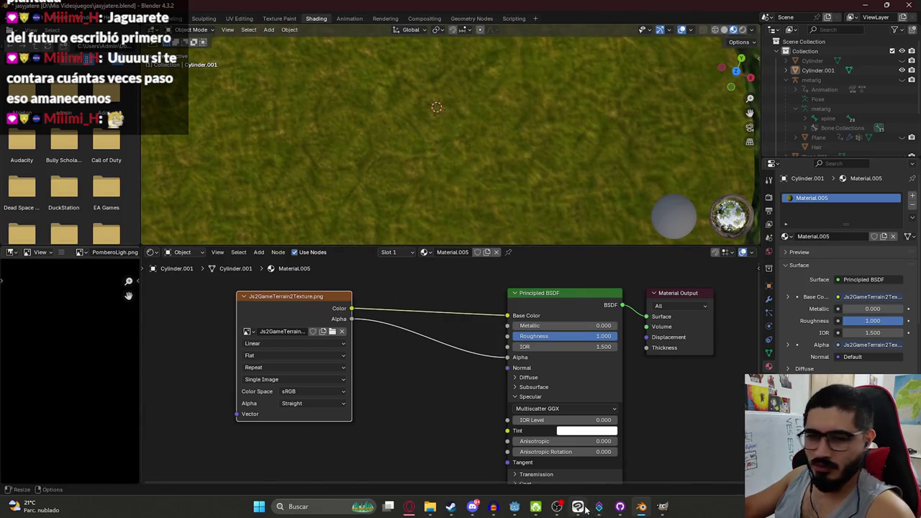
pyautogui.moveTo(580, 507)
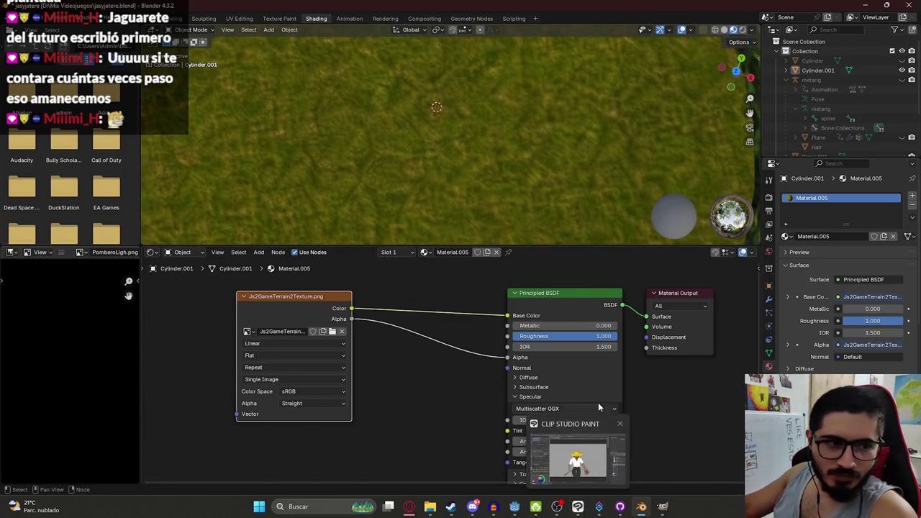
pyautogui.moveTo(641, 507)
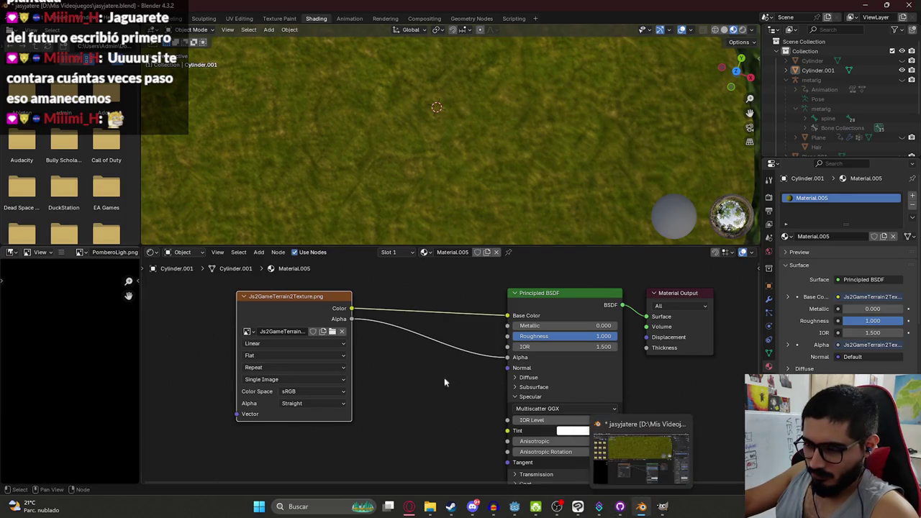
pyautogui.scroll(-8, 410, 133)
pyautogui.click(413, 163)
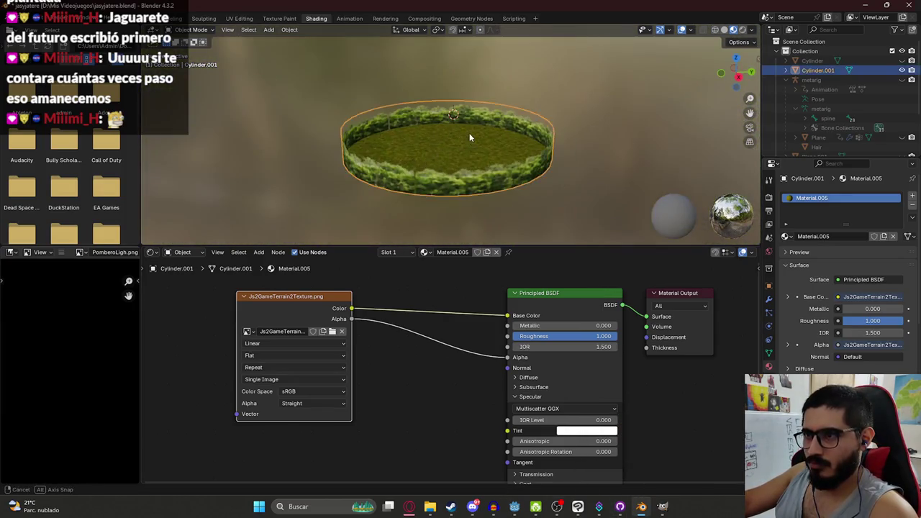
pyautogui.click(135, 18)
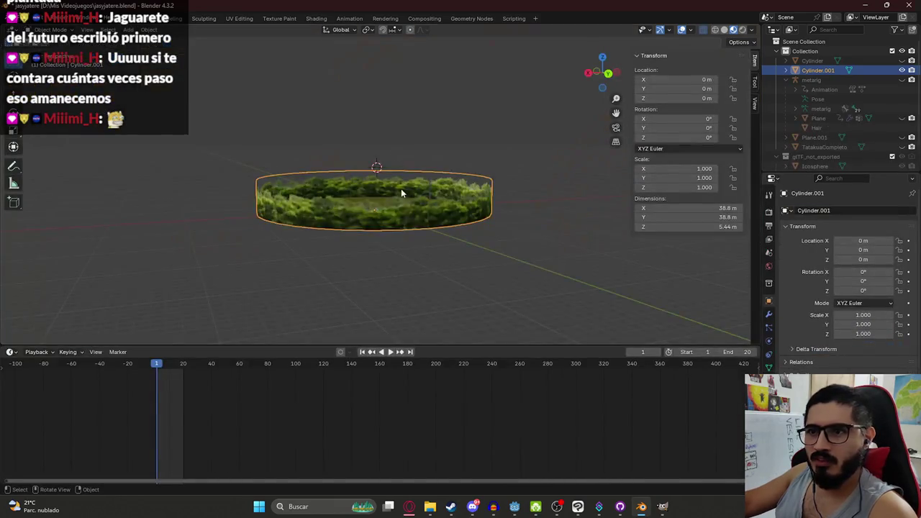
pyautogui.scroll(5, 401, 188)
pyautogui.hotkey('alt', 'h')
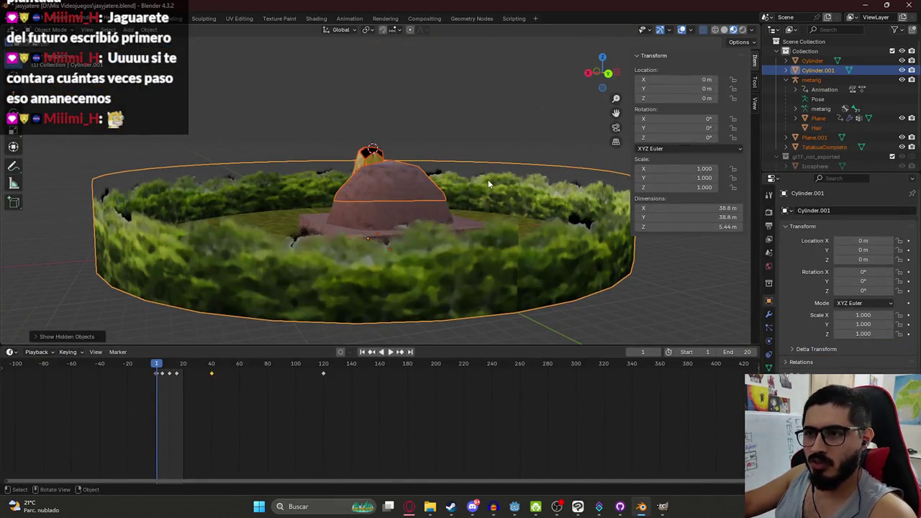
pyautogui.moveTo(511, 180)
pyautogui.mouseDown()
pyautogui.moveTo(416, 195)
pyautogui.moveTo(29, 192)
pyautogui.moveTo(53, 198)
pyautogui.mouseUp()
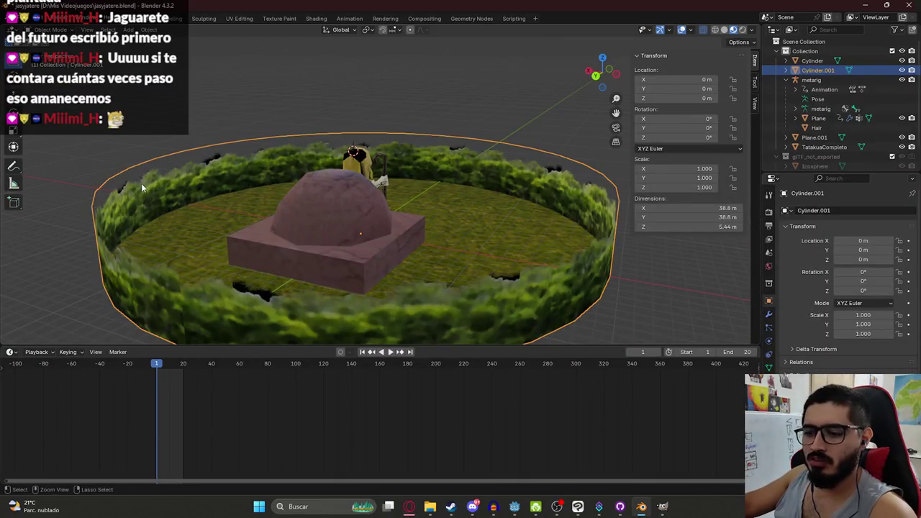
# Toggle the grass cylinder on and off to compare grass and dirt floors
pyautogui.press('h')
pyautogui.hotkey('alt', 'h')
pyautogui.press('h')
pyautogui.hotkey('alt', 'h')
pyautogui.press('h')
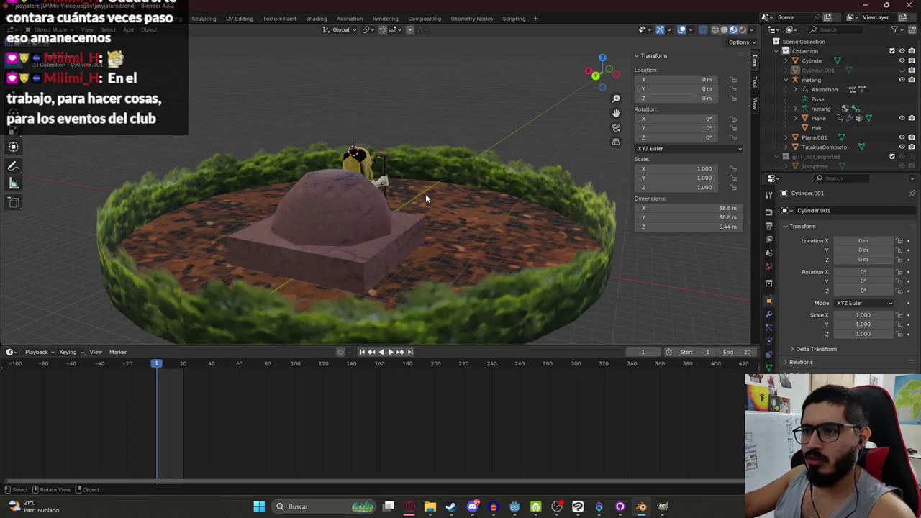
pyautogui.hotkey('alt', 'h')
pyautogui.moveTo(467, 202); pyautogui.dragTo(360, 260)
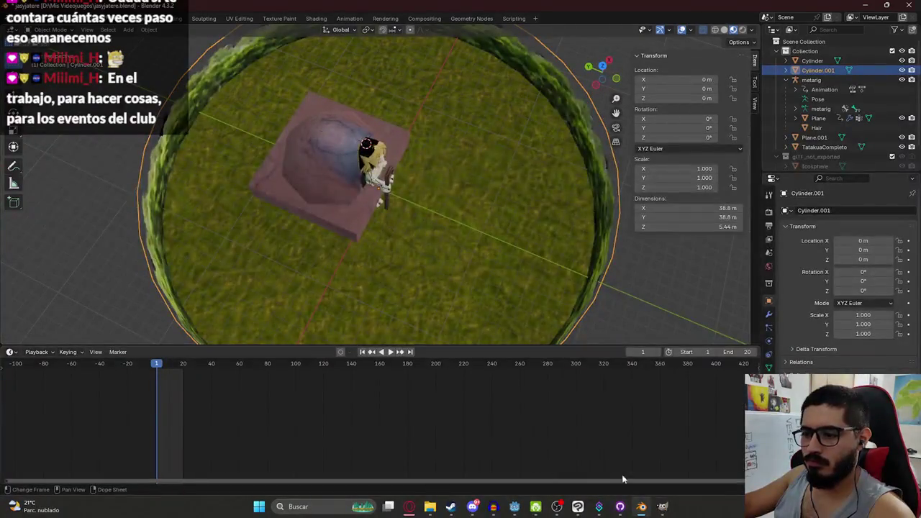
# Toggle the Js2GameTerrainUV overlay on the texture and hide the grass layer group
pyautogui.click(662, 507)
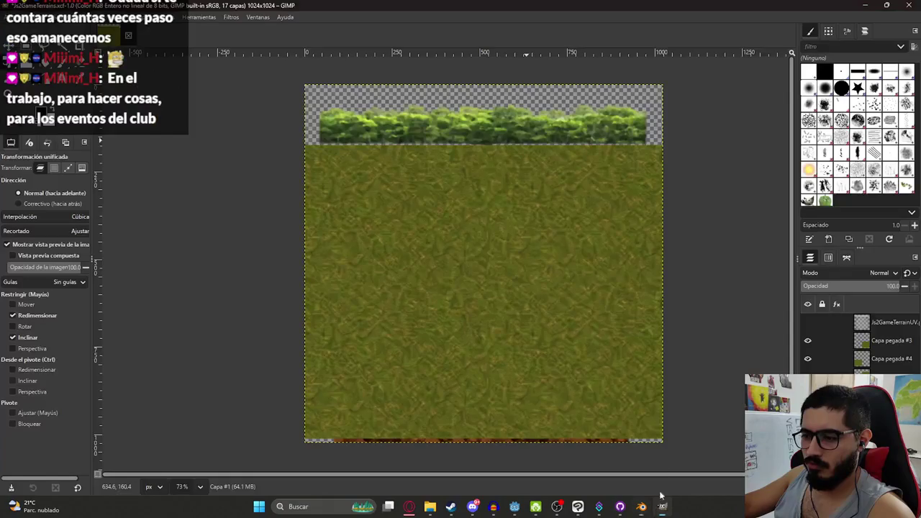
pyautogui.click(885, 328)
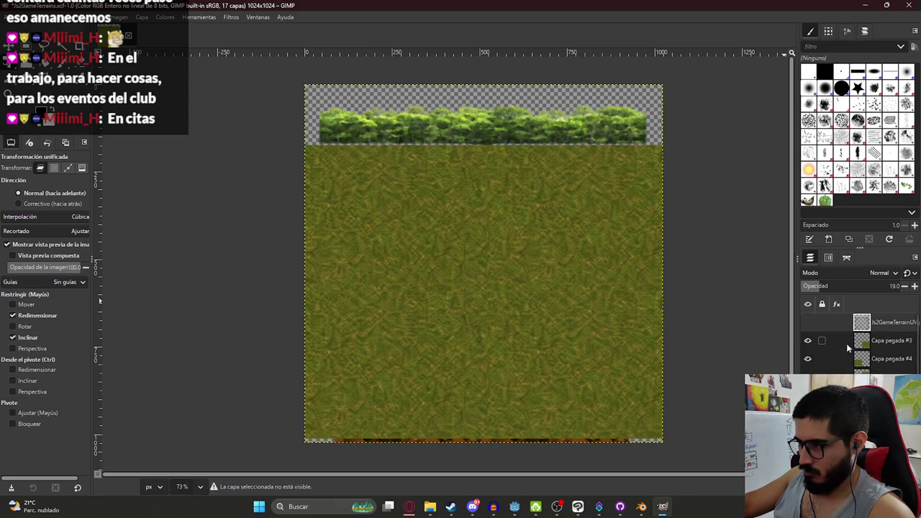
pyautogui.click(809, 324)
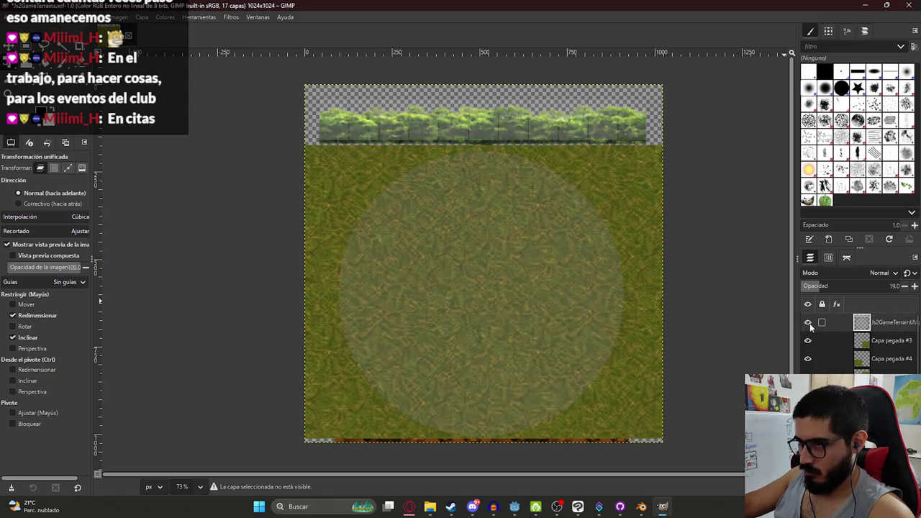
pyautogui.click(809, 324)
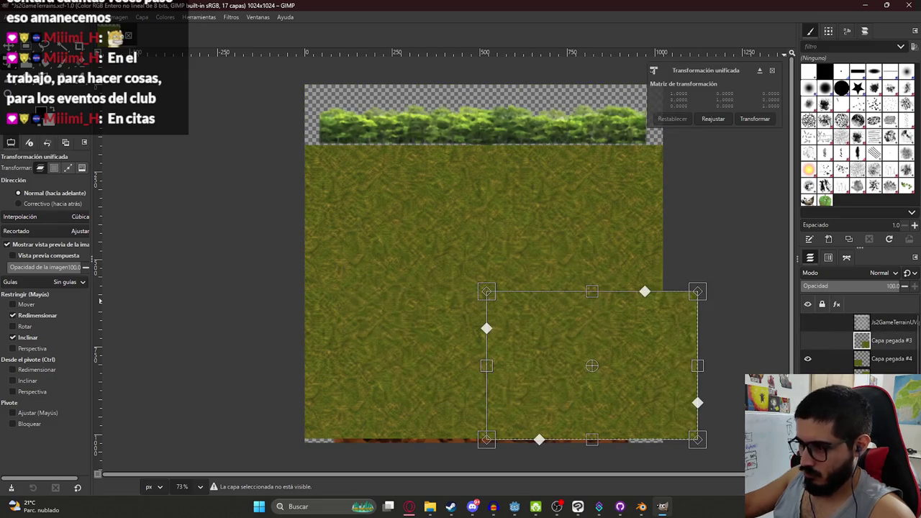
pyautogui.click(895, 360)
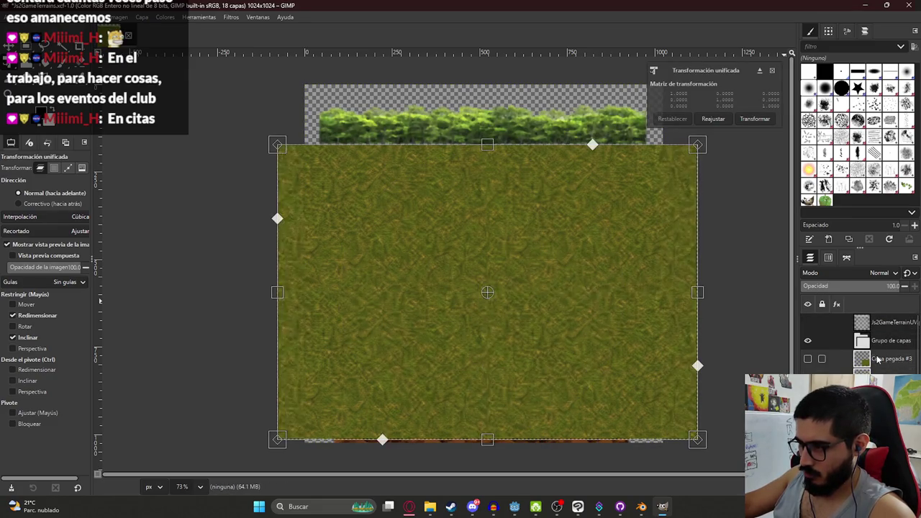
pyautogui.scroll(-1, 810, 343)
pyautogui.scroll(1, 855, 357)
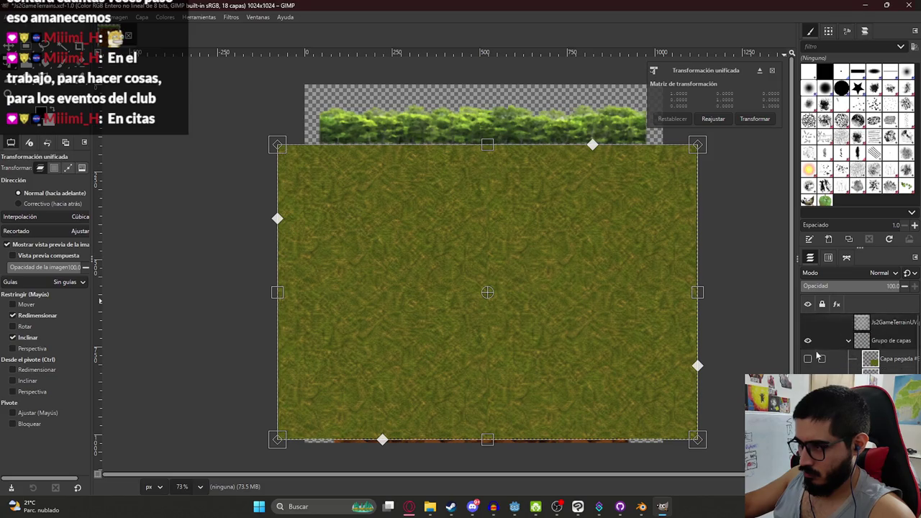
pyautogui.click(849, 342)
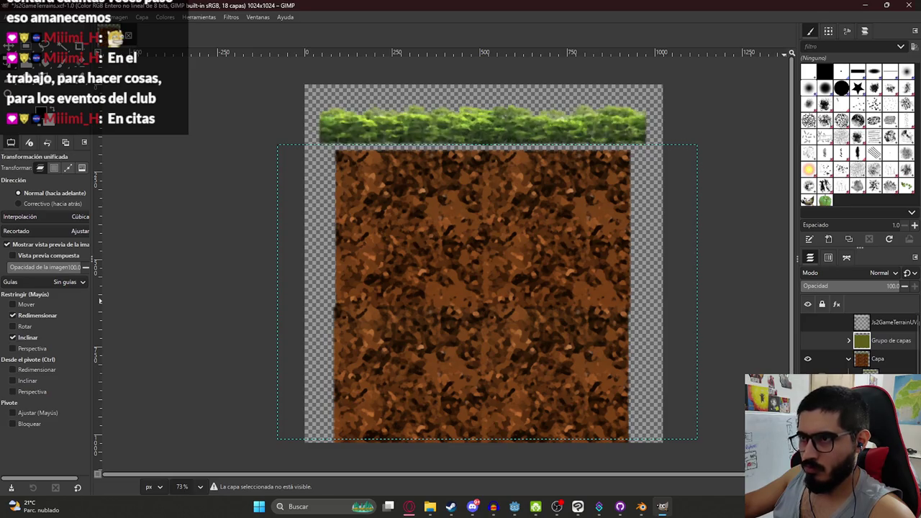
# Show the grass layer group again, save the XCF and re-export Js2GameTerrain2Texture.png
pyautogui.scroll(-3, 859, 342)
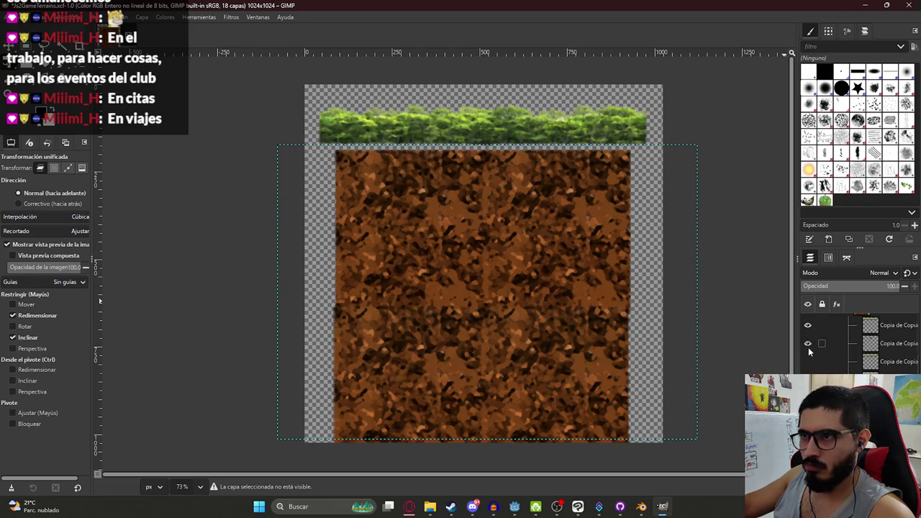
pyautogui.scroll(3, 865, 361)
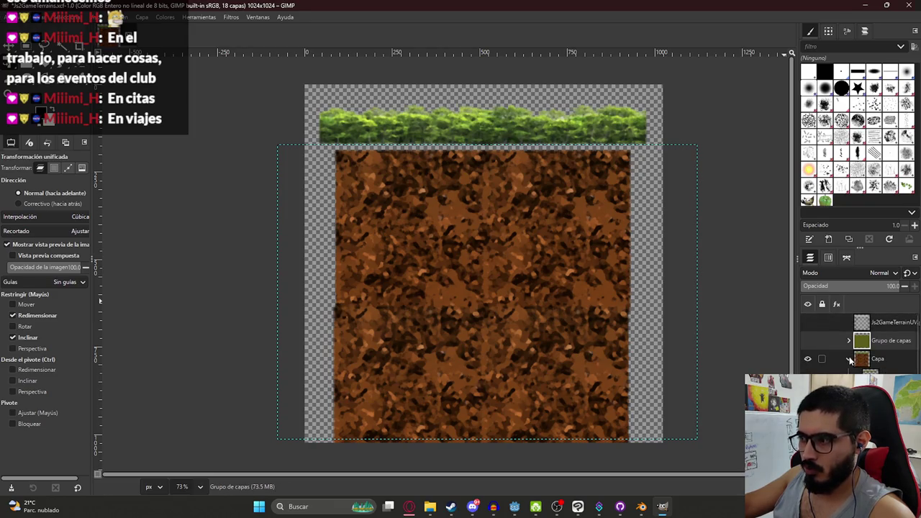
pyautogui.click(808, 340)
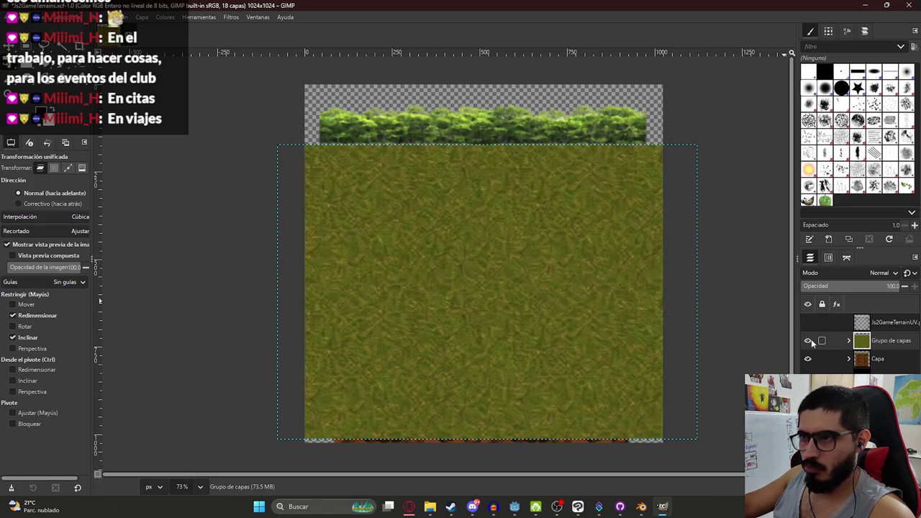
pyautogui.hotkey('ctrl', 's')
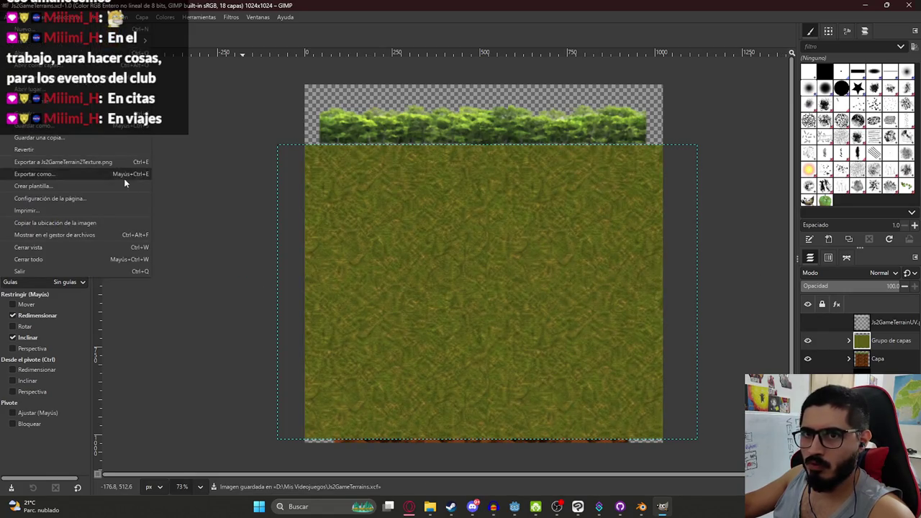
pyautogui.hotkey('ctrl', 'e')
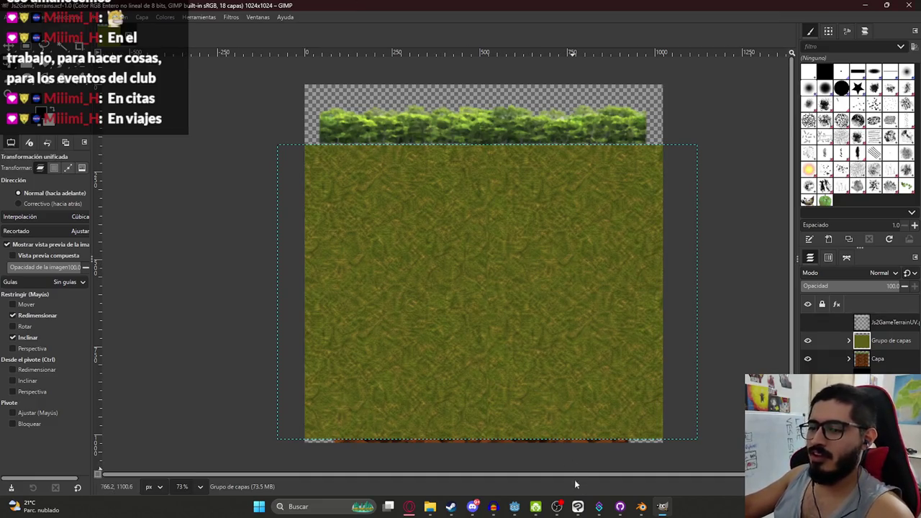
pyautogui.click(641, 506)
# Move the grass ring aside, reset it to the origin with Alt+G, and save
pyautogui.scroll(-3, 417, 199)
pyautogui.moveTo(468, 244)
pyautogui.mouseDown()
pyautogui.moveTo(381, 189)
pyautogui.moveTo(441, 216)
pyautogui.moveTo(442, 231)
pyautogui.mouseUp()
pyautogui.press('g')
pyautogui.click(566, 142)
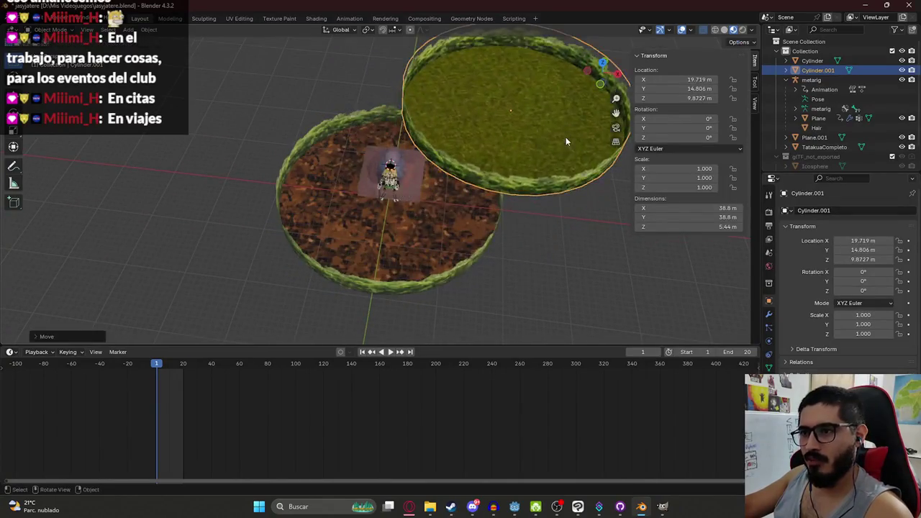
pyautogui.hotkey('alt', 'g')
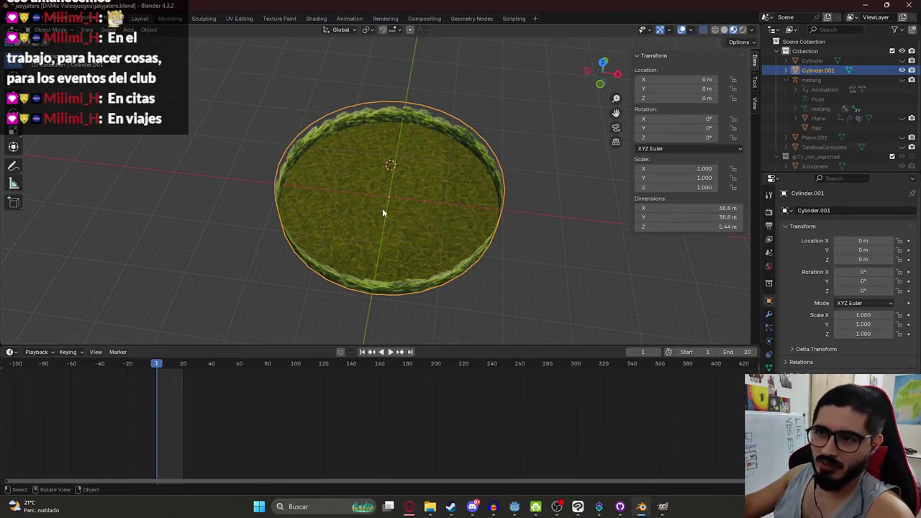
pyautogui.scroll(3, 362, 183)
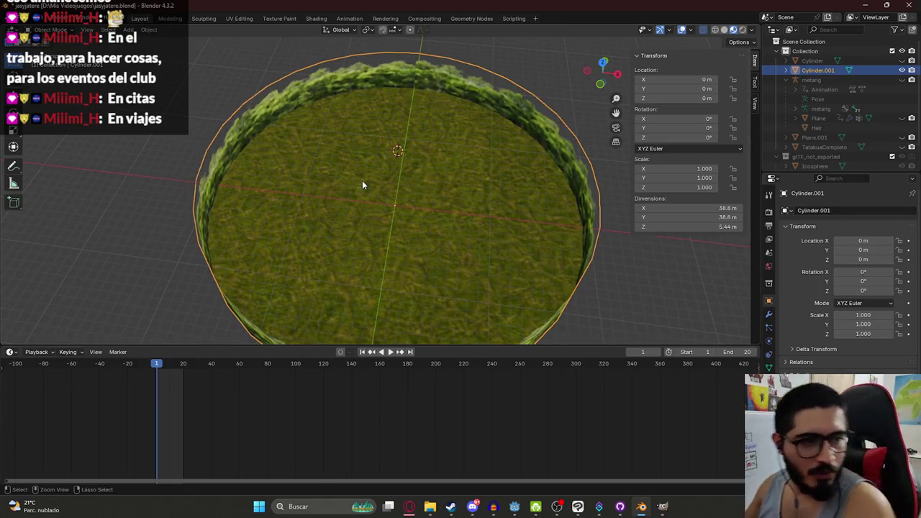
pyautogui.hotkey('ctrl', 's')
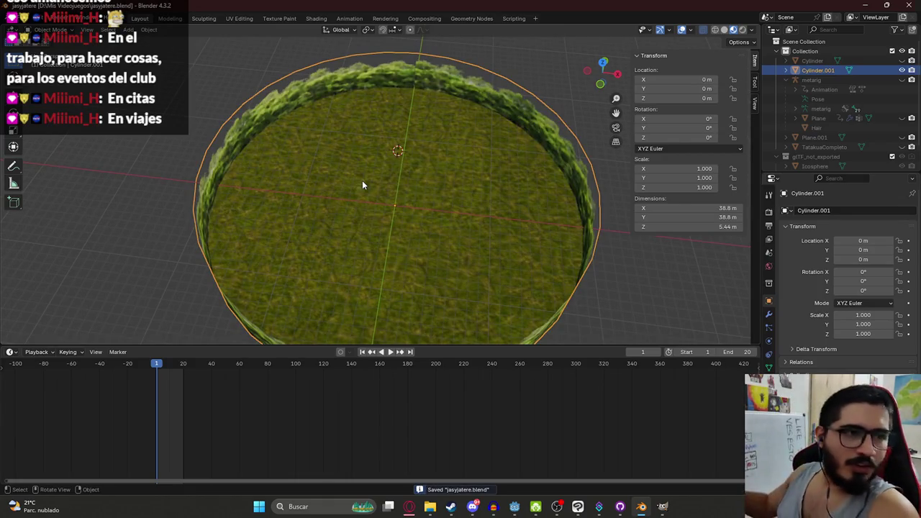
# Inspect the hedge from eye level and bring the dome and character back into view
pyautogui.scroll(4, 391, 193)
pyautogui.moveTo(421, 184)
pyautogui.mouseDown()
pyautogui.moveTo(325, 134)
pyautogui.moveTo(367, 208)
pyautogui.moveTo(336, 233)
pyautogui.moveTo(254, 251)
pyautogui.moveTo(340, 164)
pyautogui.moveTo(284, 131)
pyautogui.mouseUp()
pyautogui.scroll(-5, 341, 164)
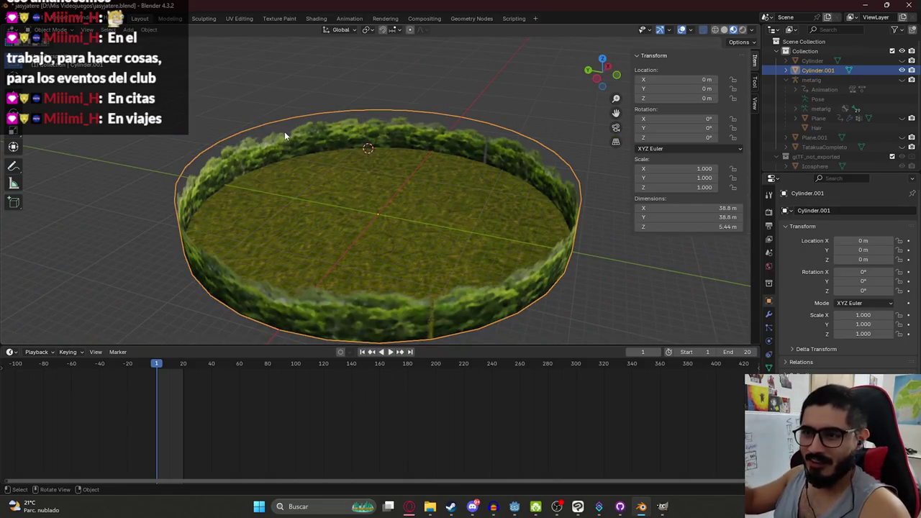
pyautogui.scroll(6, 284, 131)
pyautogui.moveTo(413, 217); pyautogui.dragTo(388, 185)
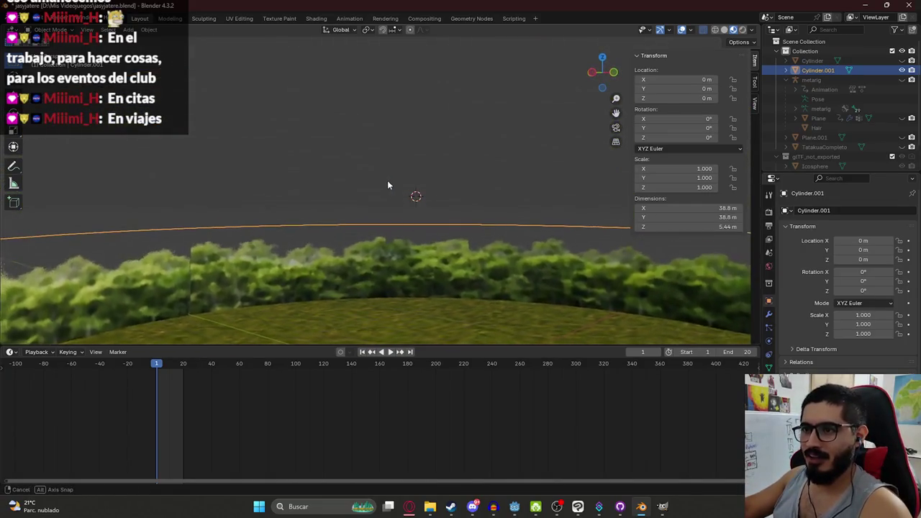
pyautogui.scroll(2, 314, 247)
pyautogui.moveTo(327, 238)
pyautogui.mouseDown()
pyautogui.moveTo(390, 236)
pyautogui.moveTo(512, 203)
pyautogui.moveTo(448, 187)
pyautogui.moveTo(348, 191)
pyautogui.moveTo(396, 213)
pyautogui.mouseUp()
pyautogui.press('KP_Decimal')
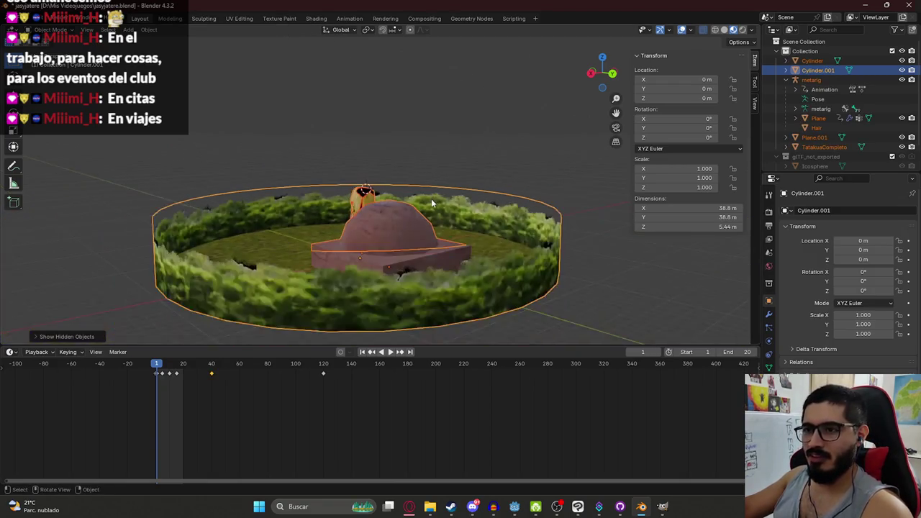
# Move the grass ring aside and back, isolate it in Local View, and save
pyautogui.moveTo(418, 206)
pyautogui.mouseDown()
pyautogui.moveTo(412, 229)
pyautogui.moveTo(465, 126)
pyautogui.moveTo(464, 105)
pyautogui.moveTo(575, 98)
pyautogui.moveTo(578, 122)
pyautogui.mouseUp()
pyautogui.hotkey('alt', 'a')
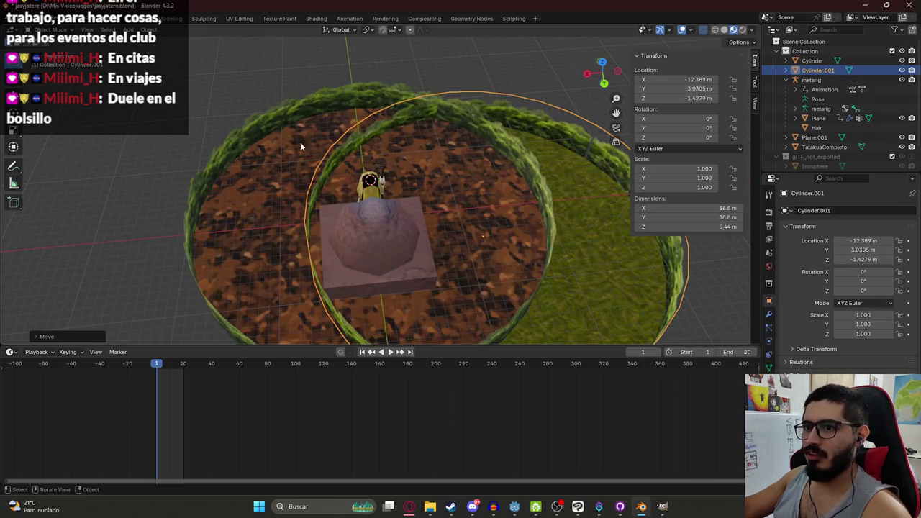
pyautogui.hotkey('alt', 'g')
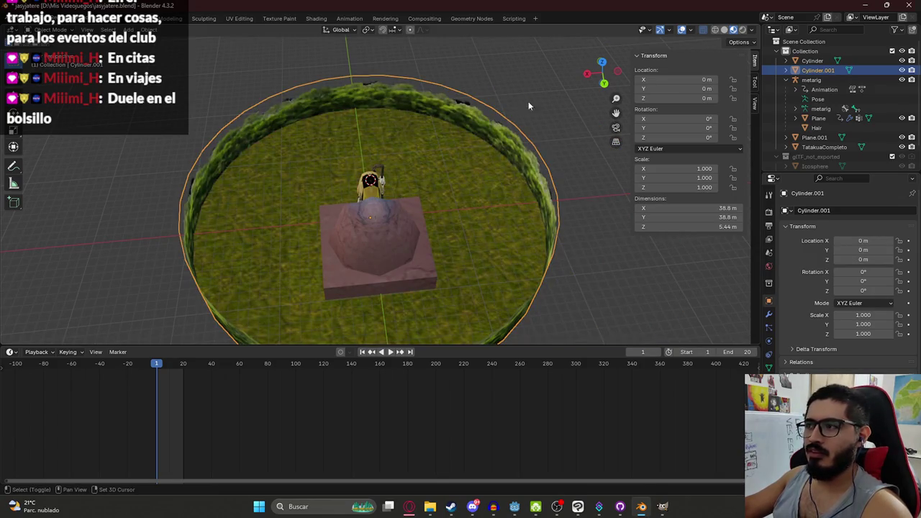
pyautogui.press('KP_Divide')
pyautogui.moveTo(523, 94); pyautogui.dragTo(379, 106)
pyautogui.scroll(5, 403, 122)
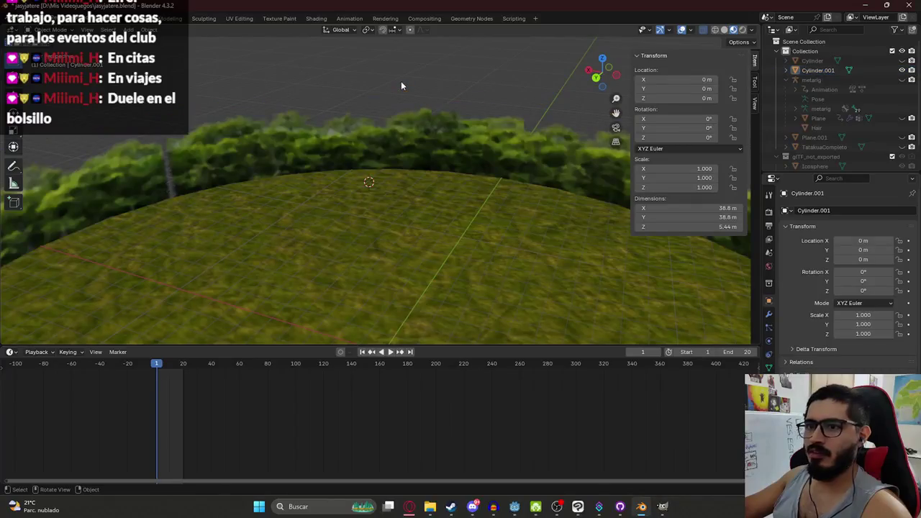
pyautogui.hotkey('ctrl', 's')
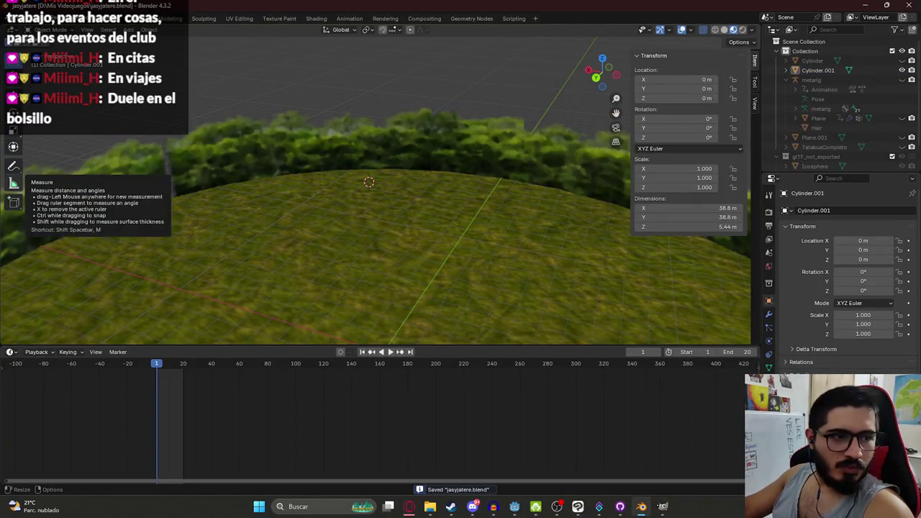
# Select Cylinder.001, then toggle the Cylinder object's visibility and select it
pyautogui.moveTo(446, 156)
pyautogui.mouseDown()
pyautogui.moveTo(277, 162)
pyautogui.moveTo(231, 141)
pyautogui.mouseUp()
pyautogui.click(325, 166)
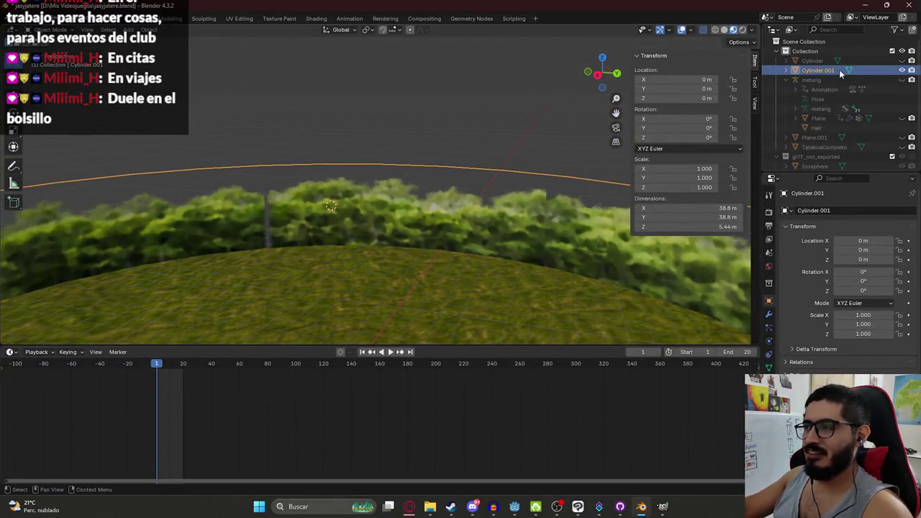
pyautogui.click(902, 61)
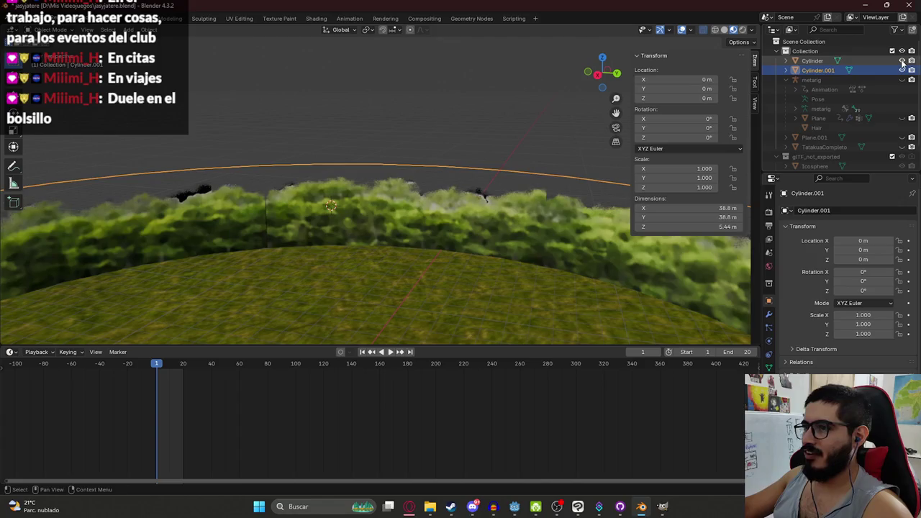
pyautogui.click(870, 61)
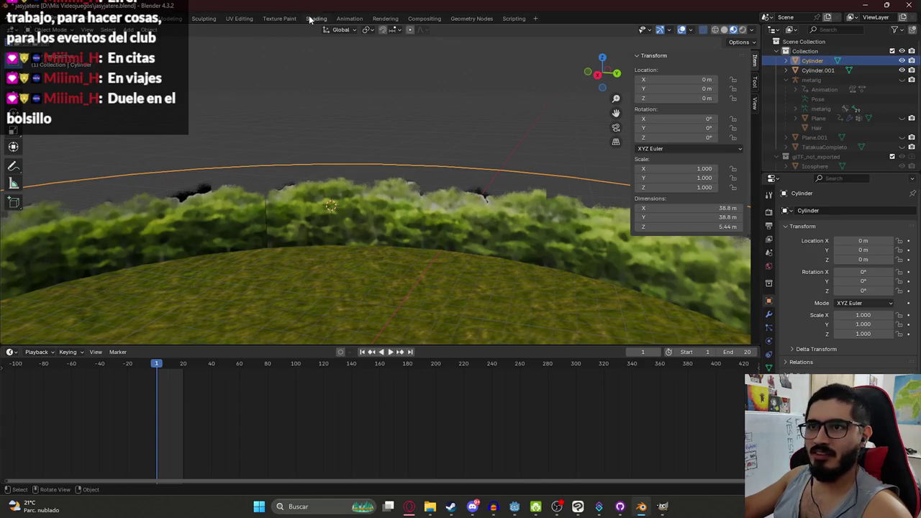
# In Shading, compare Cylinder's Material.004 nodes with Cylinder.001's Material.005 nodes
pyautogui.click(316, 18)
pyautogui.scroll(1, 338, 342)
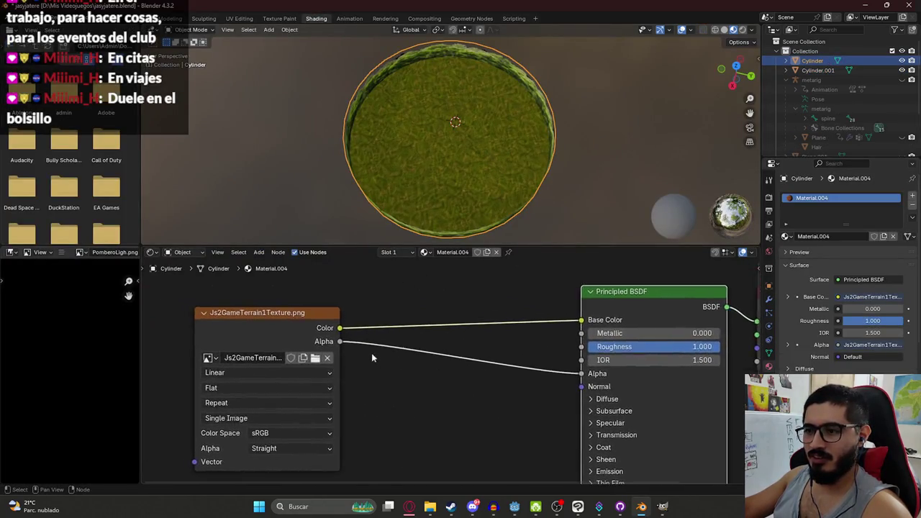
pyautogui.scroll(-2, 371, 353)
pyautogui.scroll(5, 442, 165)
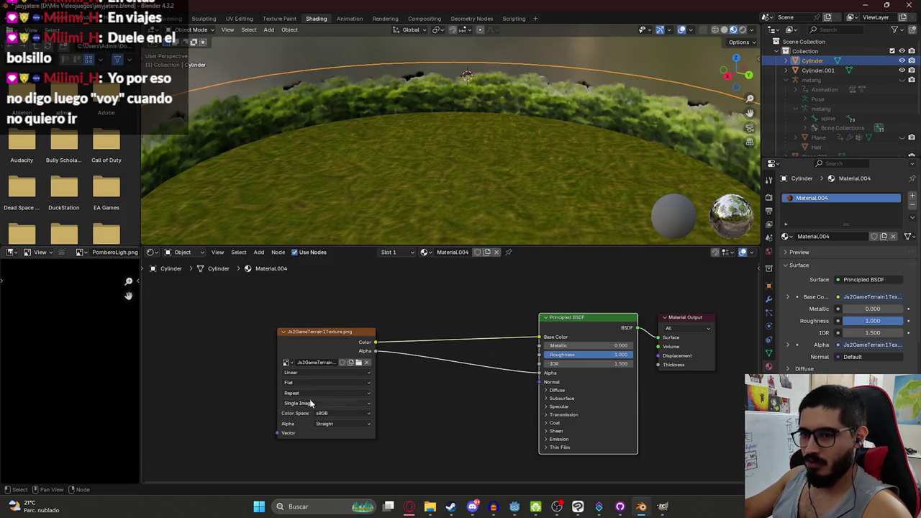
pyautogui.click(820, 70)
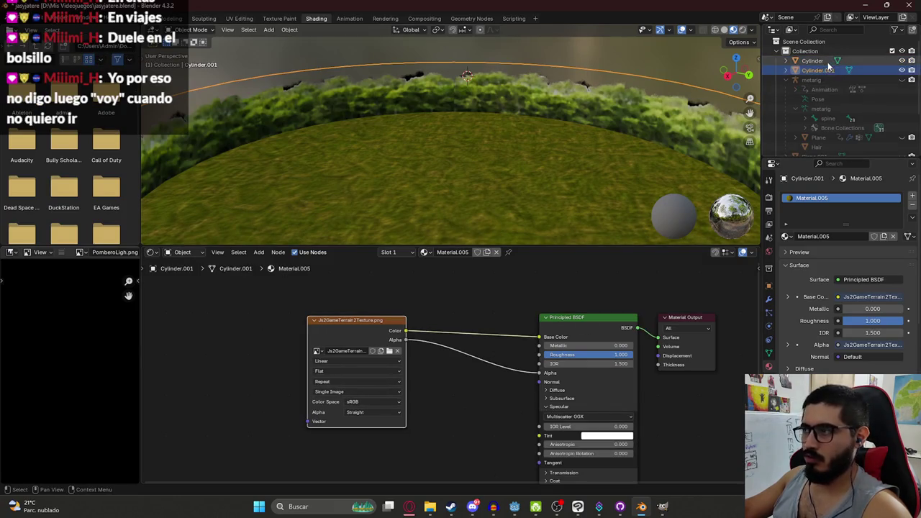
pyautogui.click(825, 61)
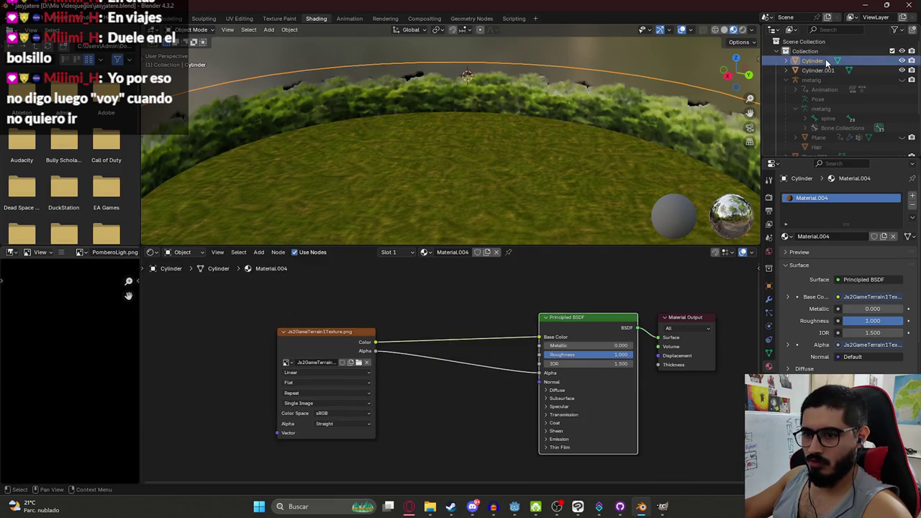
pyautogui.click(820, 70)
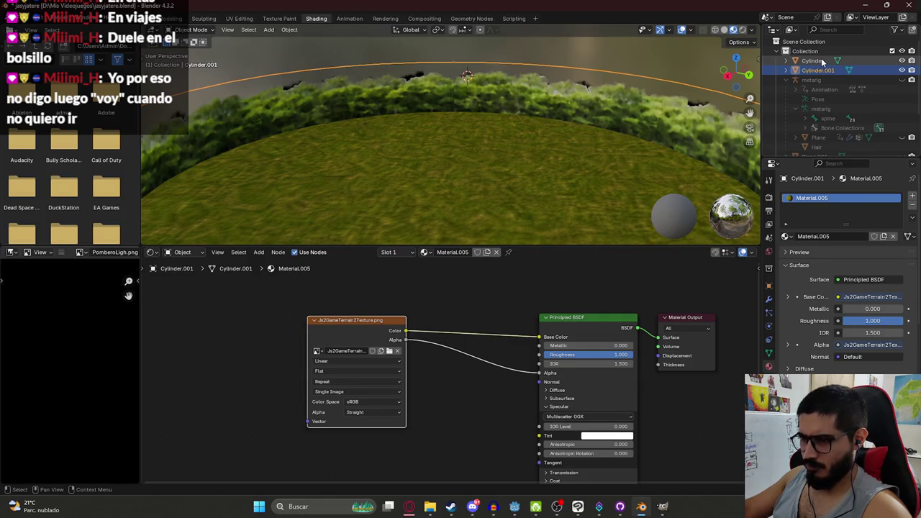
pyautogui.click(822, 61)
pyautogui.click(821, 69)
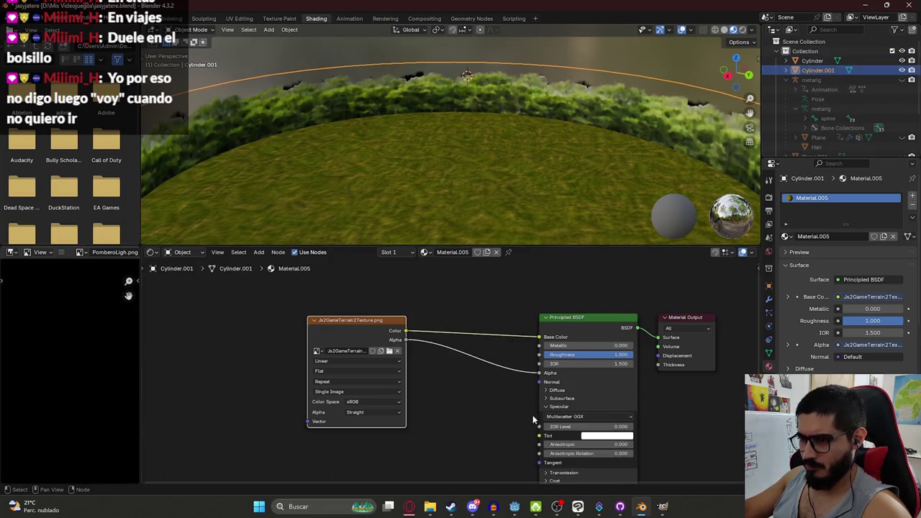
pyautogui.scroll(1, 543, 402)
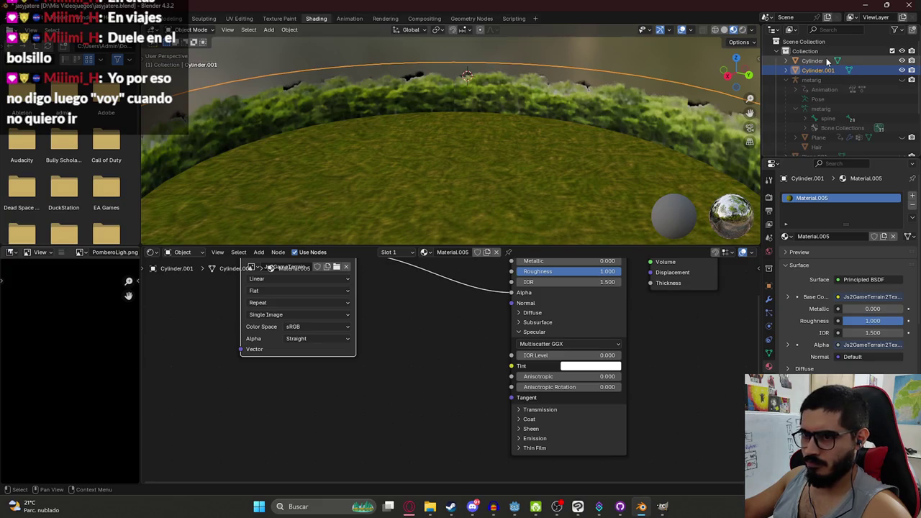
pyautogui.click(826, 61)
# Frame the cylinder, revert its top to grass, reselect Cylinder.001 and save from Layout
pyautogui.moveTo(257, 134); pyautogui.dragTo(535, 88)
pyautogui.press('Home')
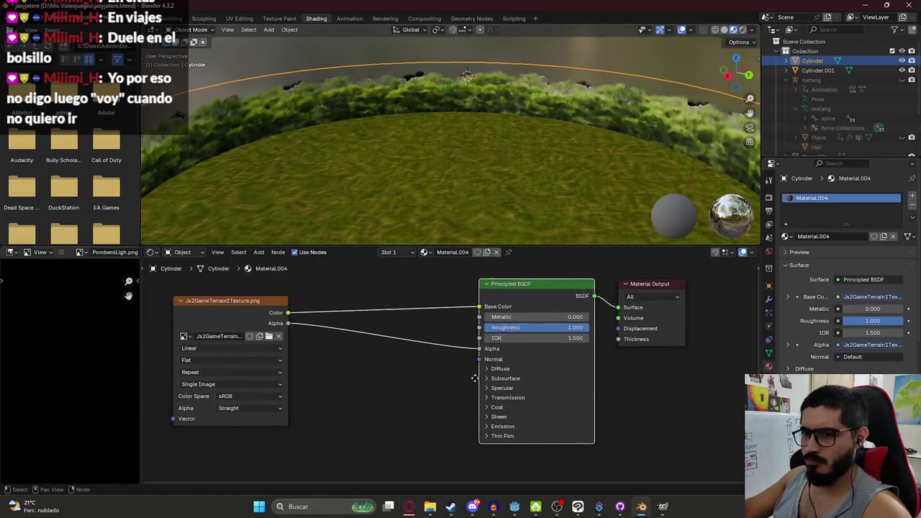
pyautogui.click(808, 70)
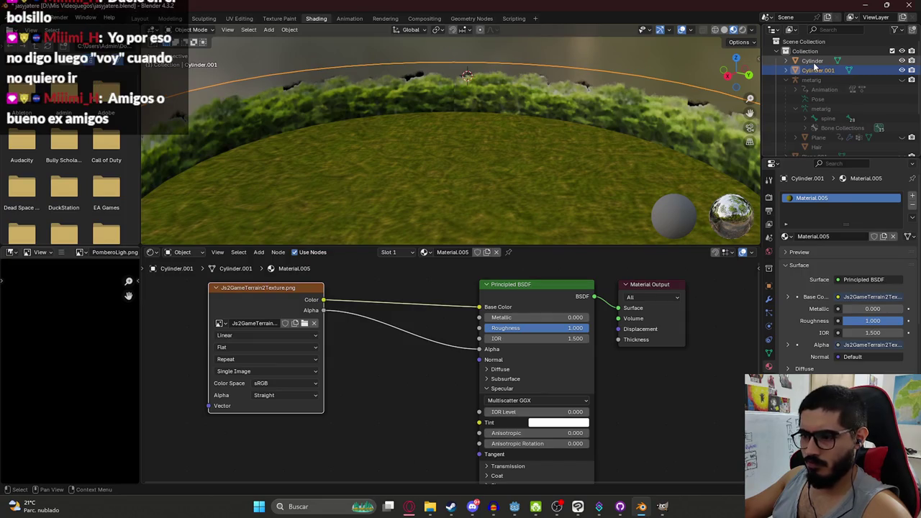
pyautogui.click(813, 61)
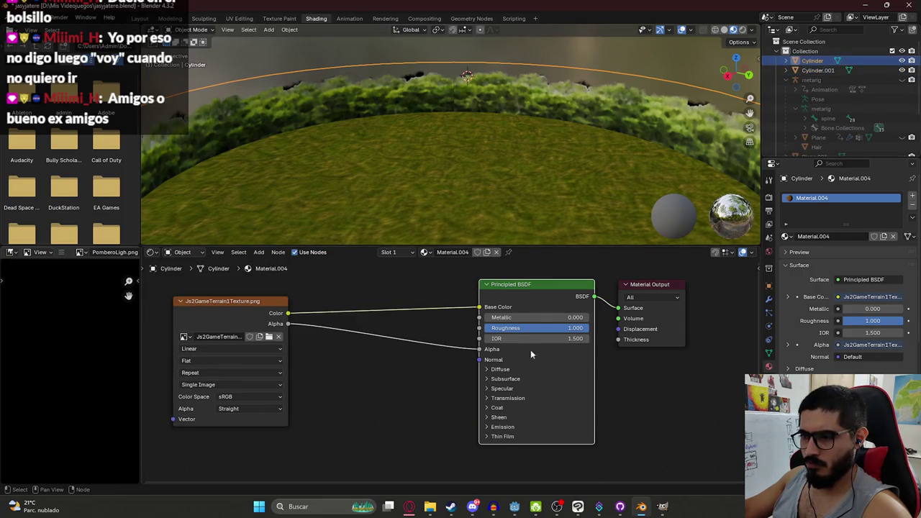
pyautogui.press('KP_Decimal')
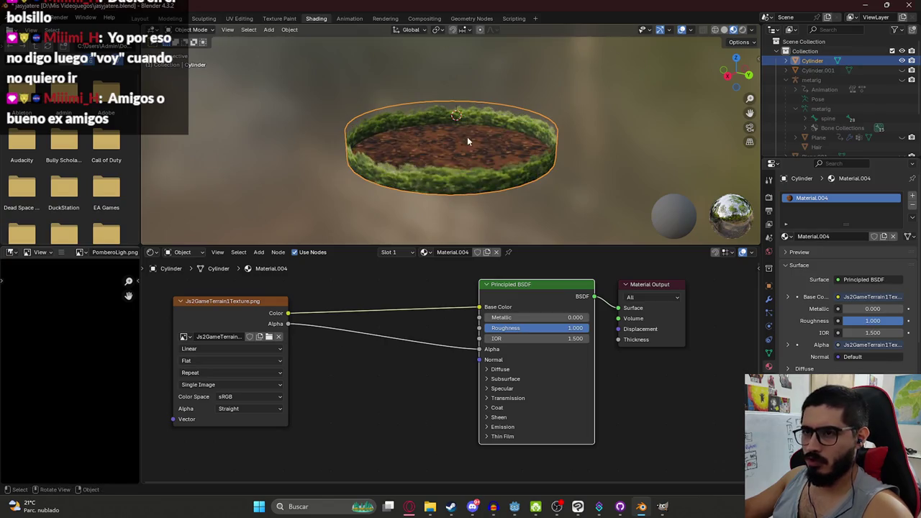
pyautogui.hotkey('alt', 'a')
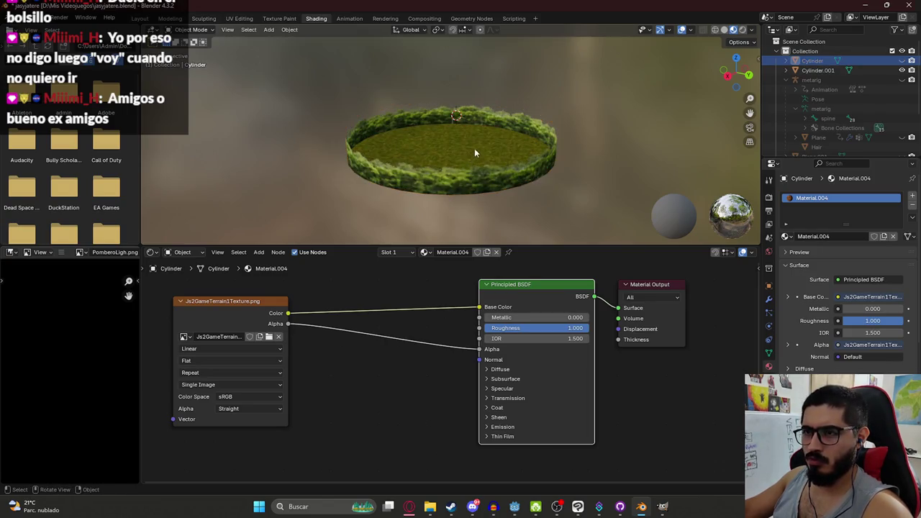
pyautogui.click(448, 151)
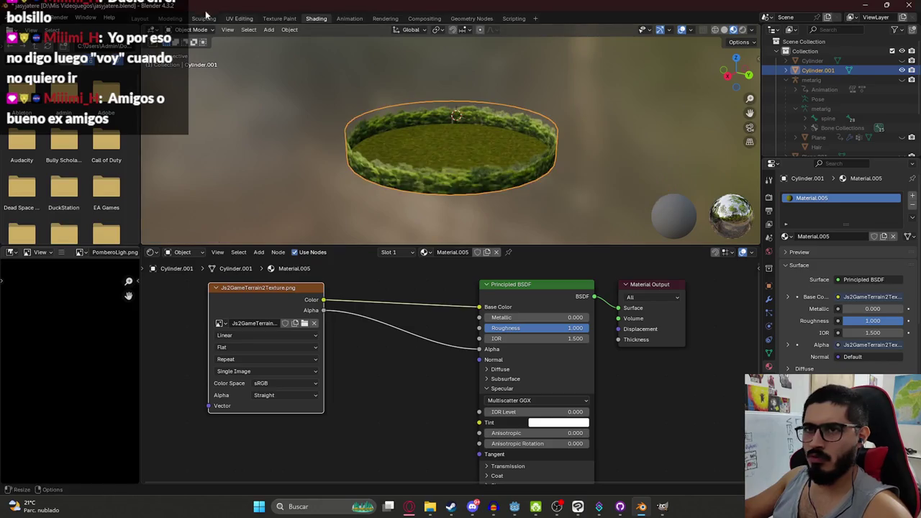
pyautogui.click(140, 19)
pyautogui.hotkey('ctrl', 's')
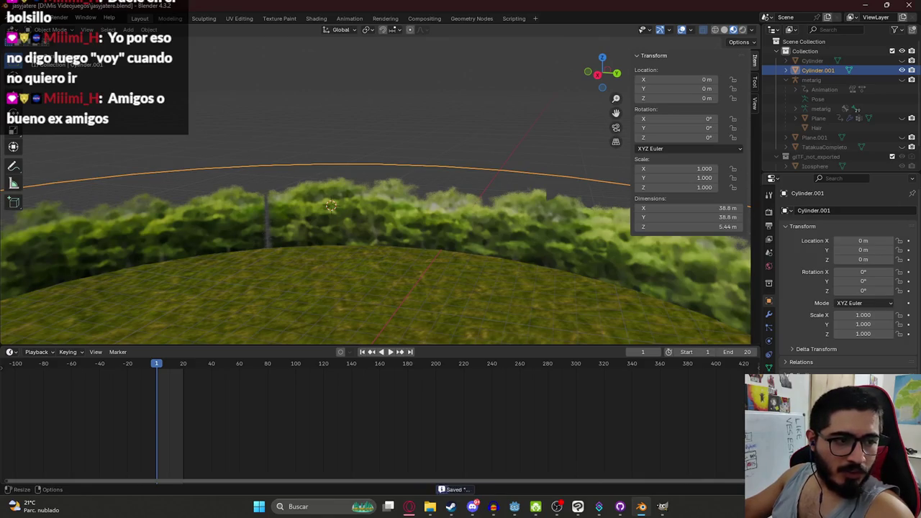
# Orbit over the hedge ring's grass dome, save again, and bring up GIMP's terrain texture
pyautogui.moveTo(413, 173)
pyautogui.mouseDown()
pyautogui.moveTo(482, 161)
pyautogui.moveTo(317, 179)
pyautogui.moveTo(350, 195)
pyautogui.moveTo(417, 176)
pyautogui.moveTo(437, 184)
pyautogui.moveTo(268, 167)
pyautogui.moveTo(78, 208)
pyautogui.moveTo(131, 290)
pyautogui.moveTo(391, 175)
pyautogui.moveTo(472, 161)
pyautogui.moveTo(478, 104)
pyautogui.mouseUp()
pyautogui.hotkey('ctrl', 's')
pyautogui.moveTo(334, 179)
pyautogui.mouseDown()
pyautogui.moveTo(450, 162)
pyautogui.moveTo(483, 183)
pyautogui.moveTo(336, 204)
pyautogui.moveTo(344, 208)
pyautogui.moveTo(300, 199)
pyautogui.mouseUp()
pyautogui.click(300, 199)
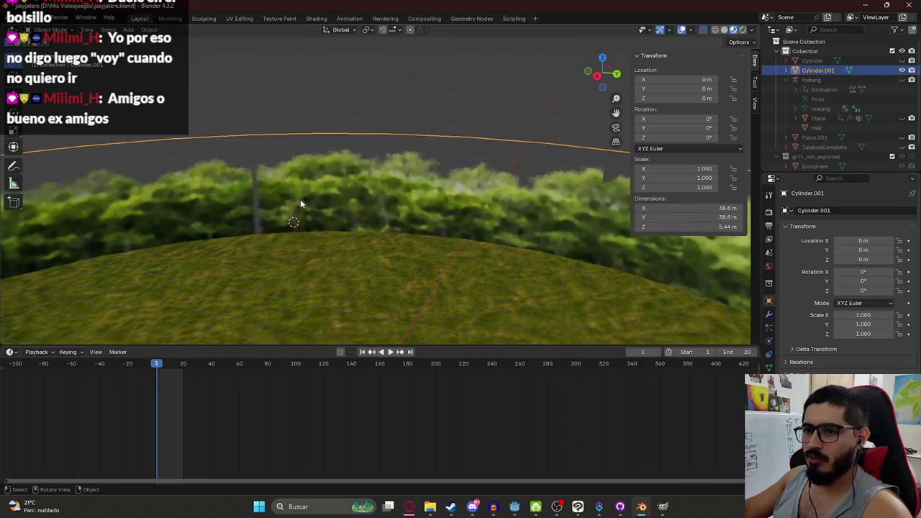
pyautogui.click(661, 512)
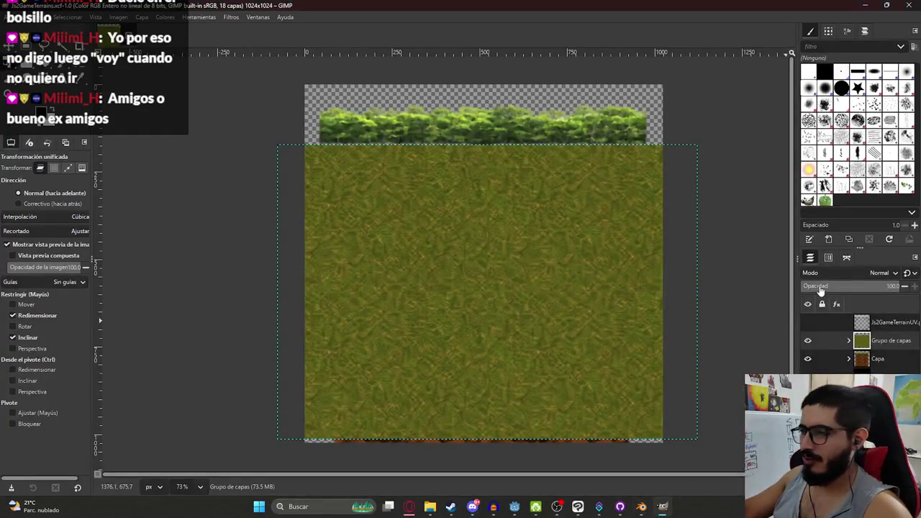
pyautogui.click(807, 322)
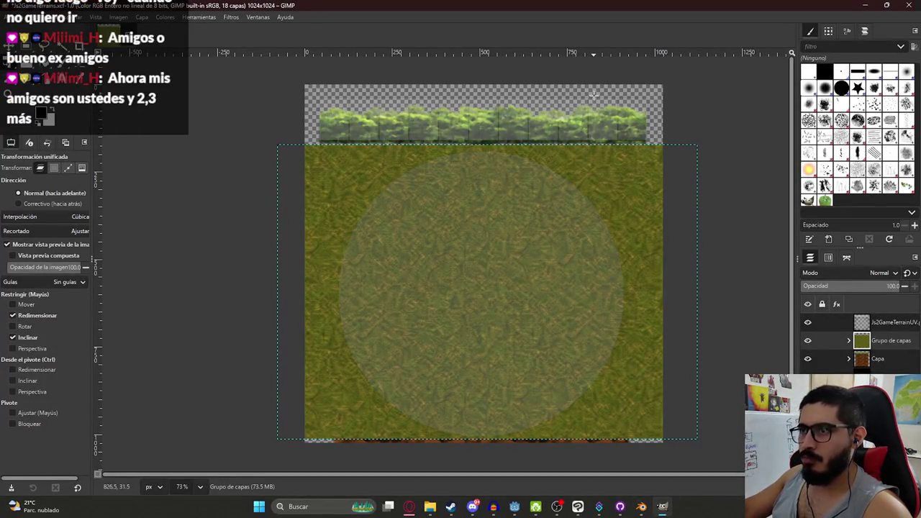
pyautogui.scroll(3, 625, 97)
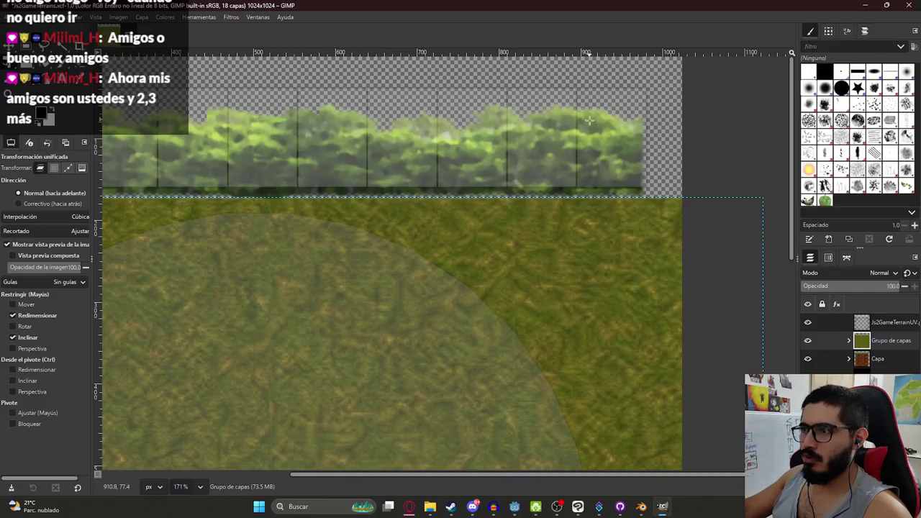
pyautogui.click(878, 358)
pyautogui.click(499, 238)
pyautogui.scroll(-1, 499, 238)
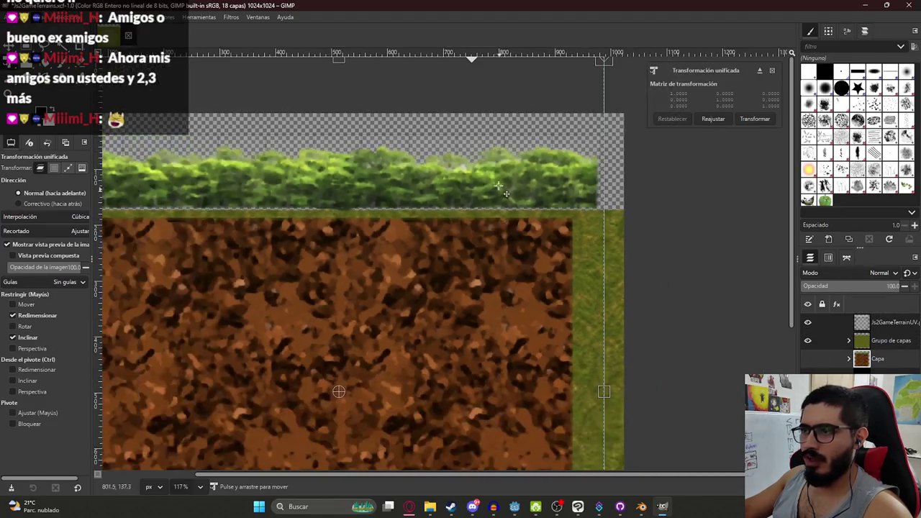
pyautogui.moveTo(501, 156)
pyautogui.mouseDown()
pyautogui.moveTo(620, 340)
pyautogui.moveTo(590, 475)
pyautogui.mouseUp()
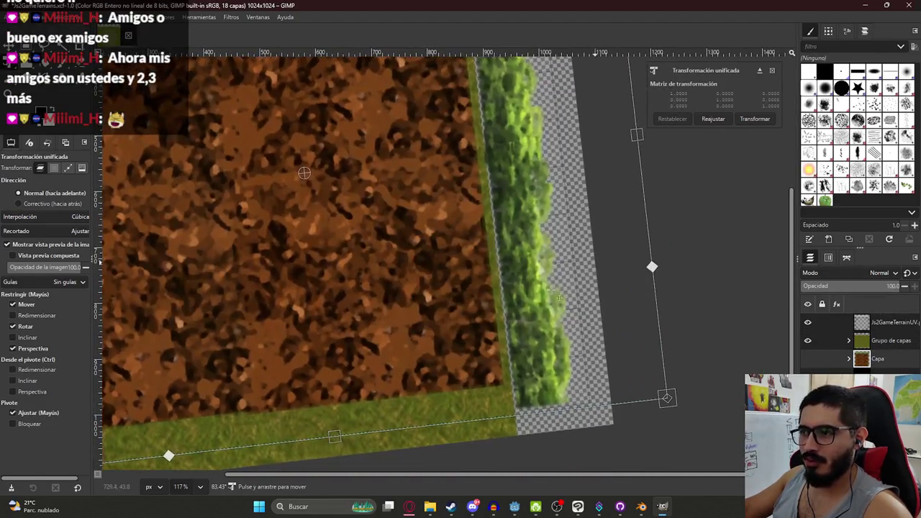
pyautogui.click(219, 487)
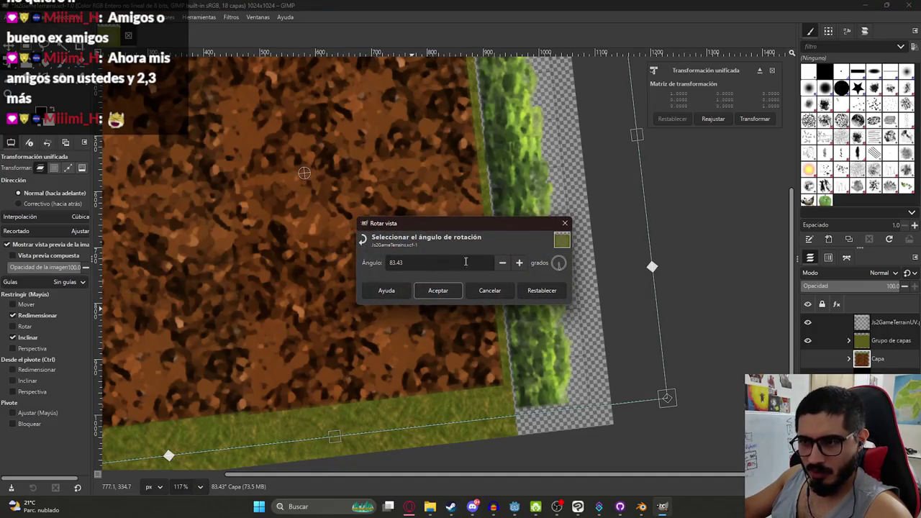
pyautogui.click(541, 291)
pyautogui.click(438, 291)
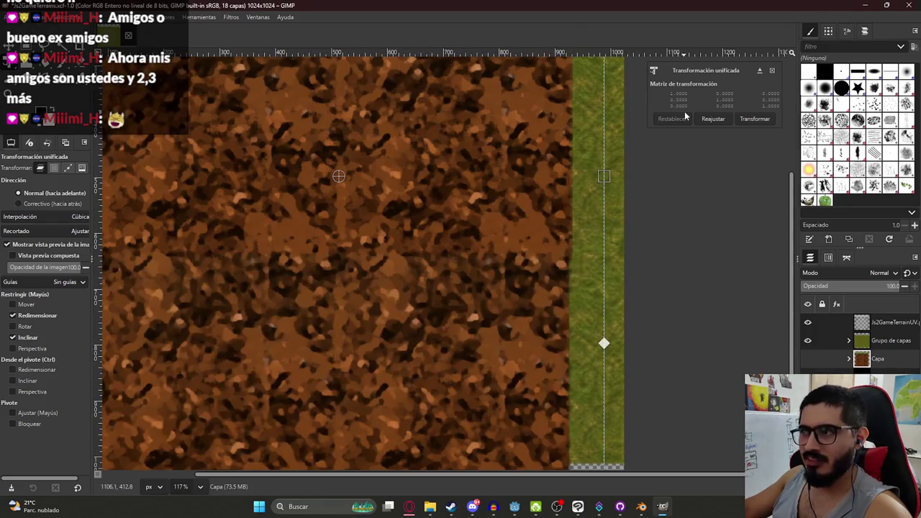
pyautogui.click(724, 118)
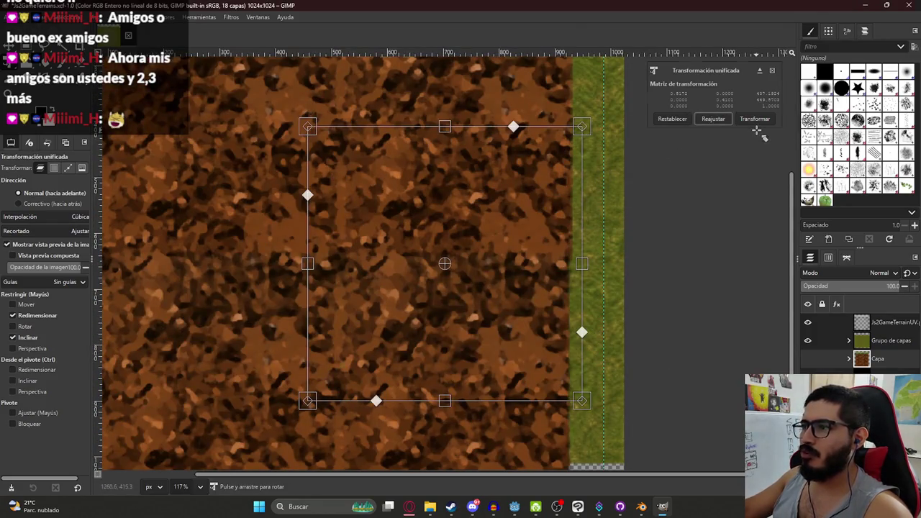
pyautogui.click(754, 120)
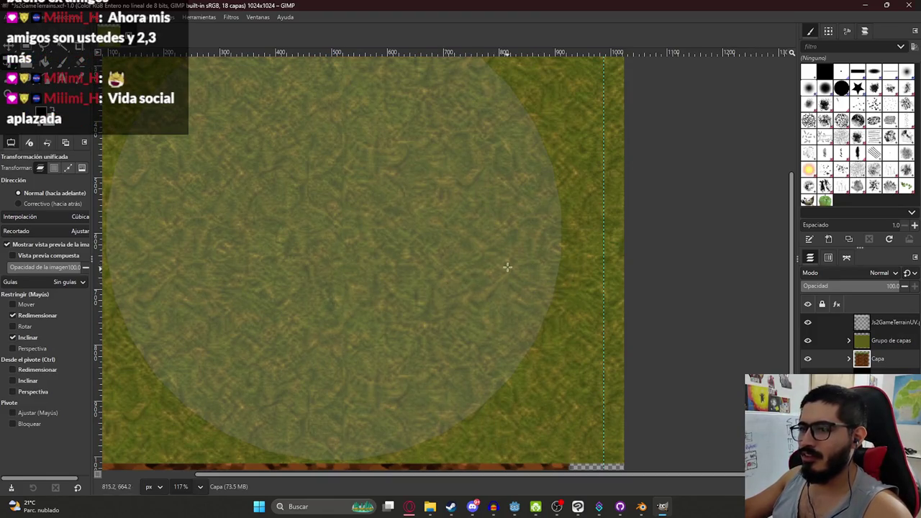
pyautogui.scroll(-5, 451, 284)
pyautogui.scroll(2, 563, 245)
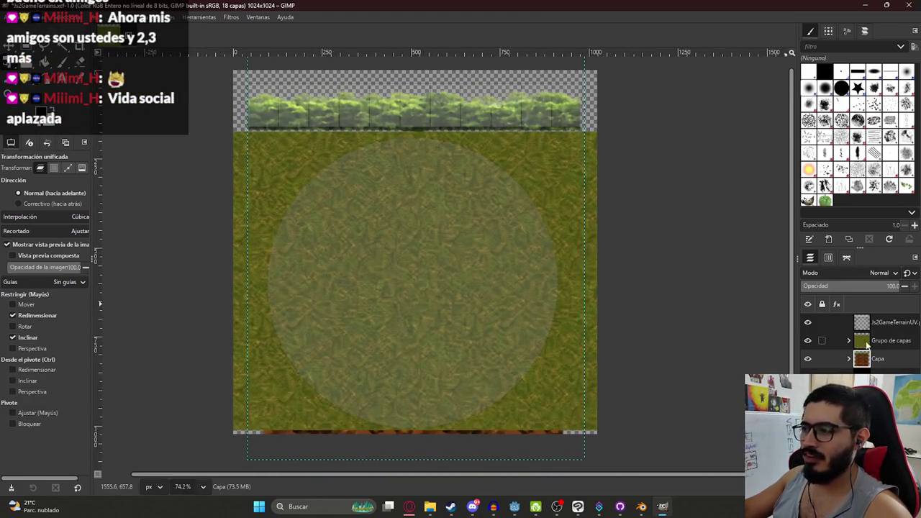
pyautogui.click(867, 344)
pyautogui.click(807, 341)
pyautogui.click(808, 323)
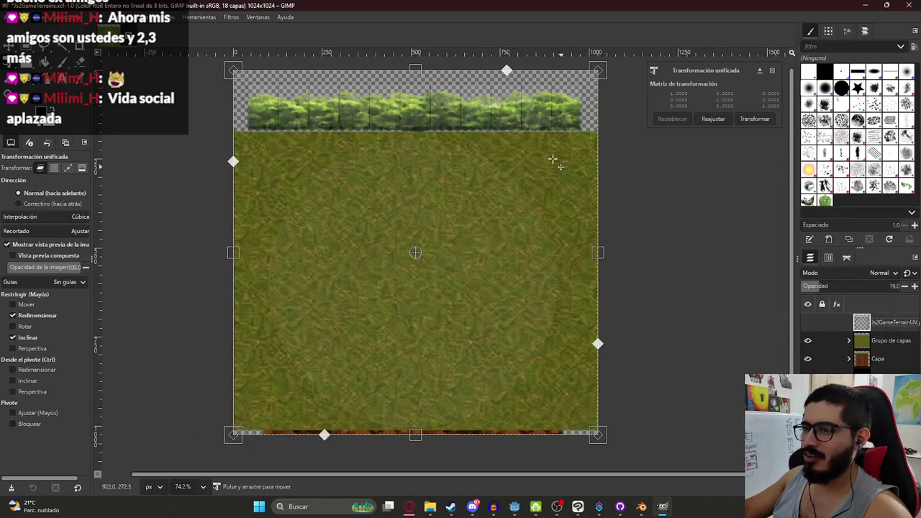
pyautogui.scroll(3, 309, 107)
pyautogui.scroll(2, 176, 105)
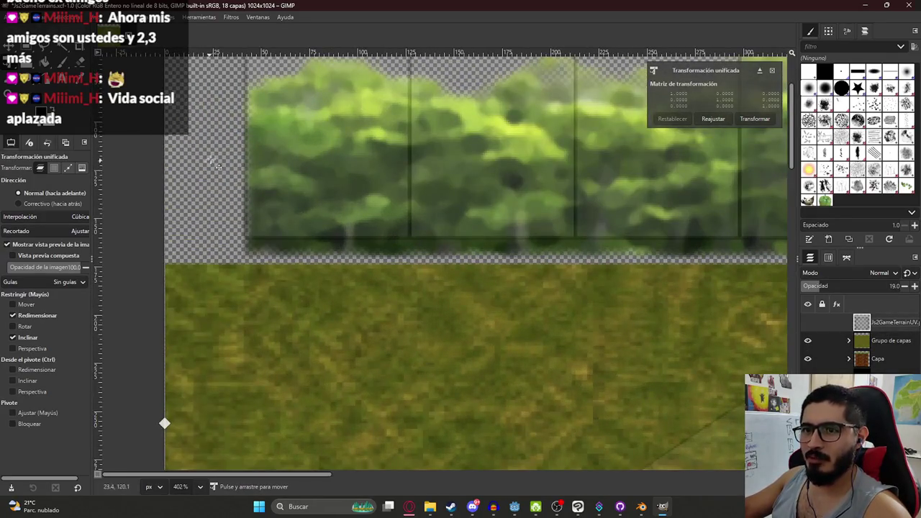
pyautogui.scroll(-6, 217, 167)
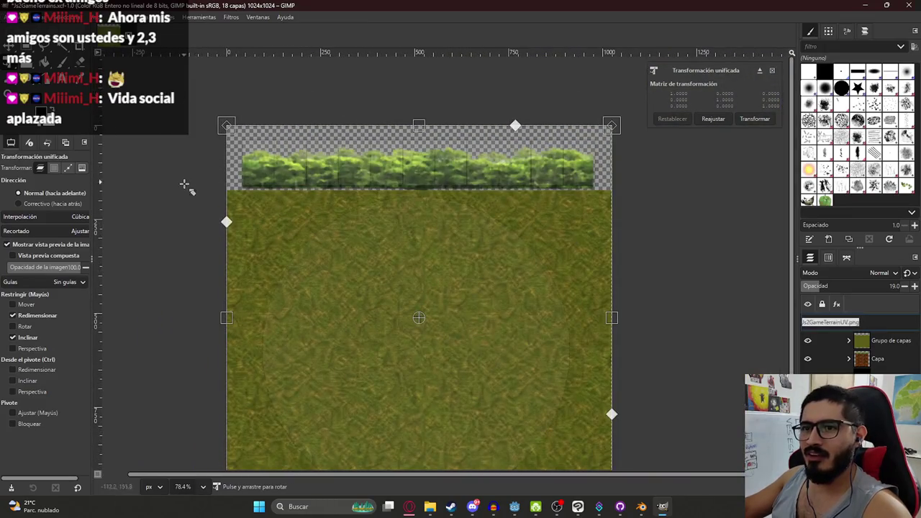
pyautogui.click(892, 322)
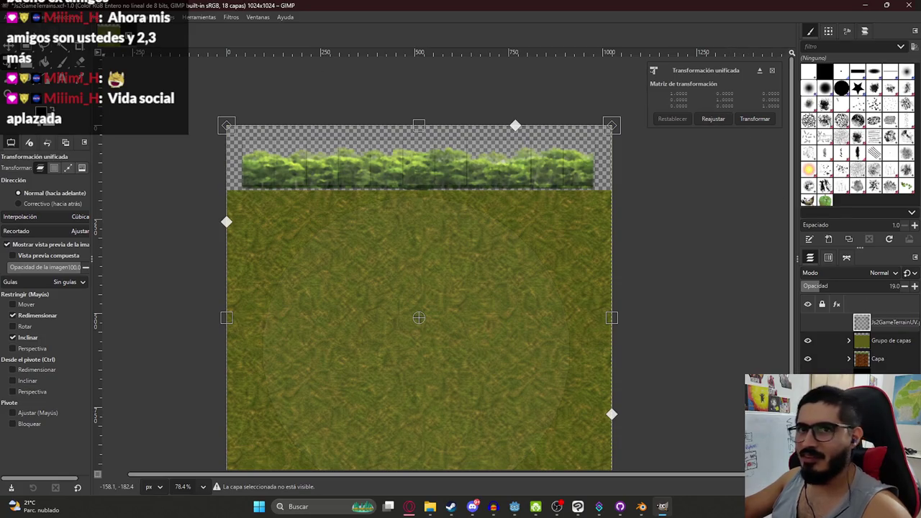
pyautogui.press('m')
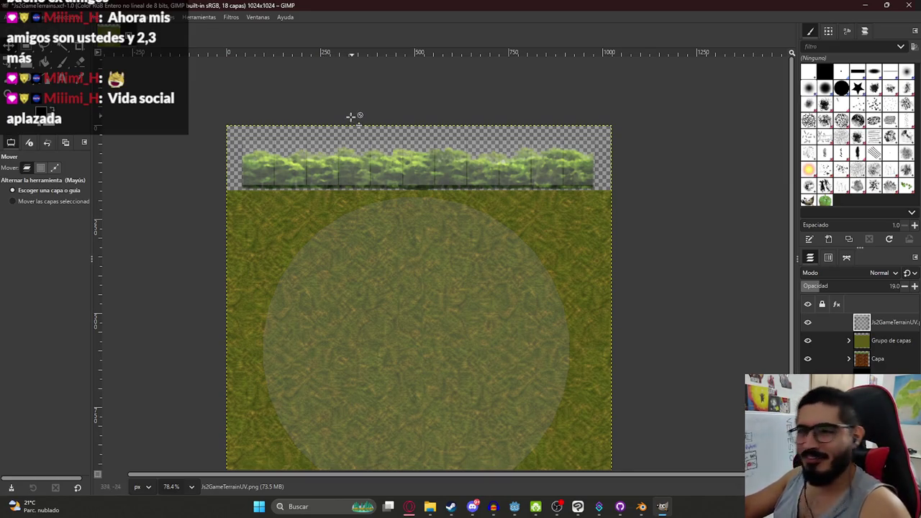
# Expand the Capa group and nudge the tree strip layer slightly left
pyautogui.scroll(5, 354, 117)
pyautogui.scroll(5, 384, 187)
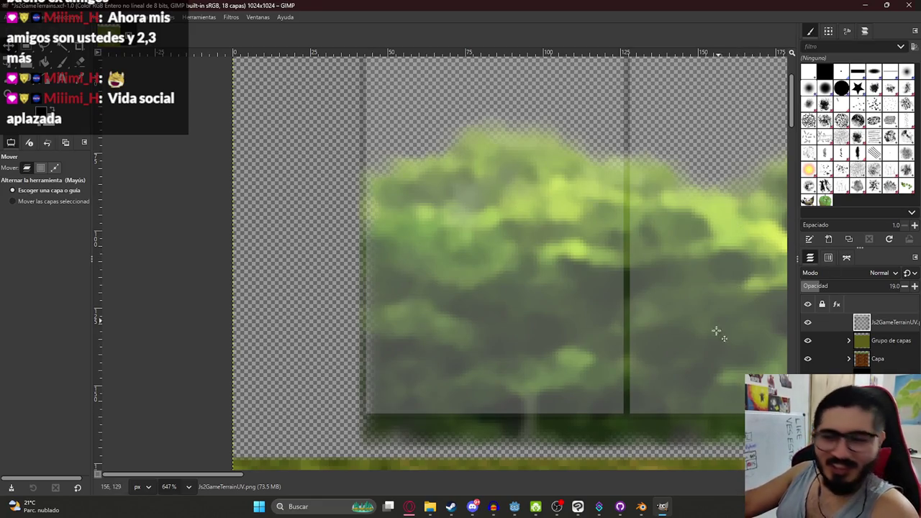
pyautogui.scroll(2, 515, 259)
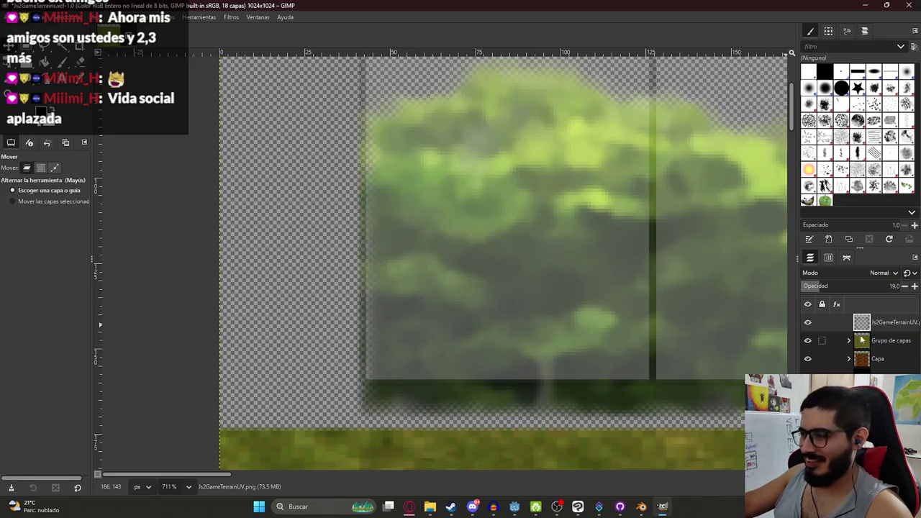
pyautogui.click(889, 337)
pyautogui.click(854, 360)
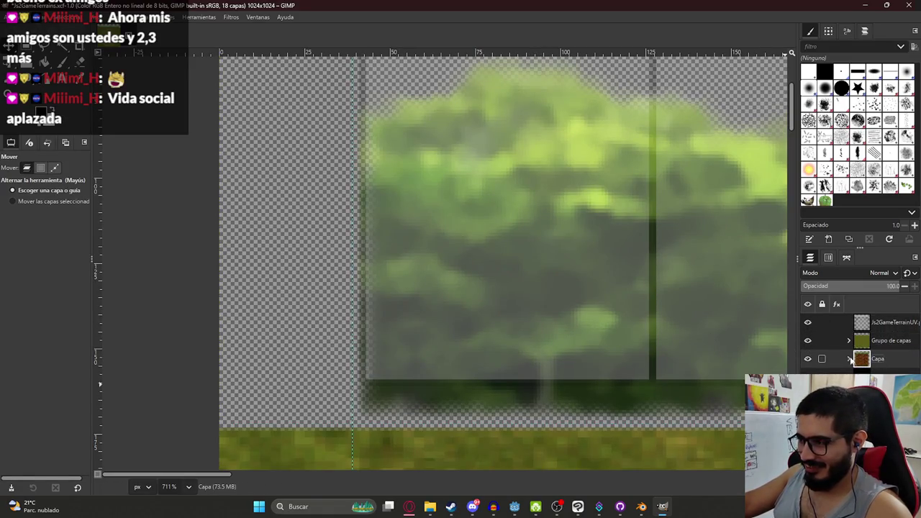
pyautogui.click(849, 359)
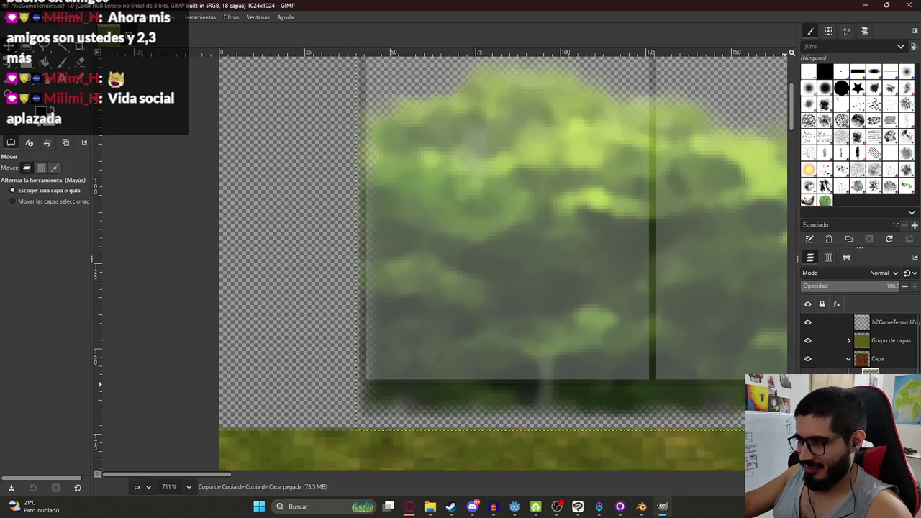
pyautogui.press('Left')
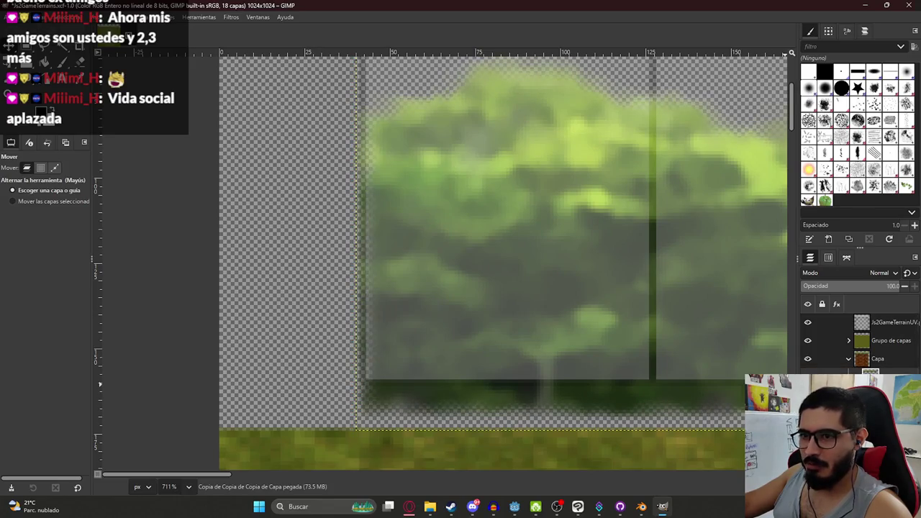
# Save Js2GameTerrains.xcf and bring the Opera GX browser to the front
pyautogui.keyDown('ctrl'); pyautogui.scroll(-4, 549, 339); pyautogui.keyUp('ctrl')
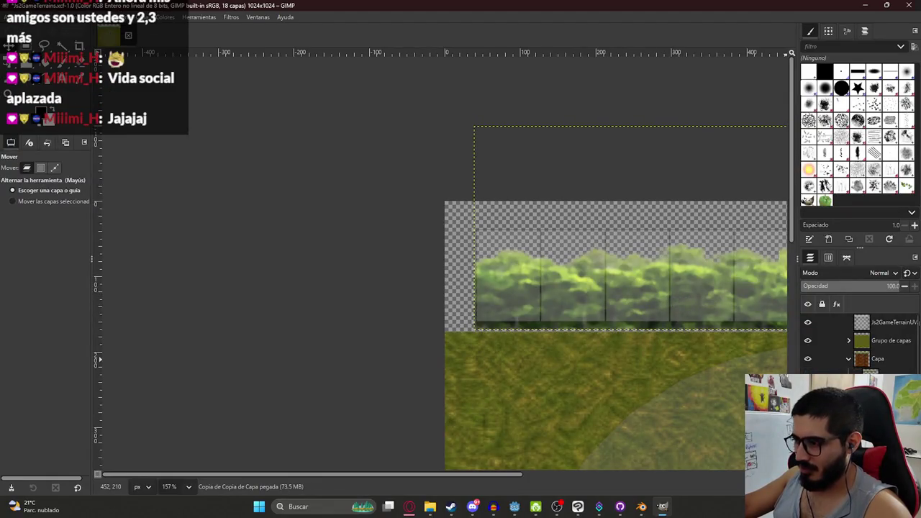
pyautogui.keyDown('ctrl'); pyautogui.scroll(4, 497, 332); pyautogui.keyUp('ctrl')
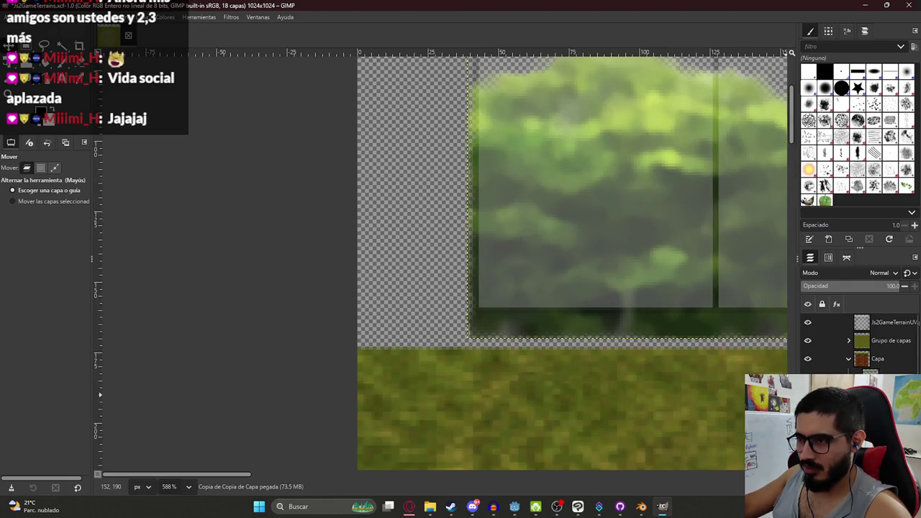
pyautogui.keyDown('ctrl'); pyautogui.scroll(-5, 578, 265); pyautogui.keyUp('ctrl')
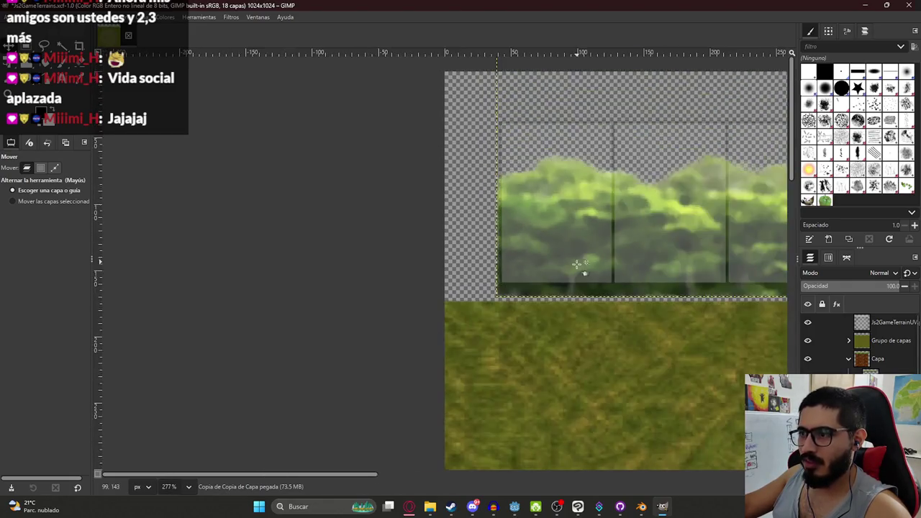
pyautogui.keyDown('ctrl'); pyautogui.scroll(-5, 564, 286); pyautogui.keyUp('ctrl')
pyautogui.keyDown('ctrl'); pyautogui.scroll(4, 649, 319); pyautogui.keyUp('ctrl')
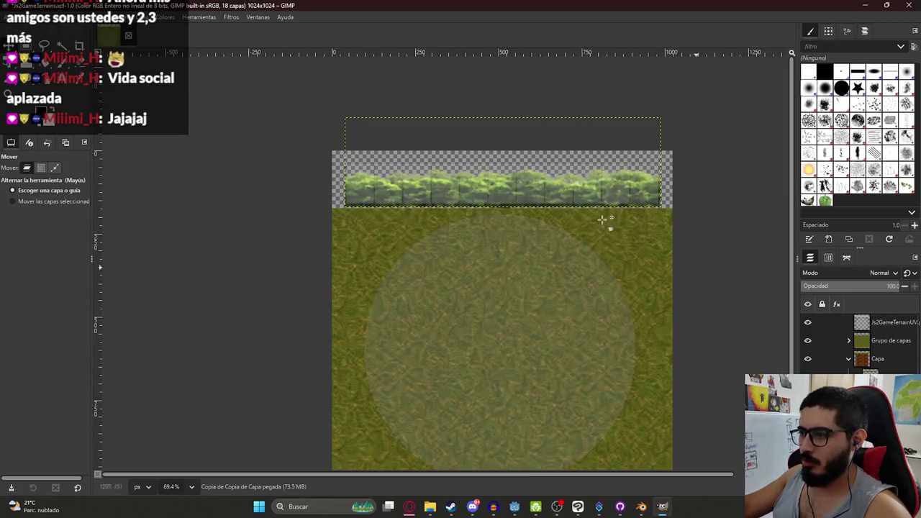
pyautogui.hotkey('ctrl', 's')
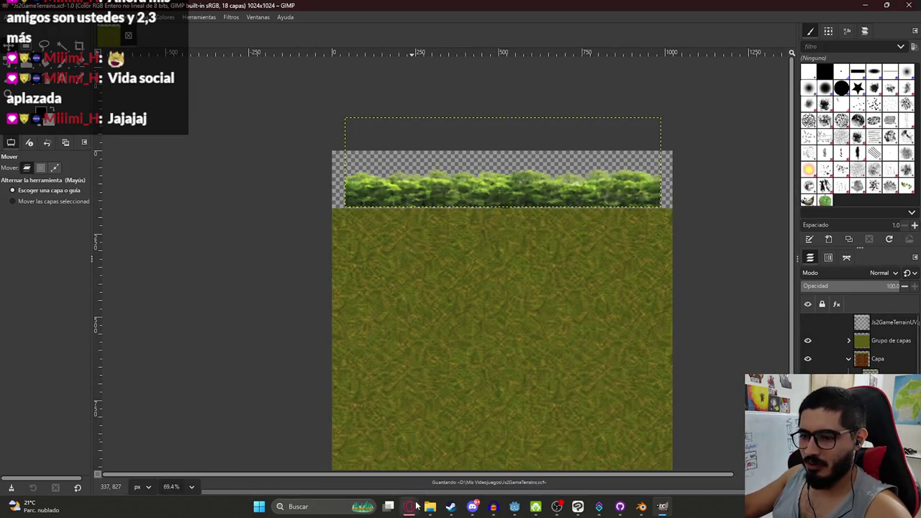
pyautogui.moveTo(409, 507)
pyautogui.click(376, 486)
# Search YouTube for 'porque somos amiguis' in a new tab and play the One Piece clip
pyautogui.click(844, 11)
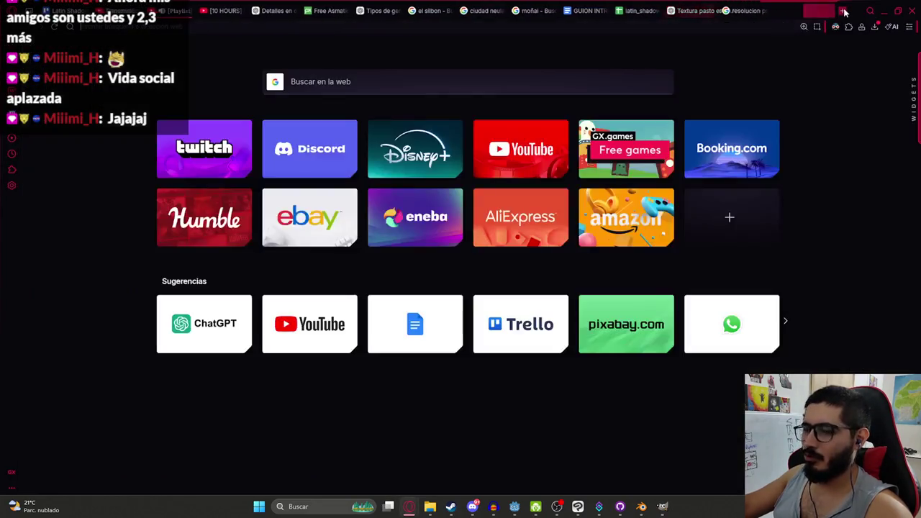
pyautogui.press('Return')
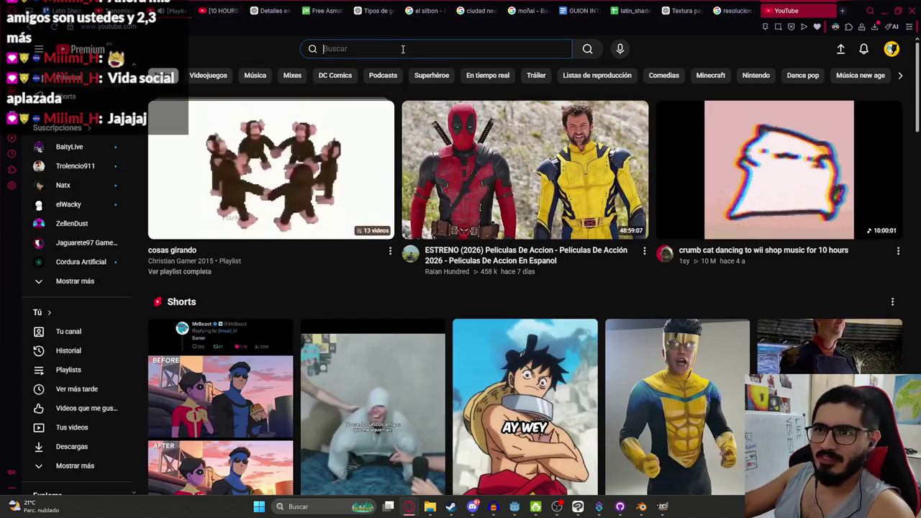
pyautogui.write('por')
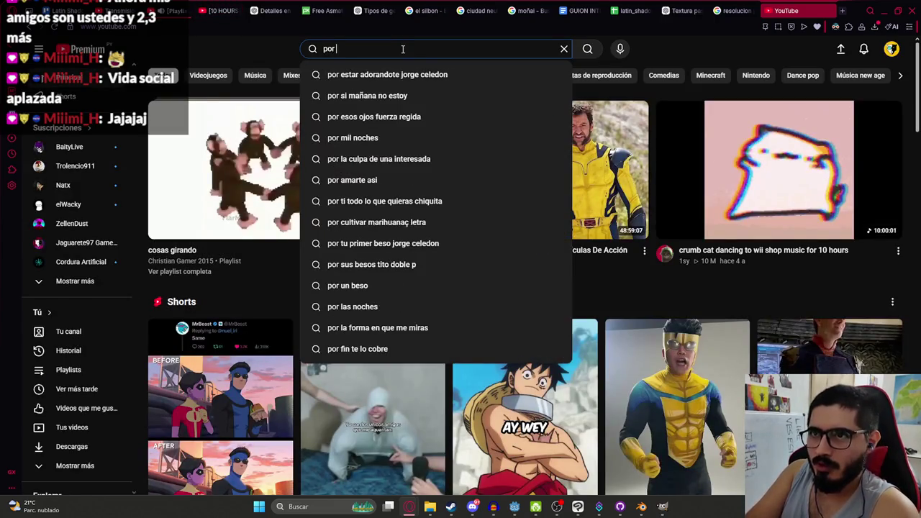
pyautogui.write(' qu')
pyautogui.press('BackSpace')
pyautogui.press('BackSpace')
pyautogui.press('BackSpace')
pyautogui.write('que')
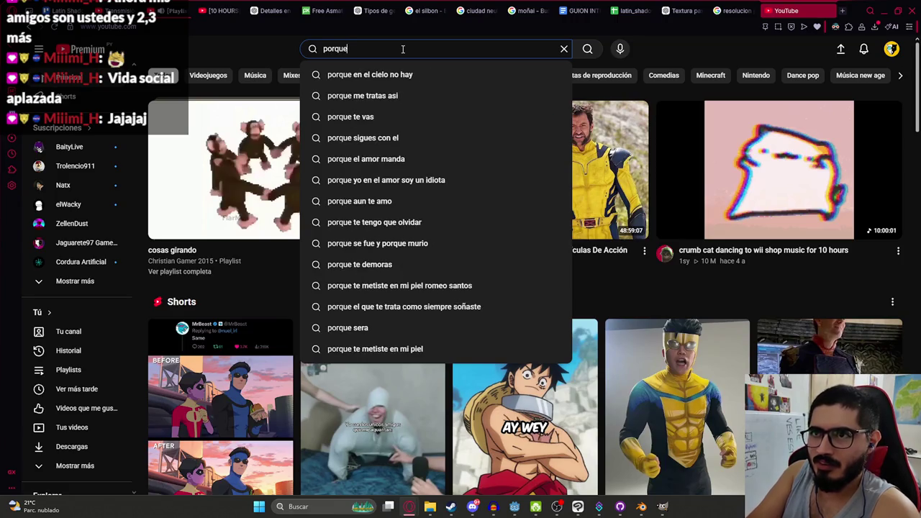
pyautogui.write(' somos amiguis')
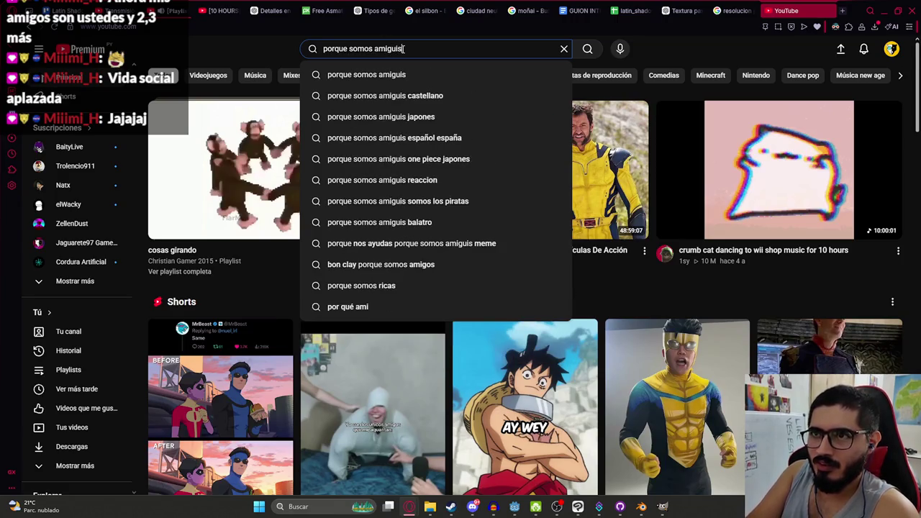
pyautogui.press('Return')
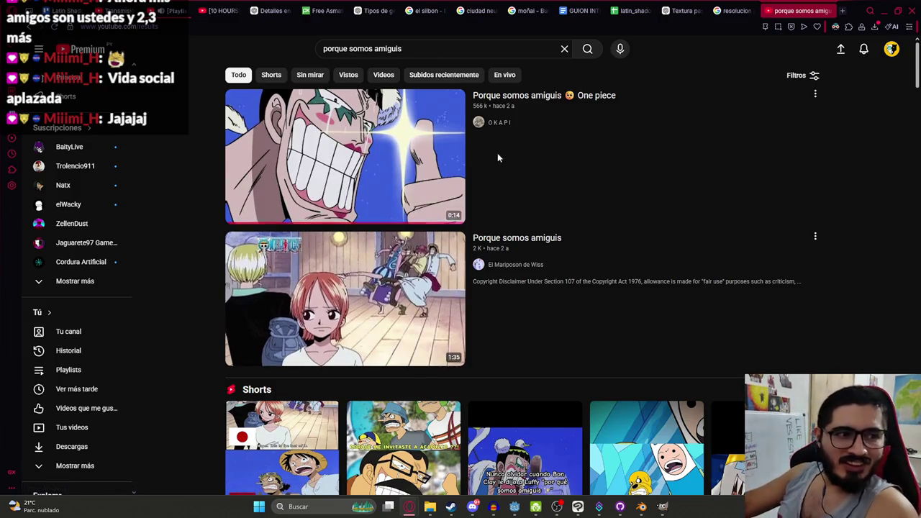
pyautogui.click(238, 107)
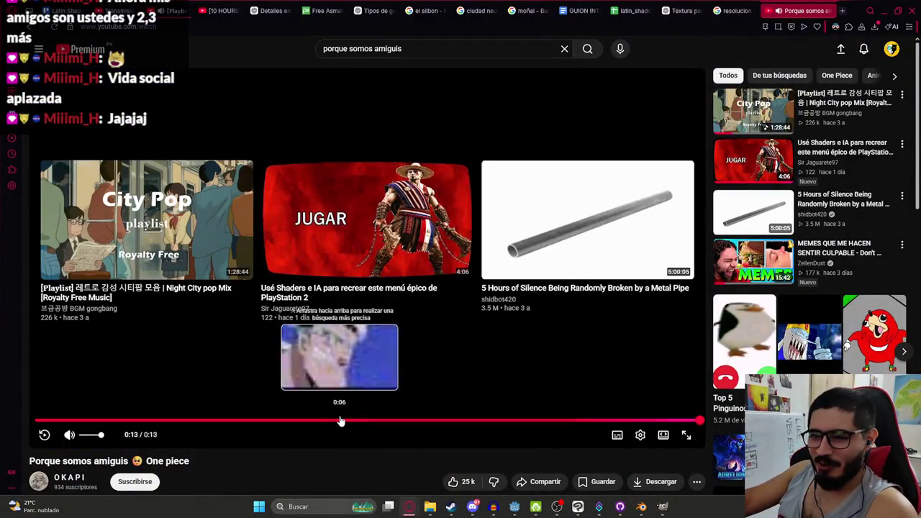
pyautogui.click(342, 420)
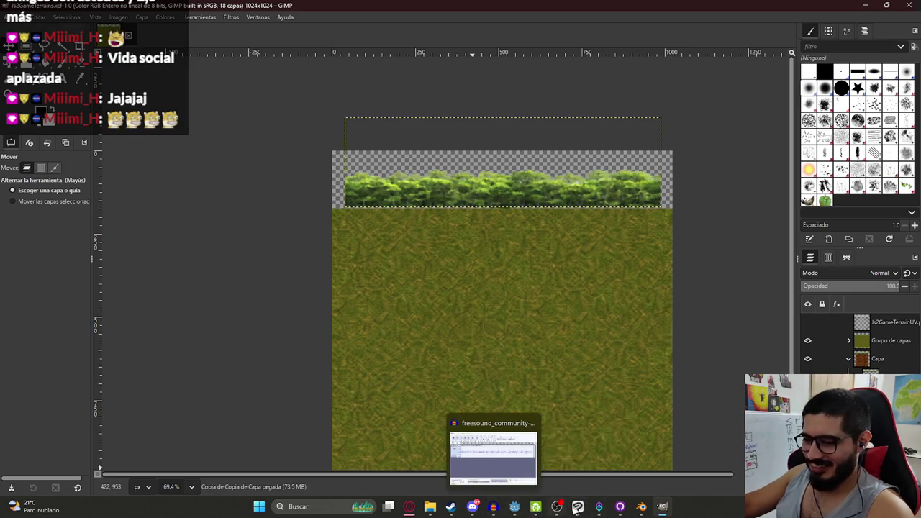
# In Blender's Shading workspace, load Js2GameTerrain2Texture.png into the ring's Image Texture node
pyautogui.click(640, 506)
pyautogui.moveTo(469, 219)
pyautogui.mouseDown()
pyautogui.moveTo(356, 149)
pyautogui.moveTo(340, 42)
pyautogui.mouseUp()
pyautogui.click(316, 18)
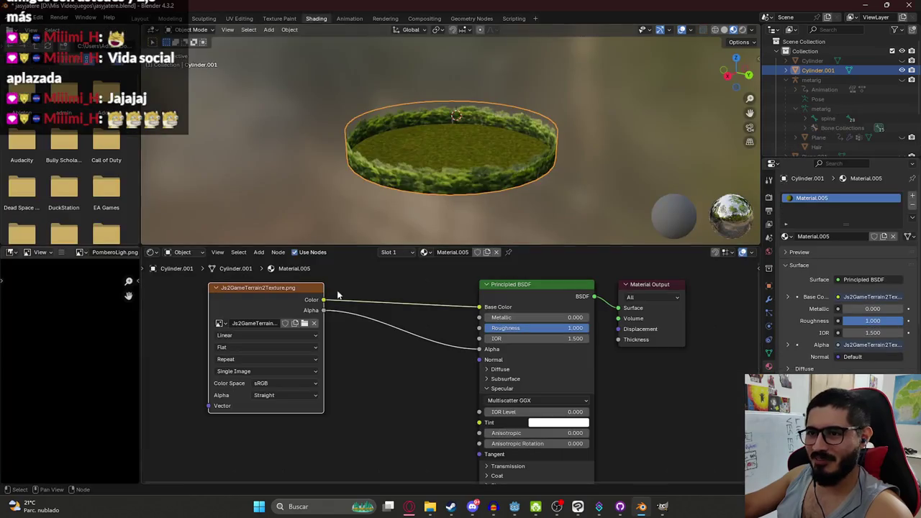
pyautogui.click(314, 323)
pyautogui.click(309, 324)
pyautogui.scroll(-3, 439, 266)
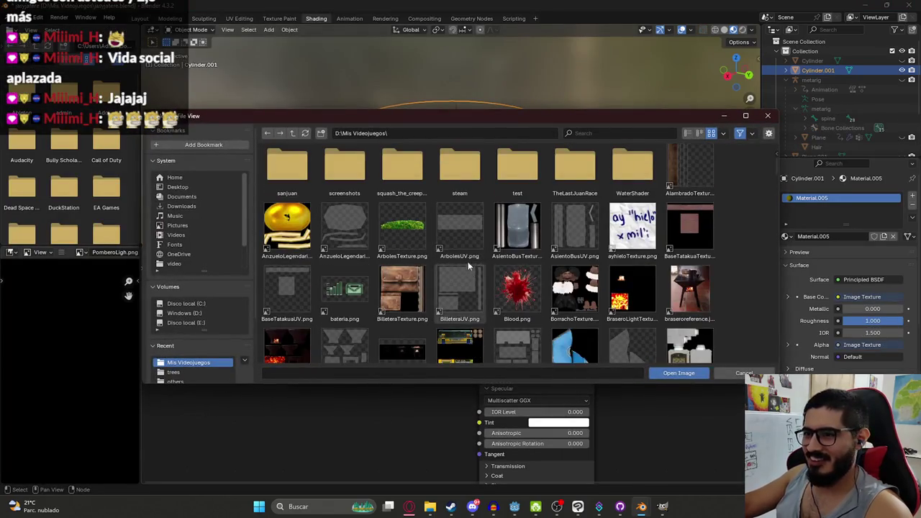
pyautogui.scroll(-15, 467, 266)
pyautogui.scroll(-5, 568, 266)
pyautogui.scroll(3, 582, 259)
pyautogui.doubleClick(590, 252)
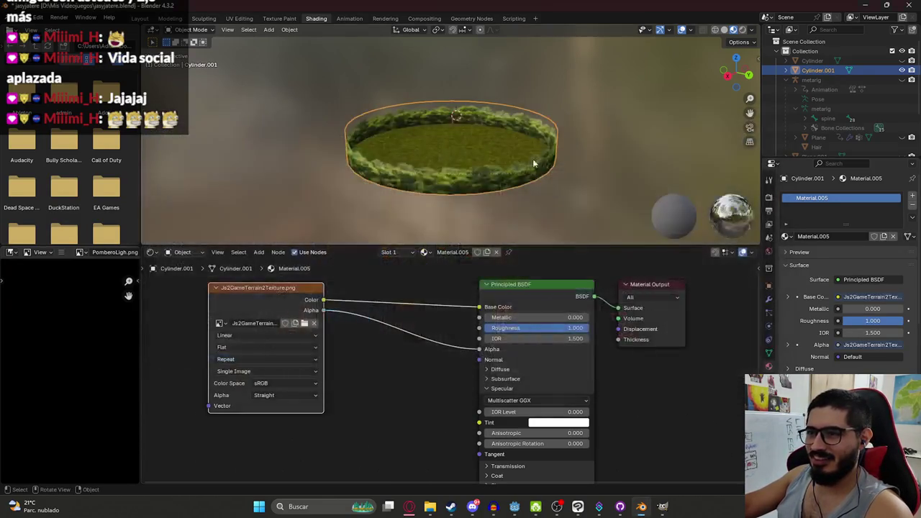
# Orbit around the ring to check the new grass, save jasyjatere.blend, and reselect Cylinder.001
pyautogui.scroll(5, 533, 159)
pyautogui.moveTo(467, 78)
pyautogui.mouseDown()
pyautogui.moveTo(218, 66)
pyautogui.moveTo(672, 62)
pyautogui.moveTo(640, 62)
pyautogui.mouseUp()
pyautogui.click(469, 101)
pyautogui.scroll(-3, 474, 111)
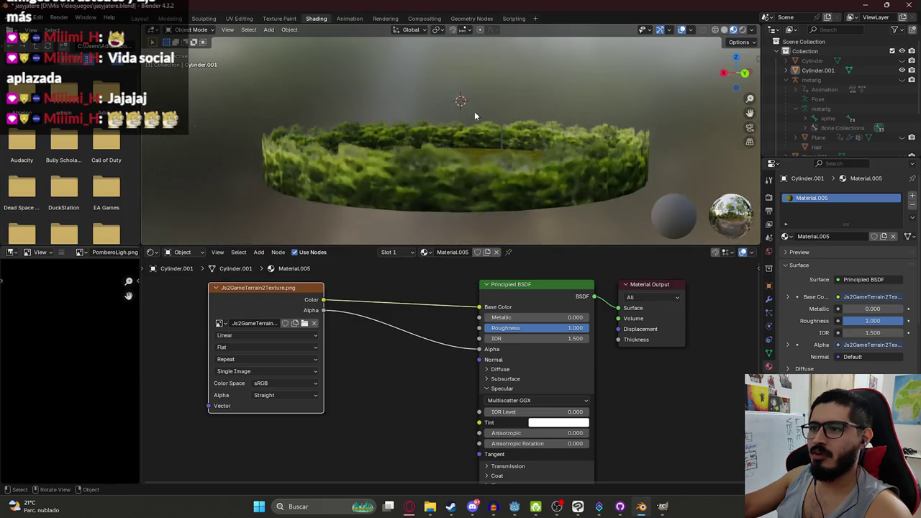
pyautogui.scroll(3, 474, 111)
pyautogui.scroll(2, 363, 142)
pyautogui.scroll(-6, 425, 144)
pyautogui.moveTo(426, 150)
pyautogui.mouseDown()
pyautogui.moveTo(392, 169)
pyautogui.moveTo(453, 156)
pyautogui.mouseUp()
pyautogui.hotkey('ctrl', 's')
pyautogui.scroll(3, 452, 153)
pyautogui.click(411, 149)
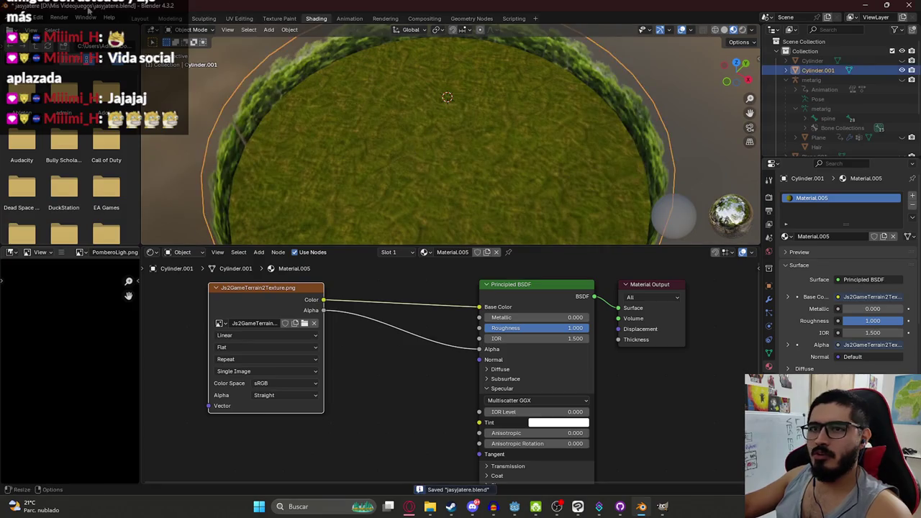
pyautogui.click(22, 21)
# Start a glTF 2.0 export aimed at juegoterror1\assets\others, then switch to Godot
pyautogui.moveTo(89, 157)
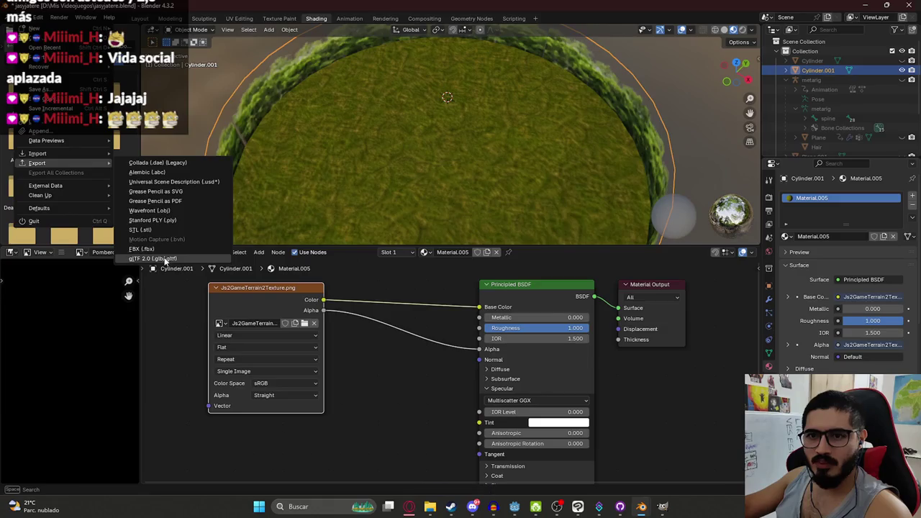
pyautogui.click(165, 261)
pyautogui.doubleClick(402, 240)
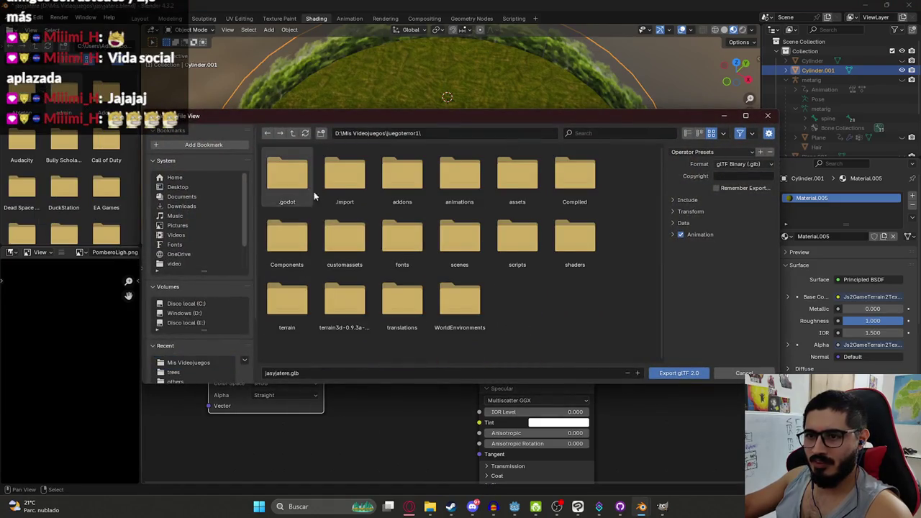
pyautogui.doubleClick(505, 181)
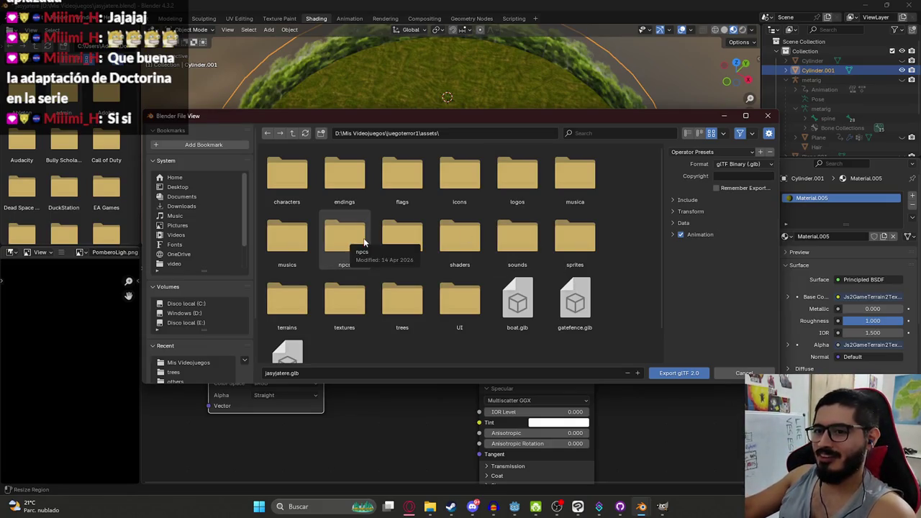
pyautogui.doubleClick(400, 235)
pyautogui.scroll(-5, 429, 259)
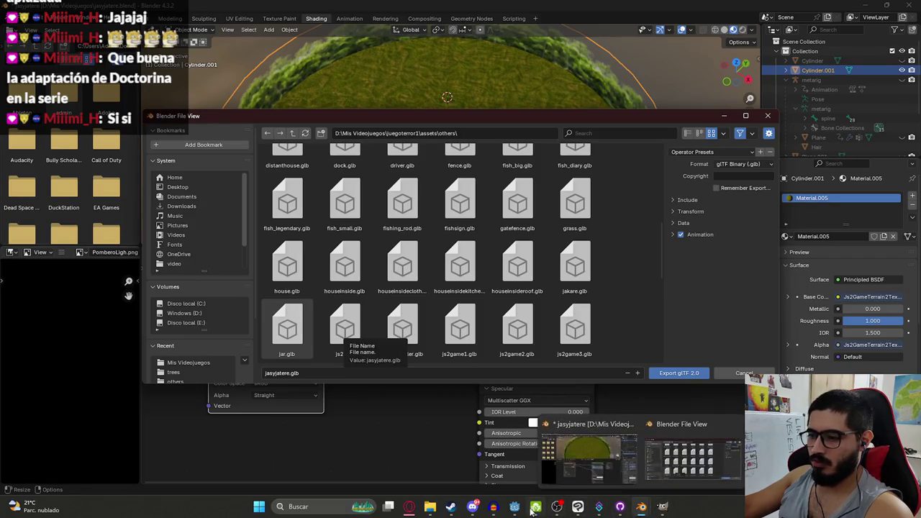
pyautogui.click(515, 506)
pyautogui.scroll(-6, 245, 196)
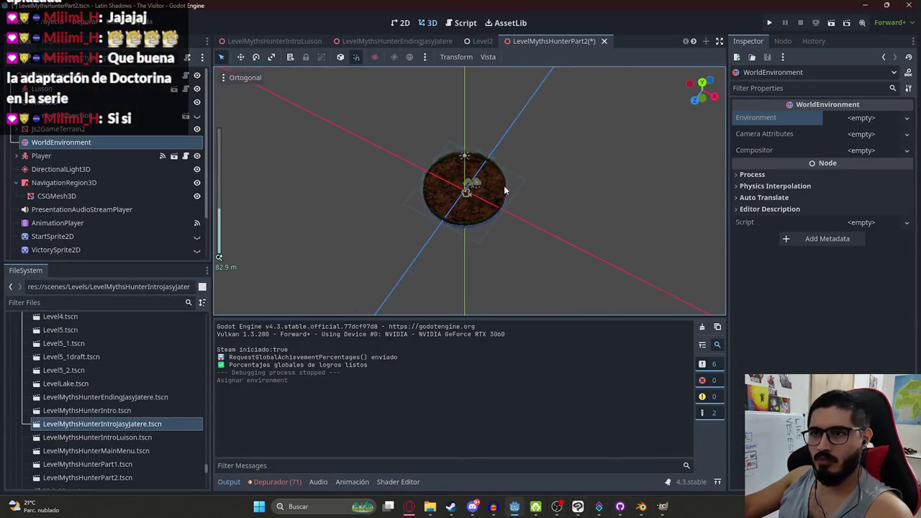
# Select the Js2GameTerrain2 mesh and filter FileSystem by 'js2gamete' to find the Js2GameTerrain1 files
pyautogui.click(504, 190)
pyautogui.scroll(4, 446, 170)
pyautogui.click(390, 131)
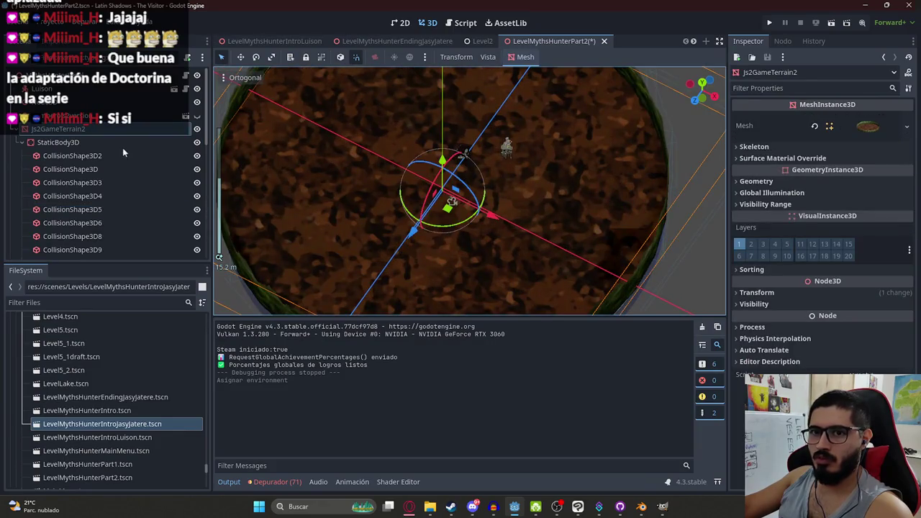
pyautogui.click(68, 301)
pyautogui.write('js2')
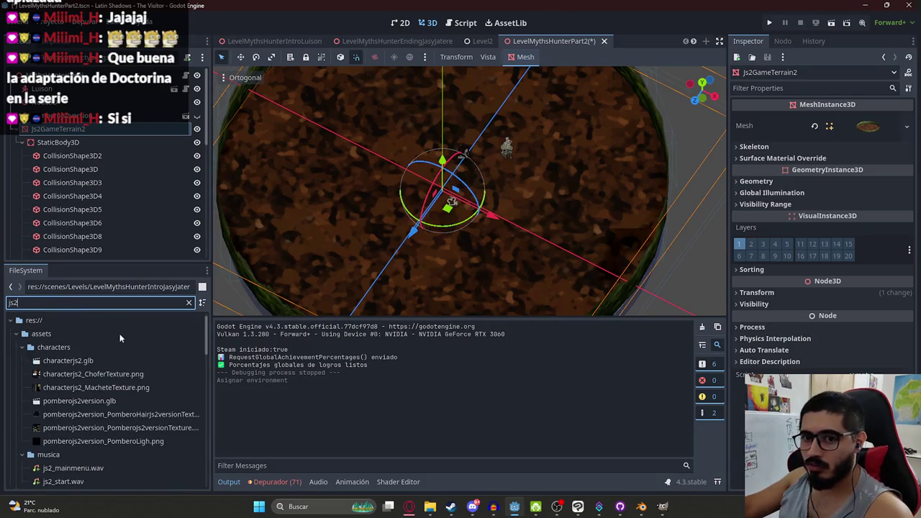
pyautogui.write('gameterra')
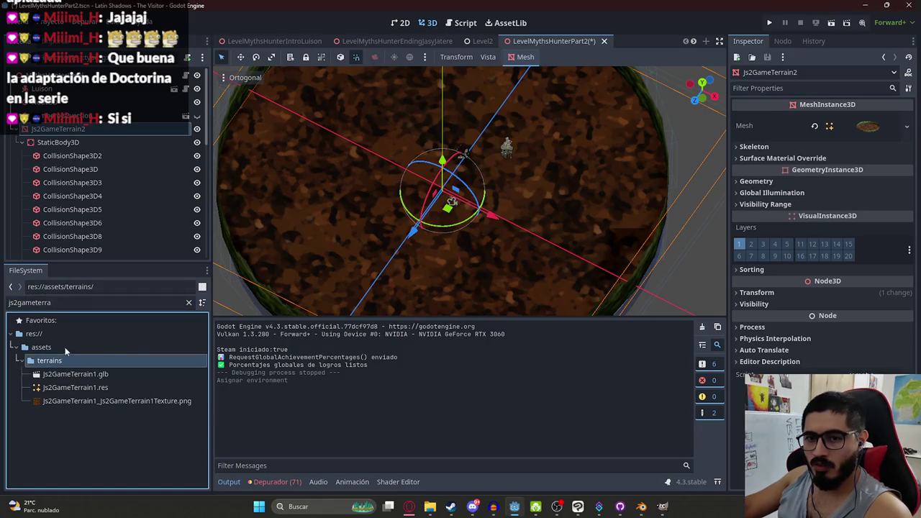
pyautogui.hotkey('alt', 'Tab')
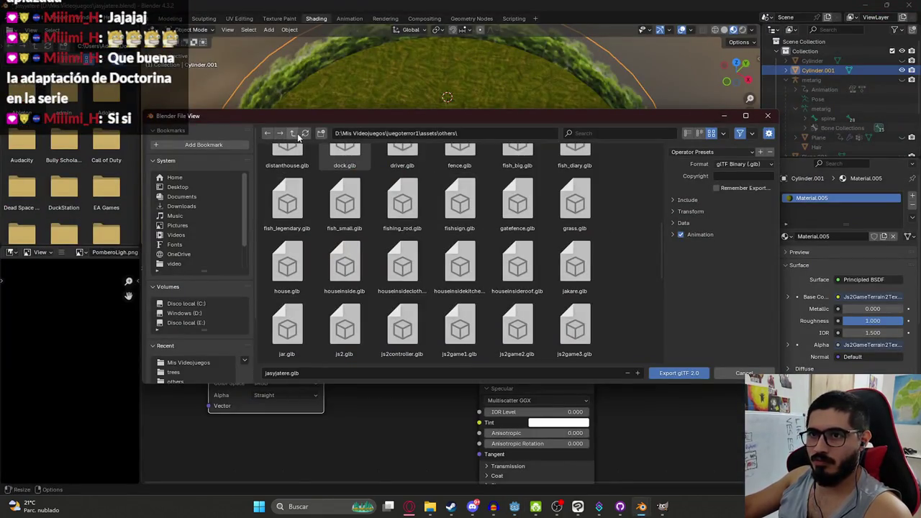
# Export the hedge ring as Js2GameTerrain2.glb into the assets\terrains folder
pyautogui.click(292, 133)
pyautogui.scroll(-1, 306, 216)
pyautogui.doubleClick(292, 273)
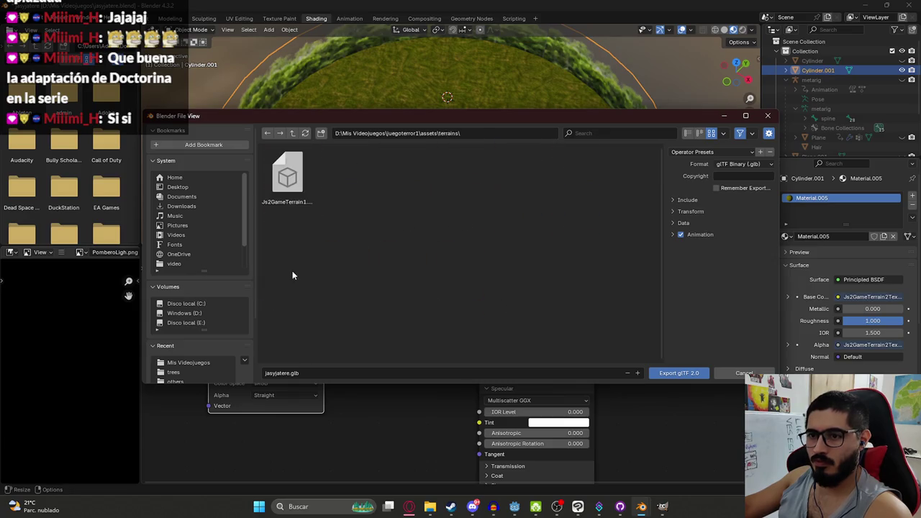
pyautogui.click(282, 204)
pyautogui.click(312, 374)
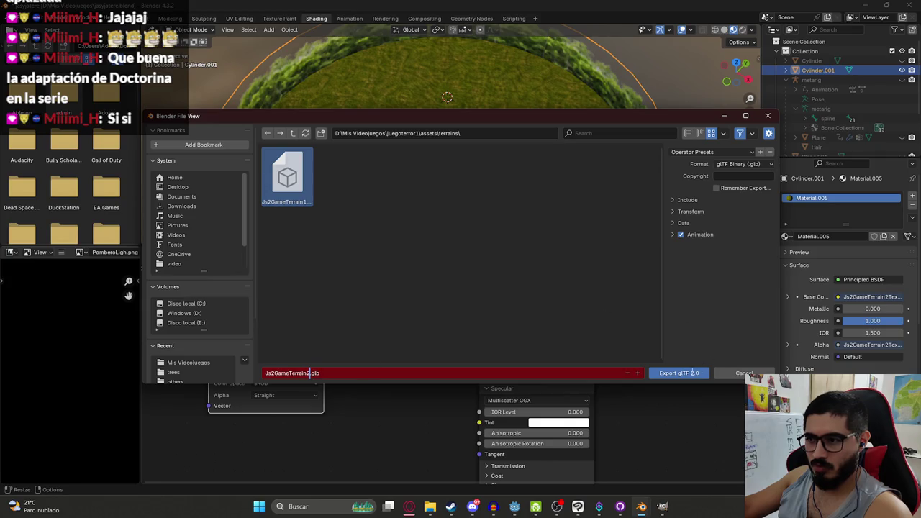
pyautogui.click(678, 200)
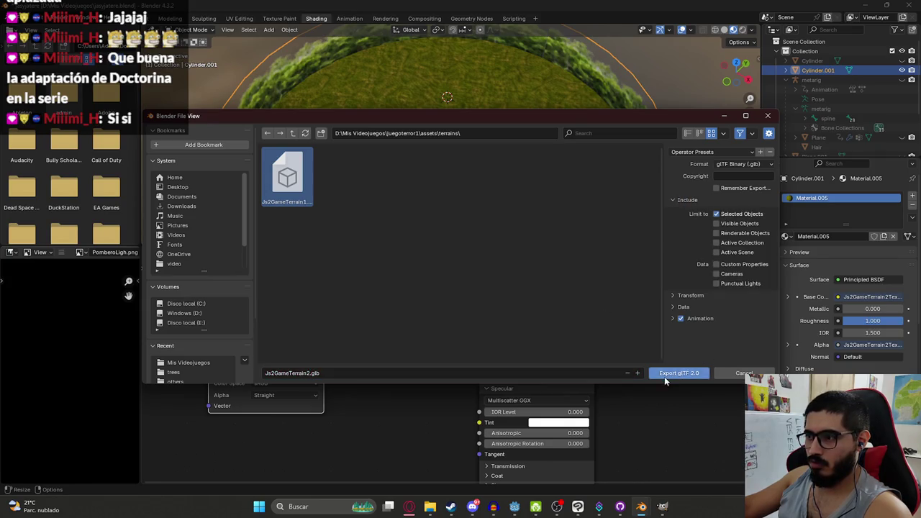
pyautogui.click(665, 374)
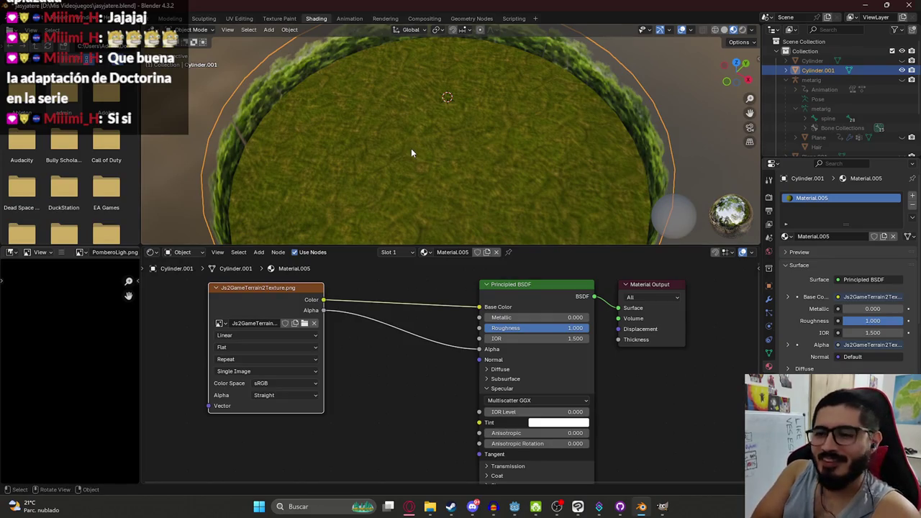
# Save jasyjatere.blend and switch back to the Godot editor
pyautogui.scroll(-5, 411, 153)
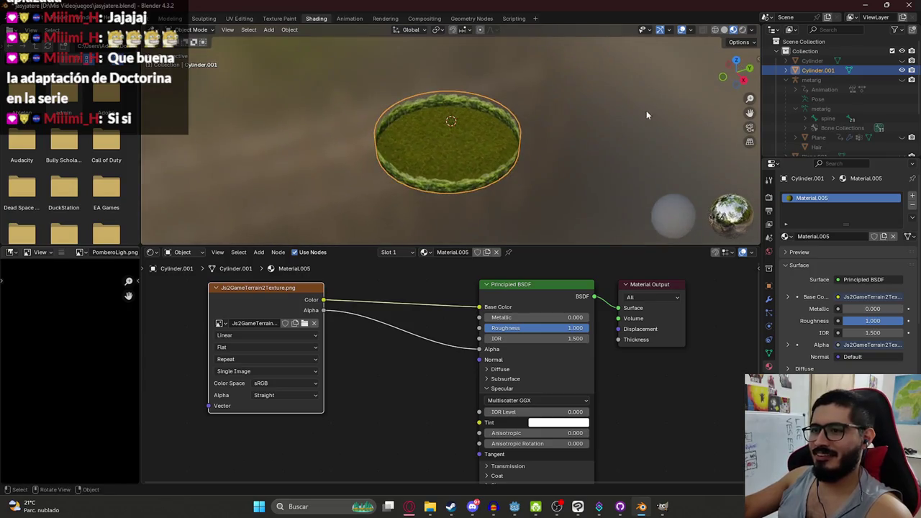
pyautogui.scroll(5, 412, 149)
pyautogui.hotkey('ctrl', 's')
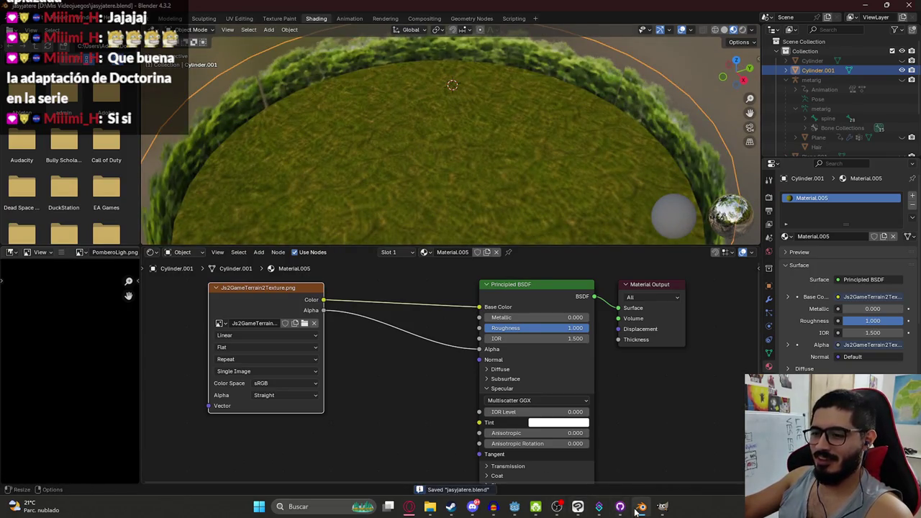
pyautogui.click(638, 507)
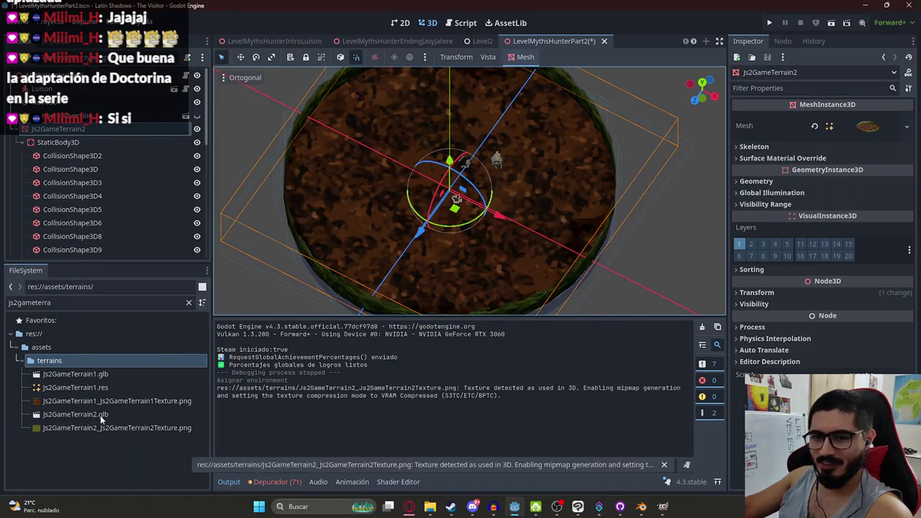
# Save Js2GameTerrain2.glb's mesh to res://assets/terrains/Js2GameTerrain2.res and reimport it
pyautogui.doubleClick(100, 415)
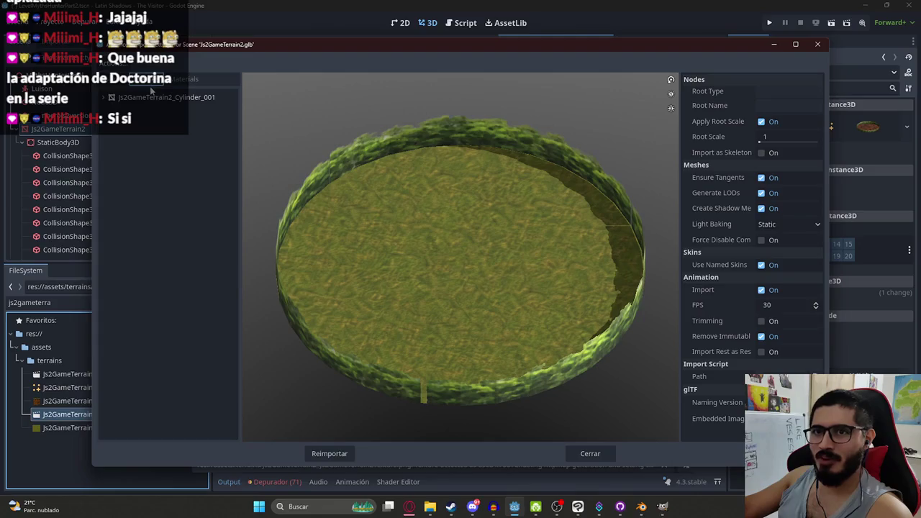
pyautogui.click(151, 81)
pyautogui.click(773, 92)
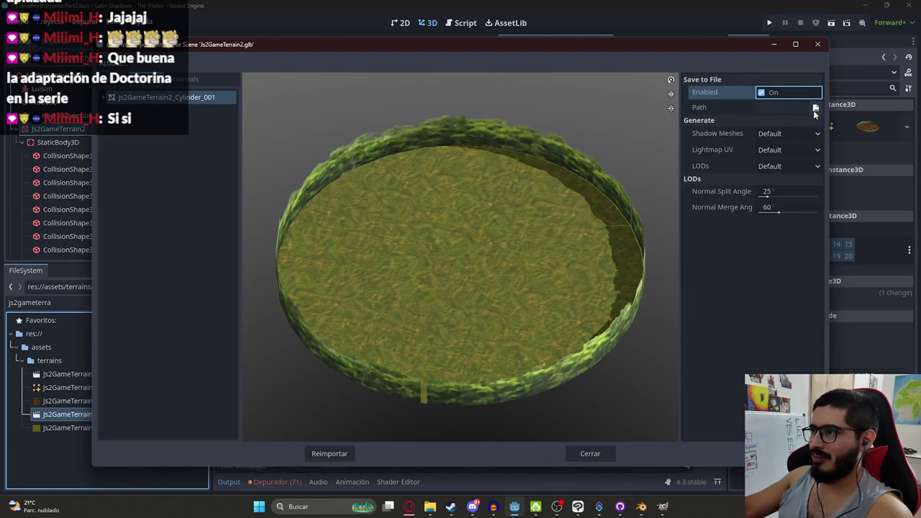
pyautogui.click(815, 108)
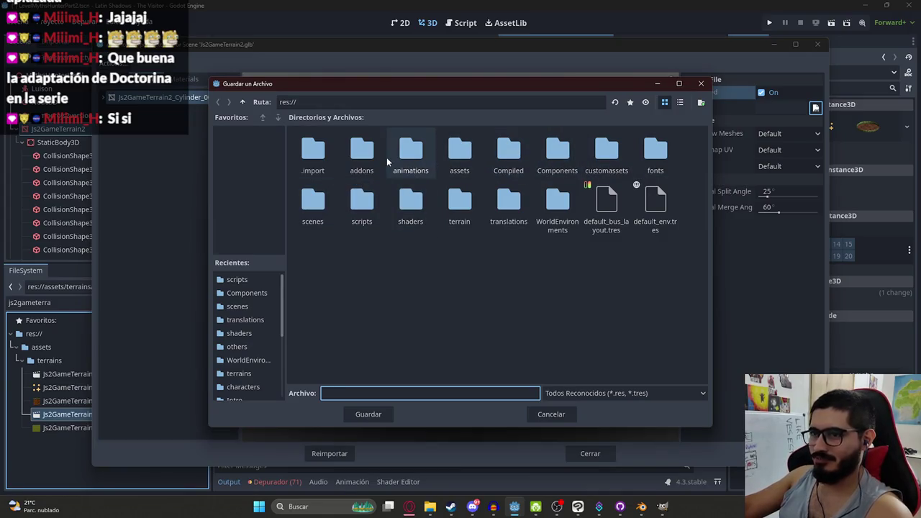
pyautogui.doubleClick(459, 153)
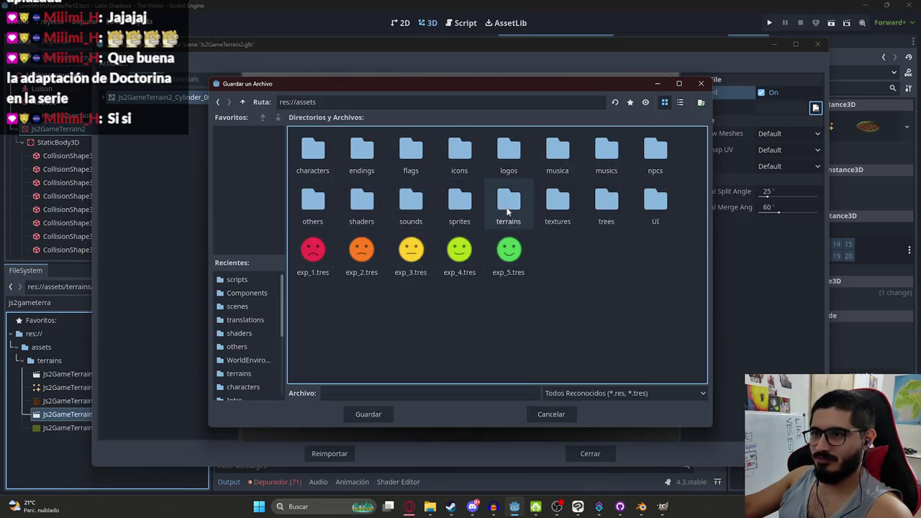
pyautogui.moveTo(454, 83)
pyautogui.mouseDown()
pyautogui.moveTo(426, 187)
pyautogui.moveTo(495, 67)
pyautogui.mouseUp()
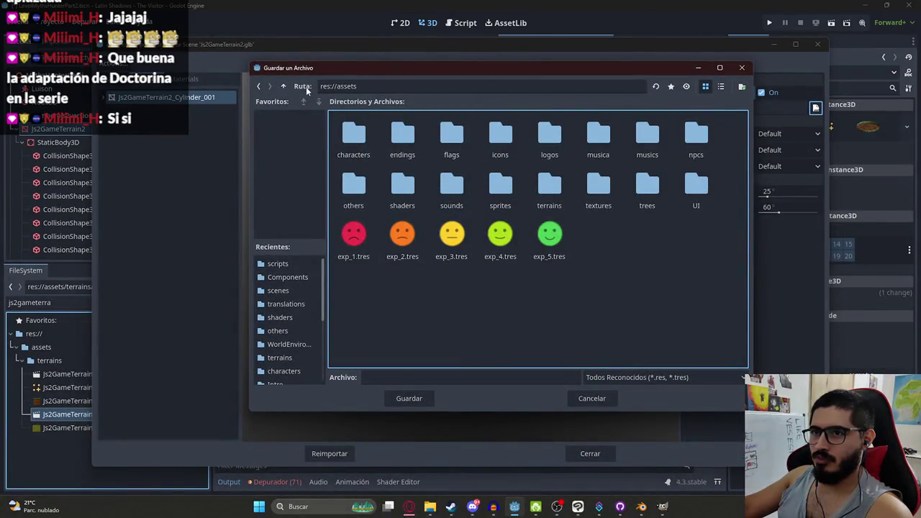
pyautogui.doubleClick(560, 190)
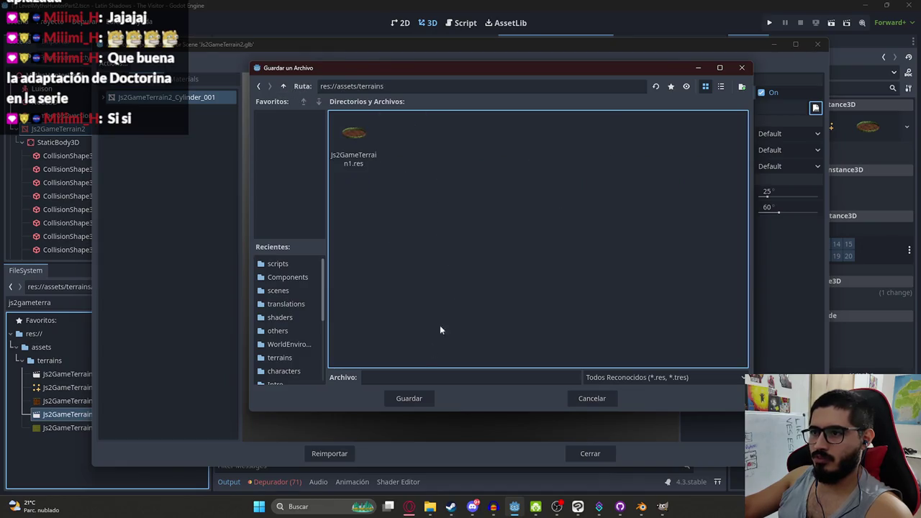
pyautogui.click(359, 150)
pyautogui.click(416, 377)
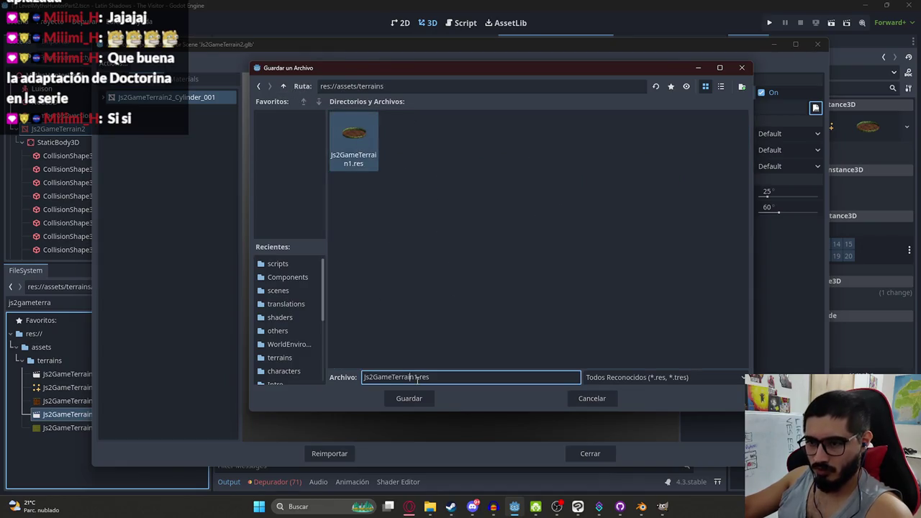
pyautogui.click(408, 398)
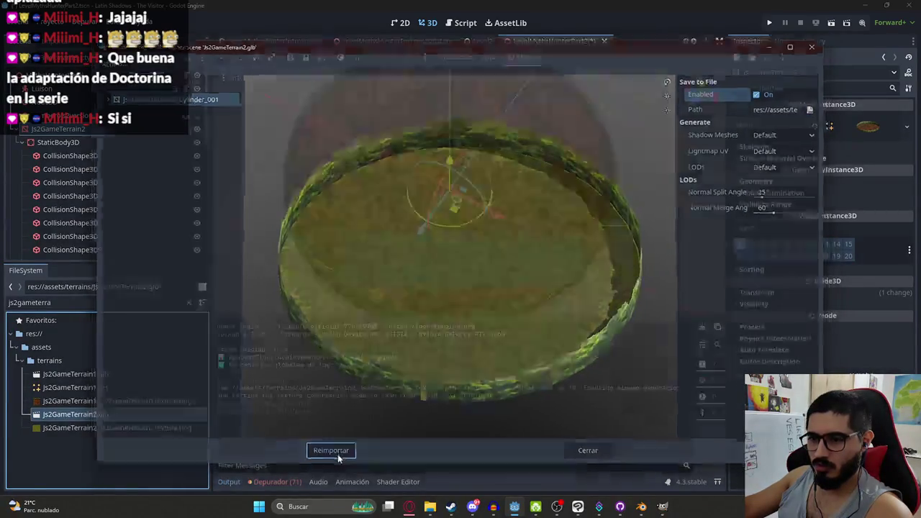
pyautogui.click(333, 453)
pyautogui.scroll(-5, 343, 230)
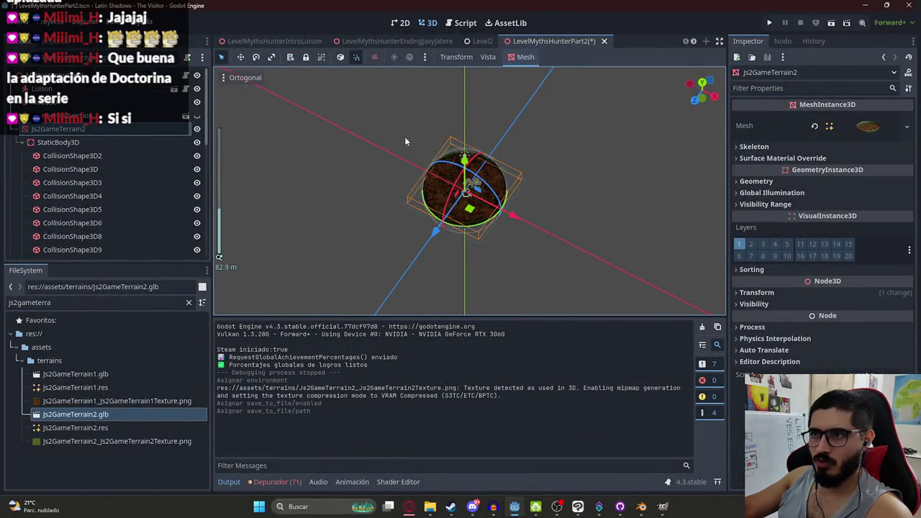
# Add the new mesh as Js2GameTerrain3 at the scene top, with the StaticBody3D under it
pyautogui.press('KP_7')
pyautogui.moveTo(75, 427)
pyautogui.mouseDown()
pyautogui.moveTo(315, 281)
pyautogui.moveTo(469, 202)
pyautogui.mouseUp()
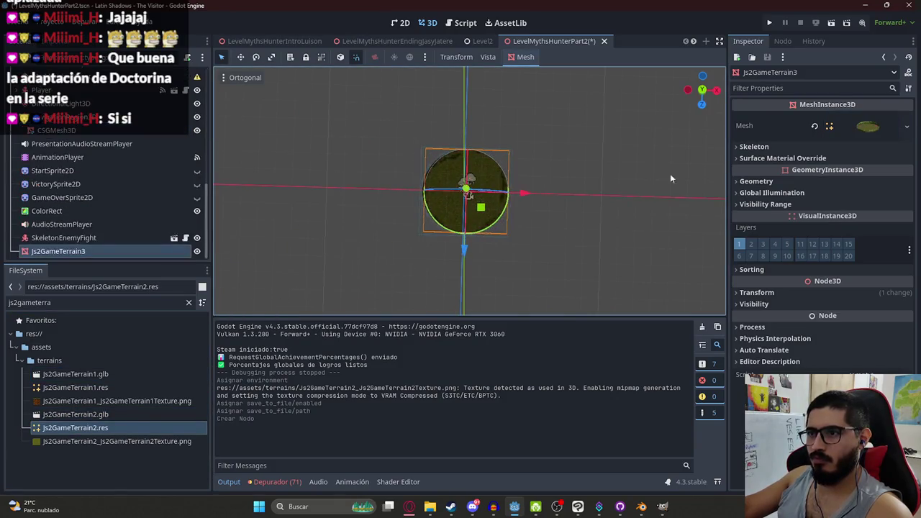
pyautogui.scroll(5, 696, 300)
pyautogui.moveTo(91, 253)
pyautogui.mouseDown()
pyautogui.moveTo(99, 128)
pyautogui.moveTo(106, 228)
pyautogui.moveTo(107, 144)
pyautogui.moveTo(94, 237)
pyautogui.moveTo(84, 243)
pyautogui.mouseUp()
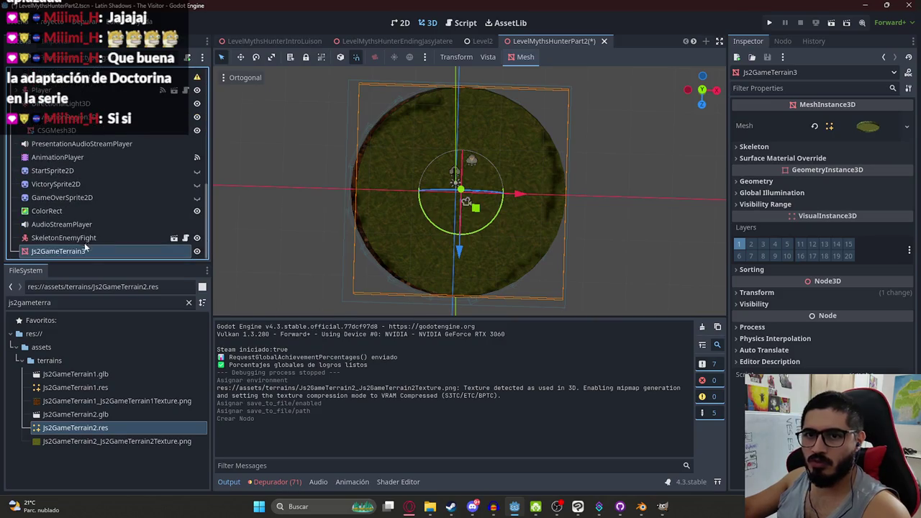
pyautogui.moveTo(87, 187)
pyautogui.mouseDown()
pyautogui.moveTo(93, 100)
pyautogui.moveTo(104, 106)
pyautogui.moveTo(85, 126)
pyautogui.mouseUp()
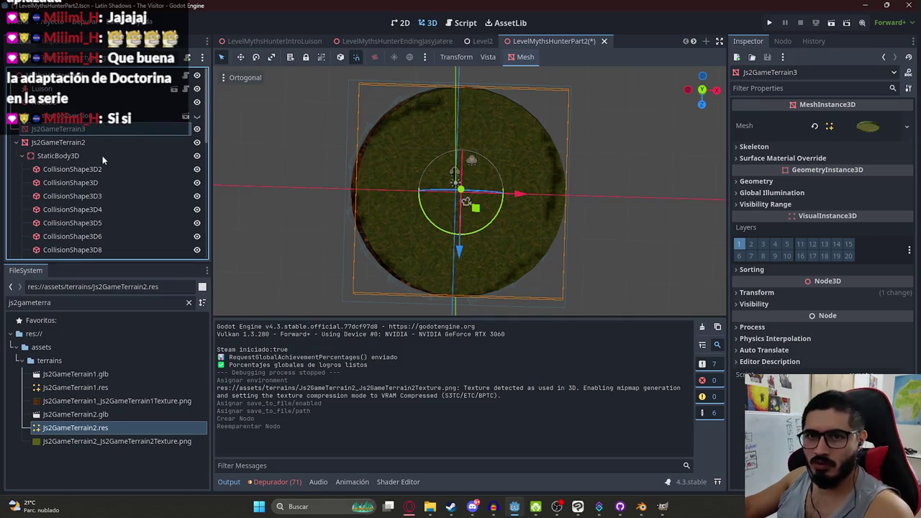
pyautogui.click(95, 153)
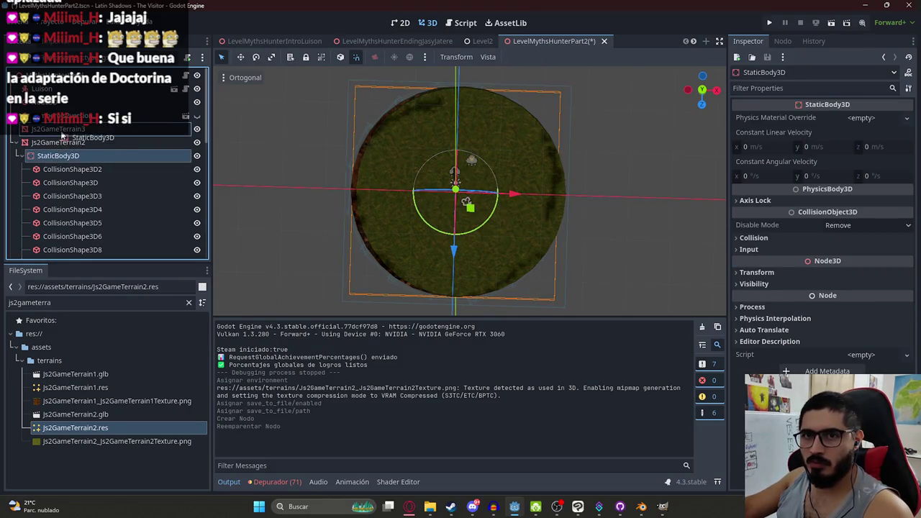
pyautogui.moveTo(64, 135); pyautogui.dragTo(63, 135)
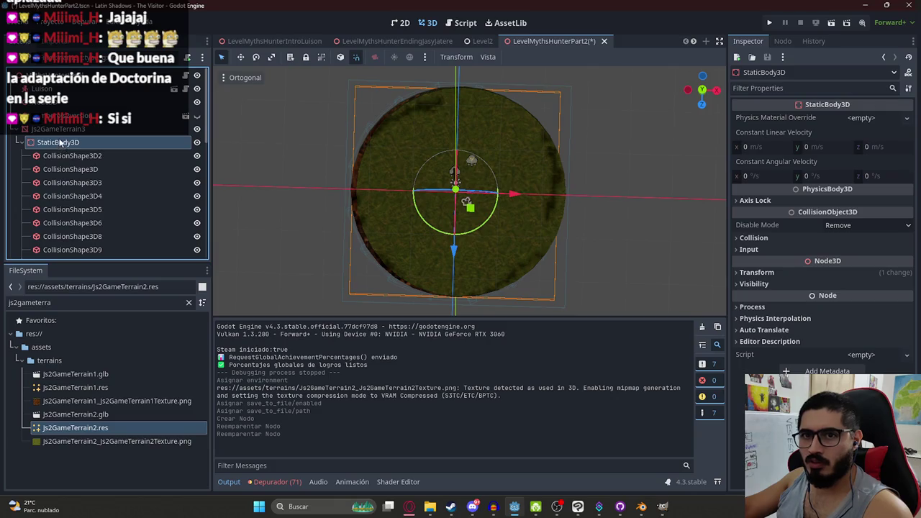
pyautogui.click(16, 130)
# Copy the old terrain's Position onto Js2GameTerrain3, setting y to -0.467
pyautogui.click(45, 144)
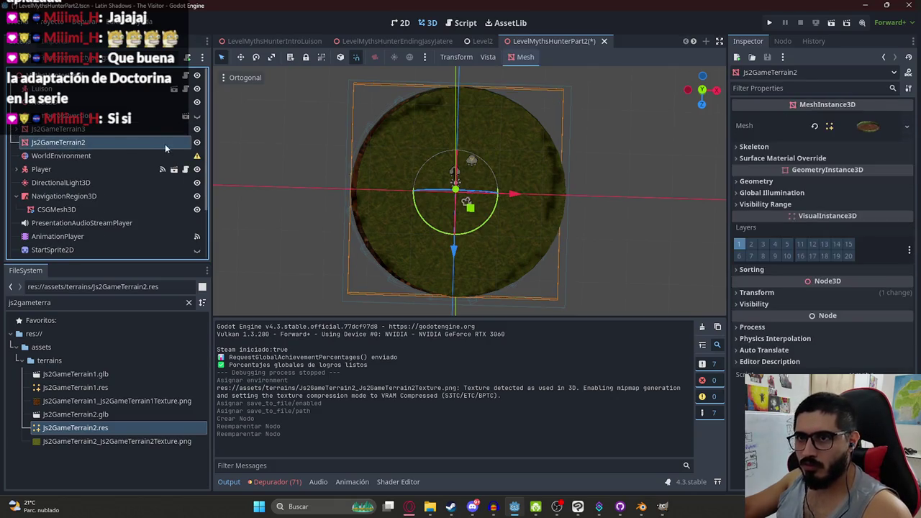
pyautogui.click(759, 292)
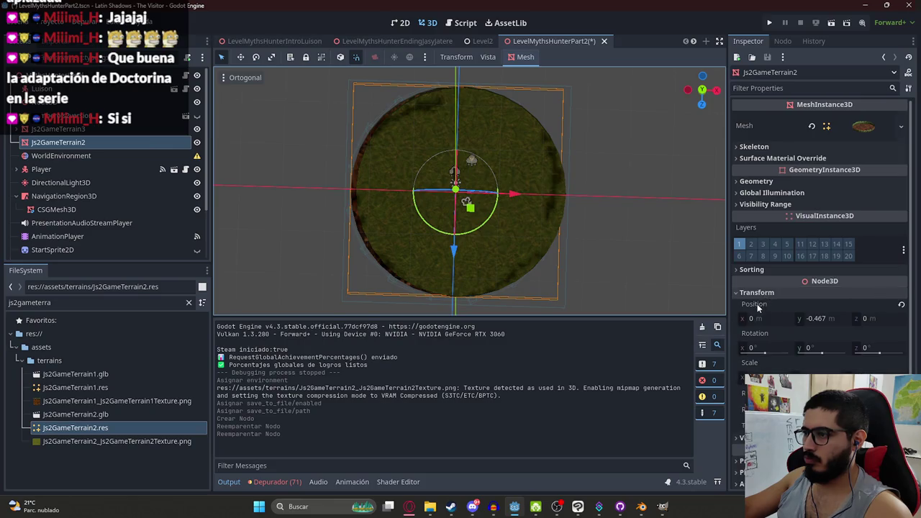
pyautogui.rightClick(762, 304)
pyautogui.click(783, 311)
pyautogui.click(103, 131)
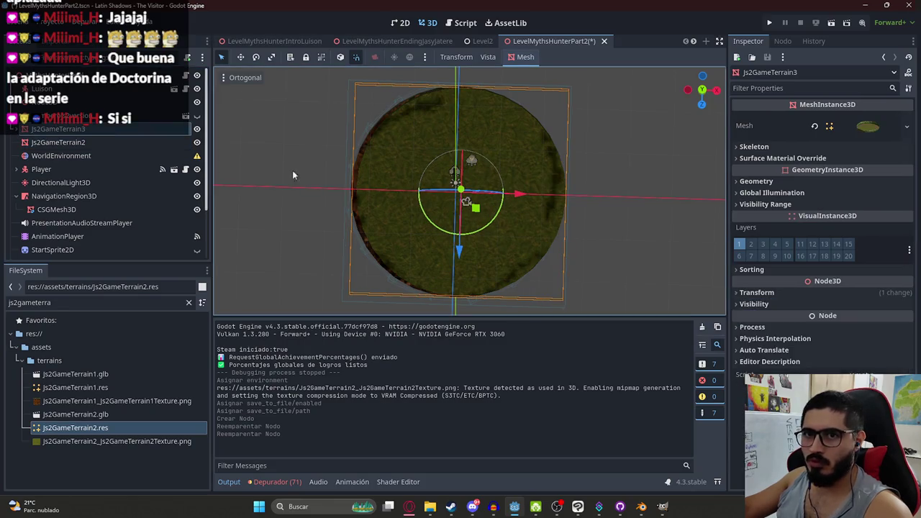
pyautogui.click(757, 293)
pyautogui.rightClick(764, 304)
pyautogui.click(795, 322)
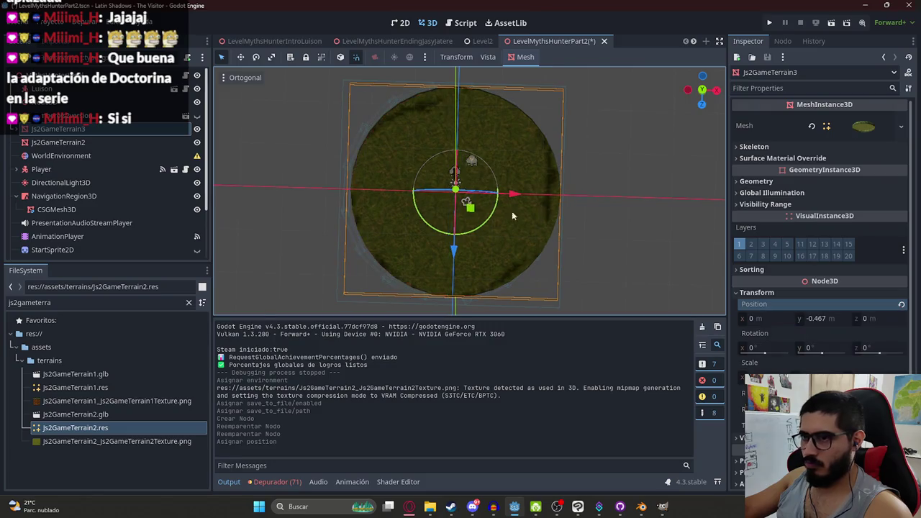
# Delete the old Js2GameTerrain2 node and save the scene
pyautogui.click(89, 142)
pyautogui.rightClick(88, 141)
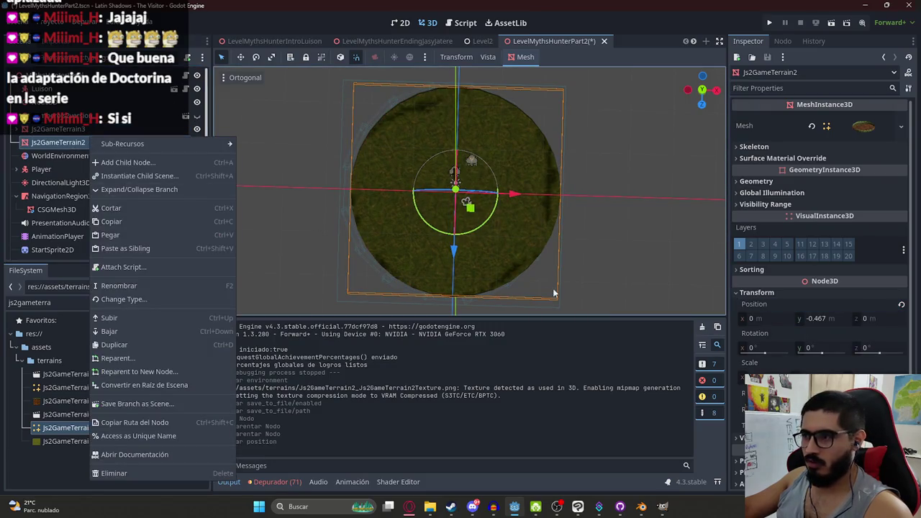
pyautogui.click(125, 473)
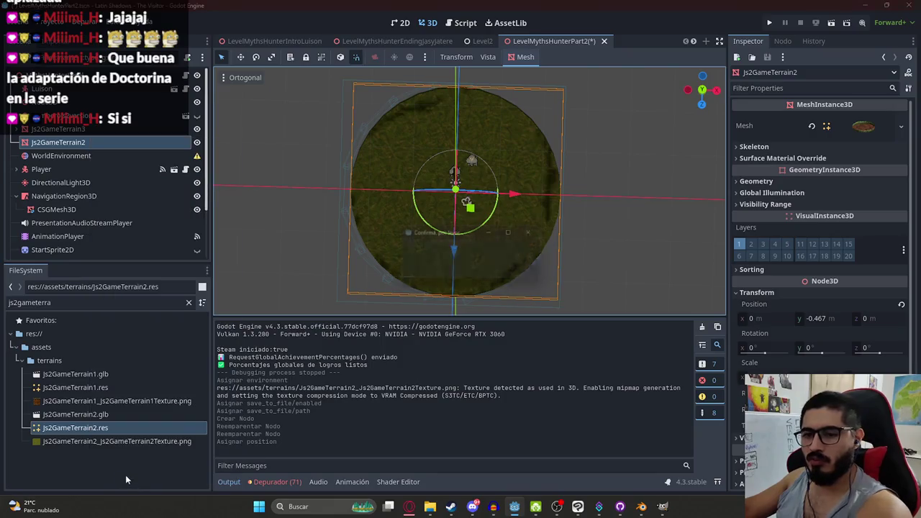
pyautogui.click(440, 267)
pyautogui.scroll(3, 490, 242)
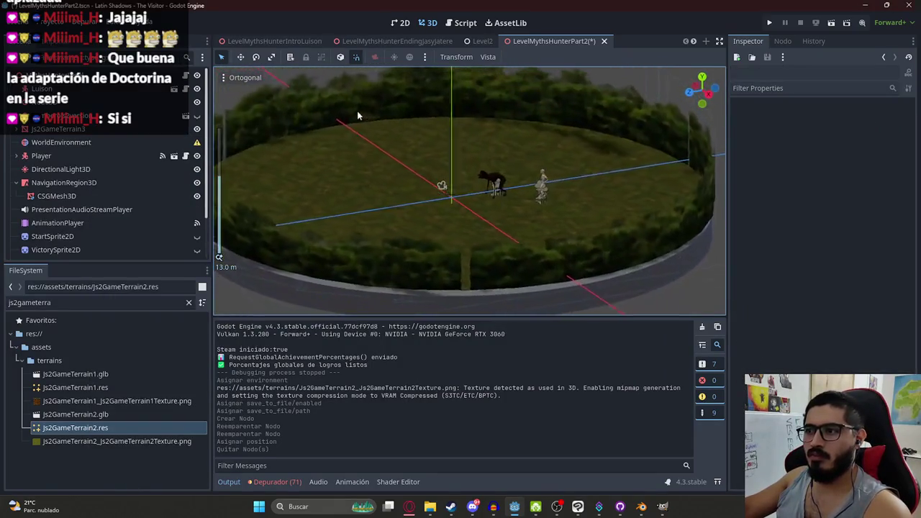
pyautogui.hotkey('ctrl', 's')
# Select Js2GameTerrain3 and run this scene to playtest it
pyautogui.click(123, 131)
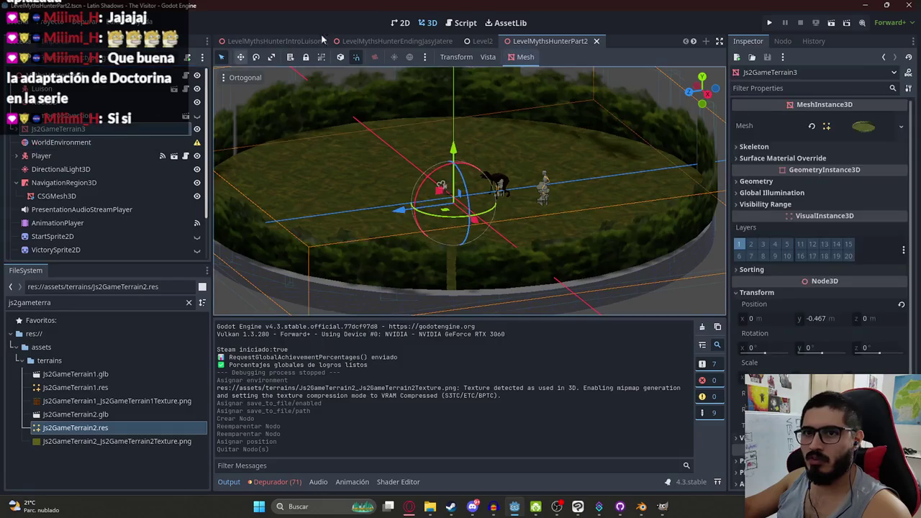
pyautogui.rightClick(533, 44)
pyautogui.click(577, 126)
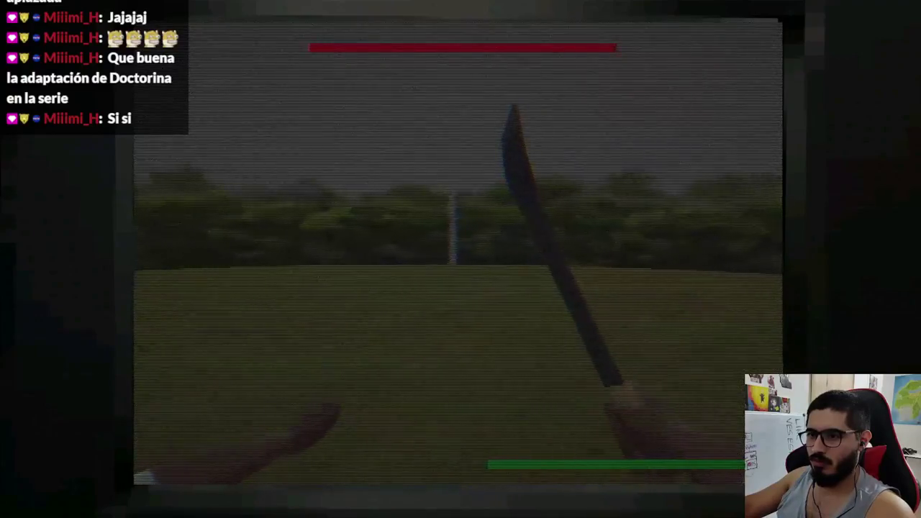
# Stop the running grass-and-hedge playtest with F8 to return to the editor
pyautogui.press('F8')
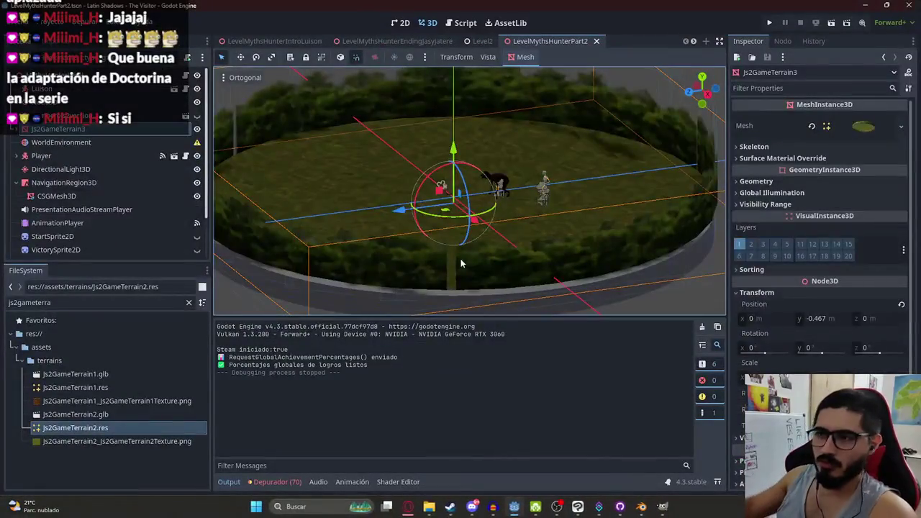
# Load Js2Level2.tres as the WorldEnvironment's Environment resource
pyautogui.click(61, 142)
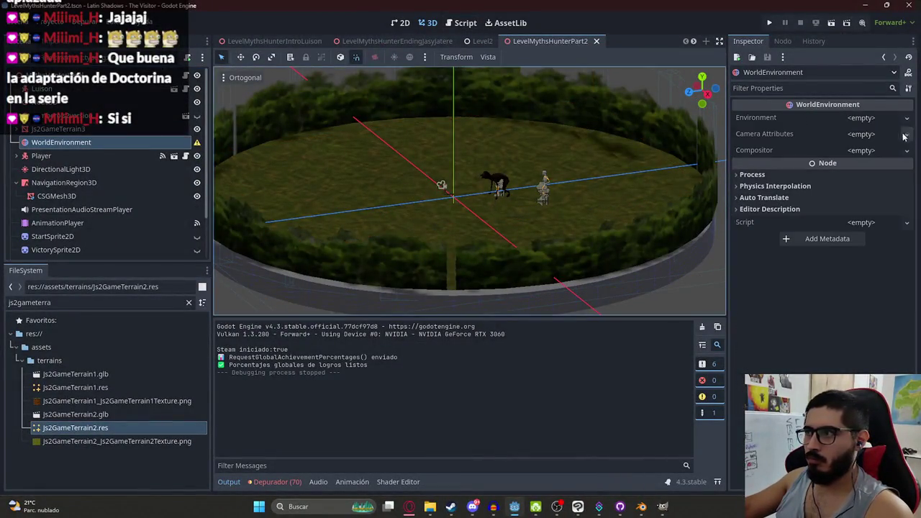
pyautogui.click(861, 117)
pyautogui.click(863, 151)
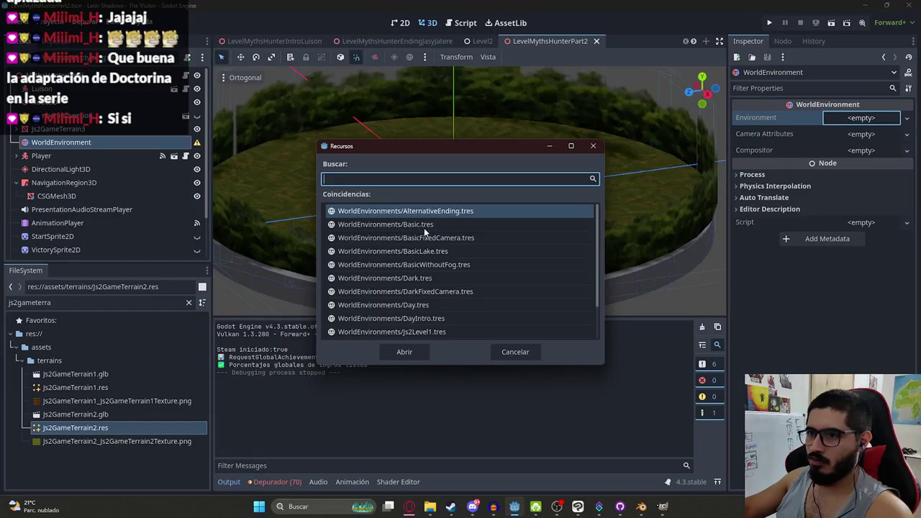
pyautogui.write('2')
pyautogui.click(437, 224)
pyautogui.doubleClick(438, 225)
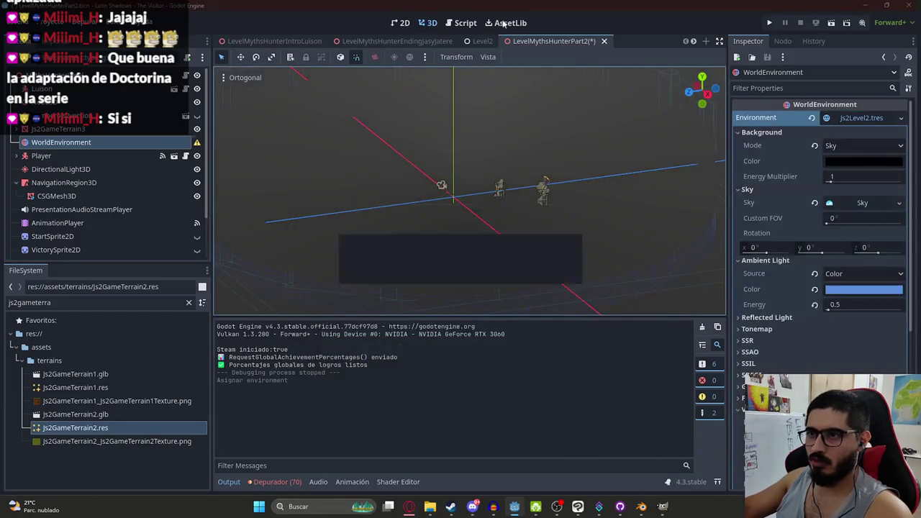
# Playtest the scene with the Js2Level2 environment, then clear the Environment back to empty
pyautogui.rightClick(550, 41)
pyautogui.click(607, 121)
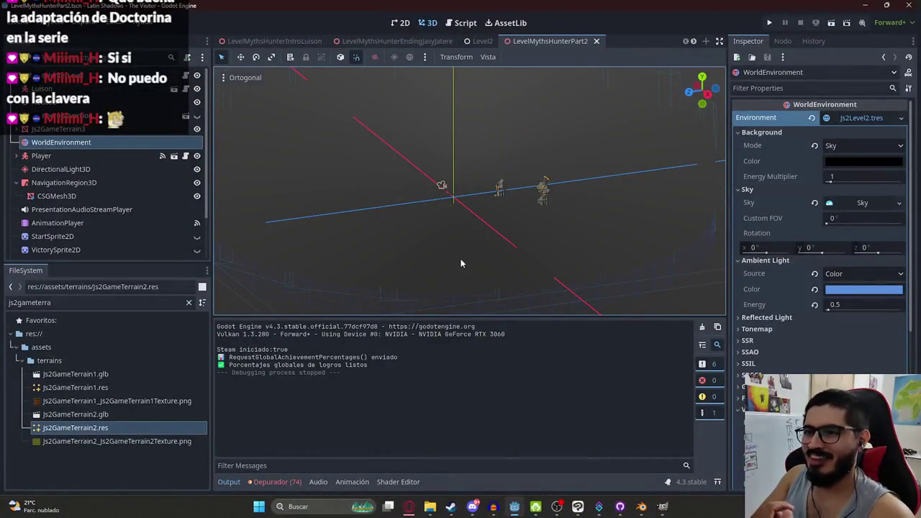
pyautogui.click(813, 118)
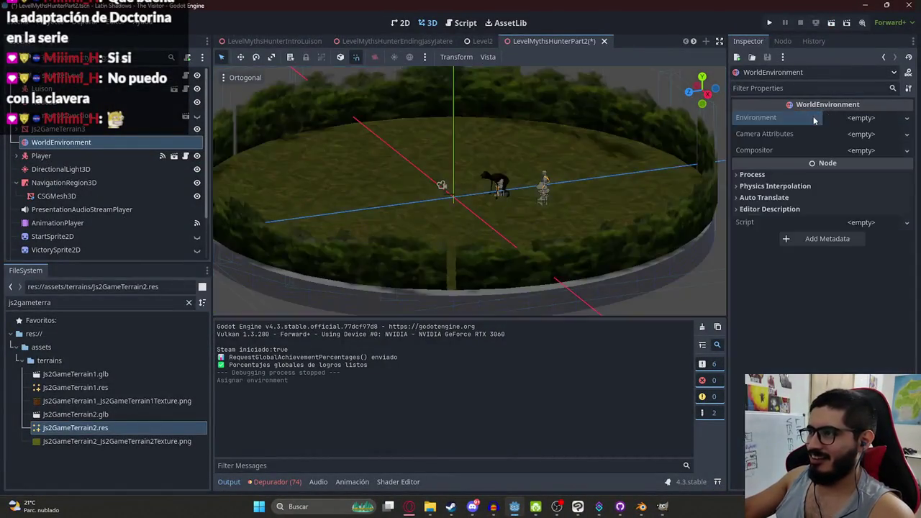
# Expand Js2GameTerrain3, select CollisionShape3D2 under its StaticBody3D, and frame it in an orthogonal front view
pyautogui.scroll(3, 451, 143)
pyautogui.click(414, 158)
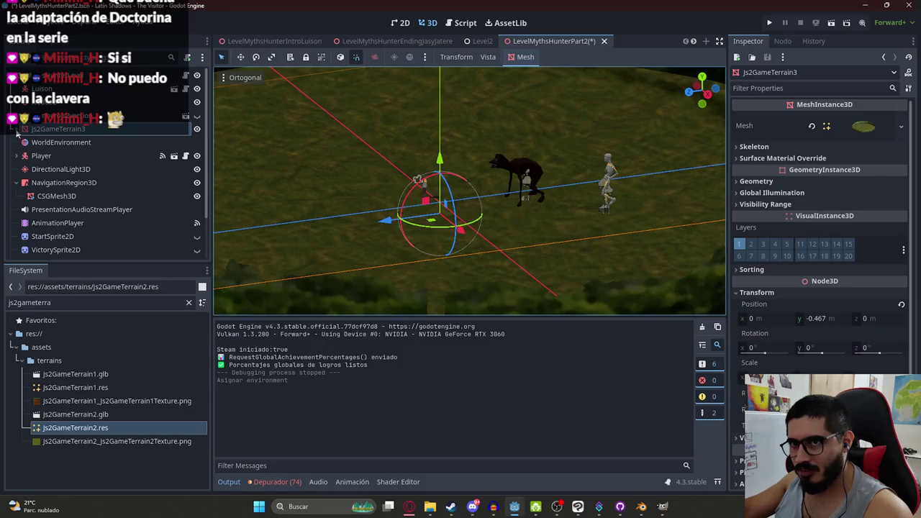
pyautogui.click(17, 131)
pyautogui.scroll(5, 467, 206)
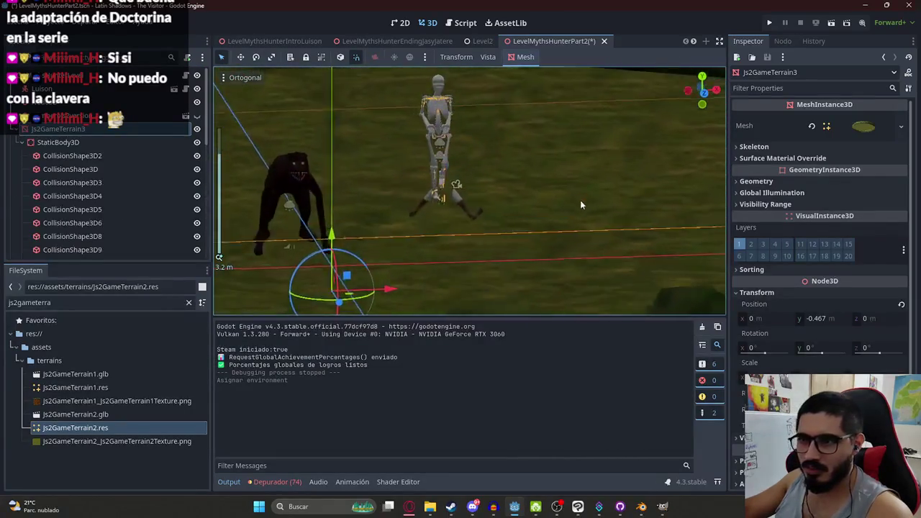
pyautogui.click(79, 143)
pyautogui.click(84, 156)
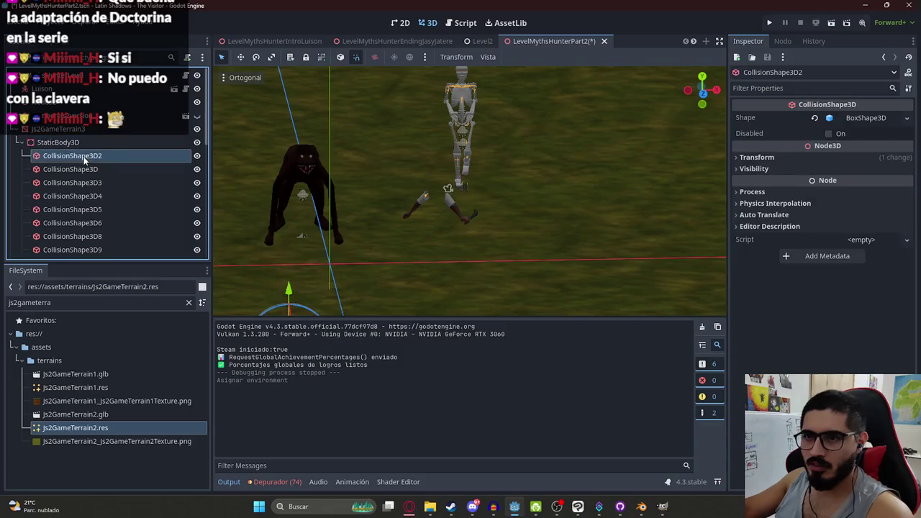
pyautogui.press('f')
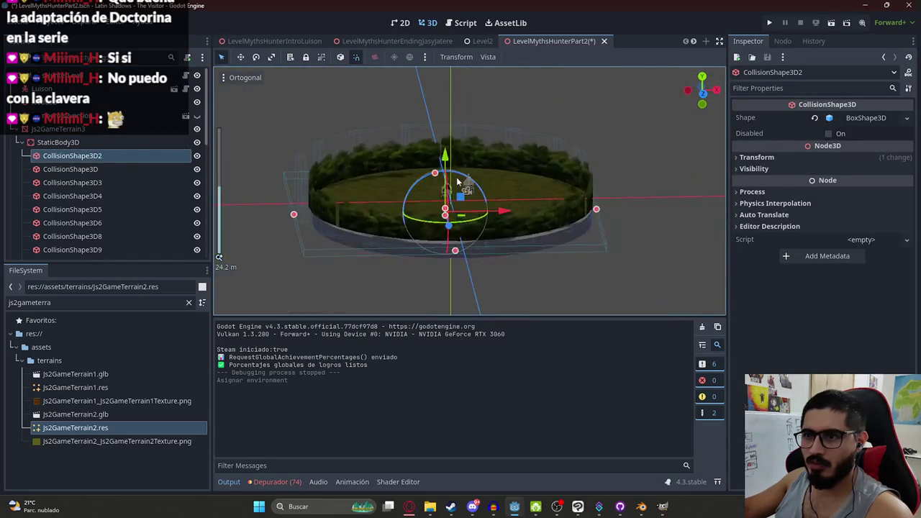
pyautogui.press('KP_1')
pyautogui.press('KP_4')
pyautogui.press('KP_4')
pyautogui.press('KP_4')
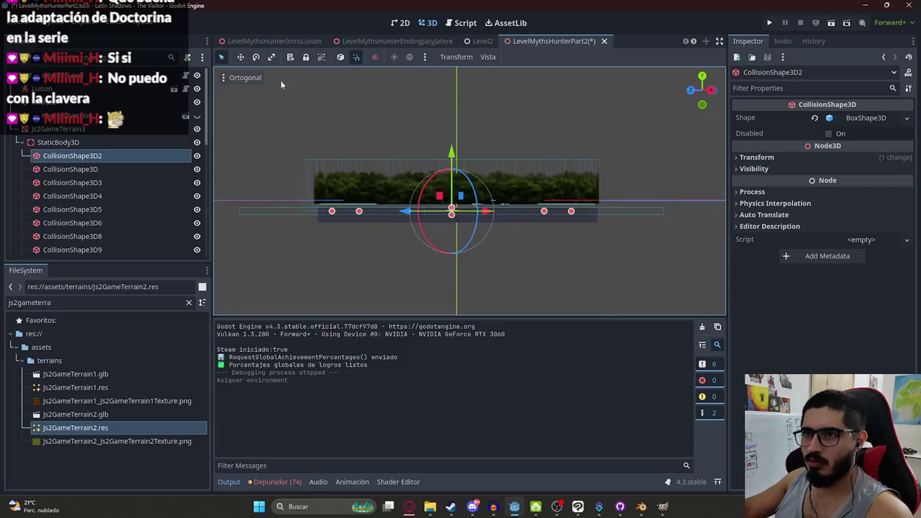
# Switch to the right orthogonal view and undo an attempted collision box resize
pyautogui.click(242, 77)
pyautogui.click(255, 97)
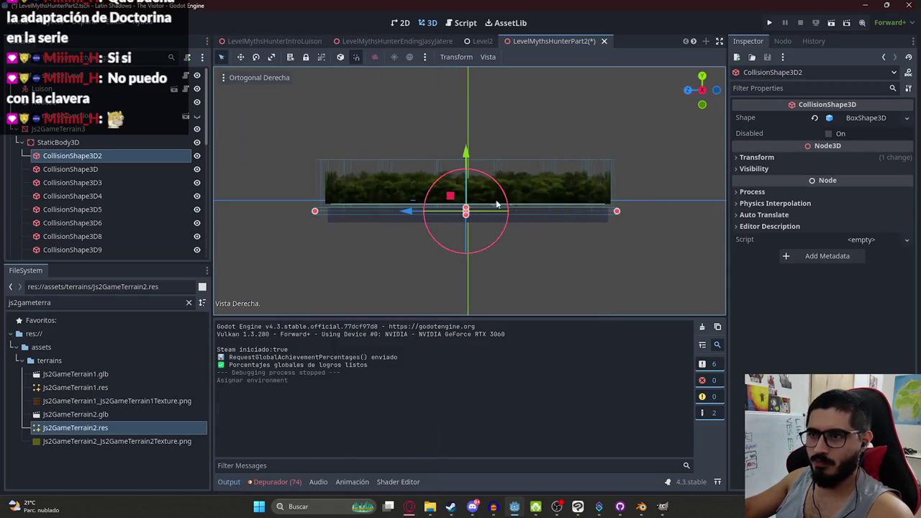
pyautogui.scroll(5, 401, 226)
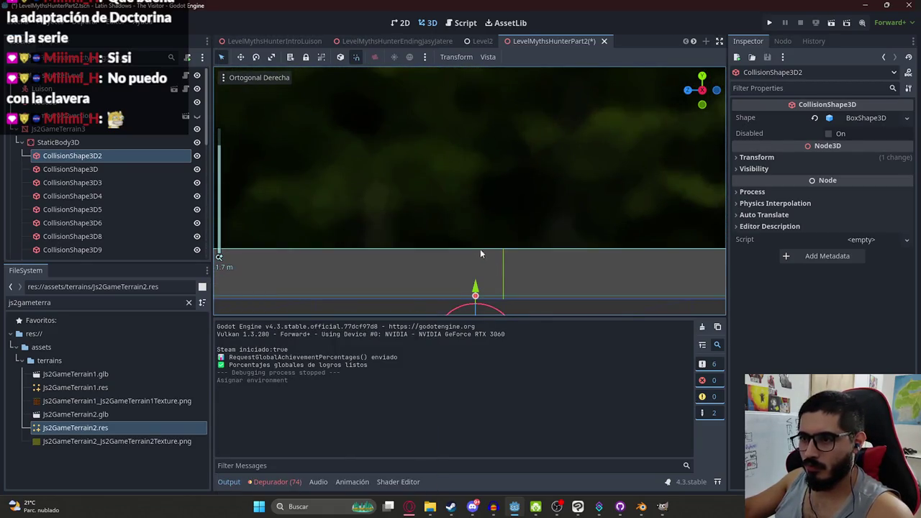
pyautogui.scroll(2, 479, 249)
pyautogui.moveTo(478, 185); pyautogui.dragTo(476, 193)
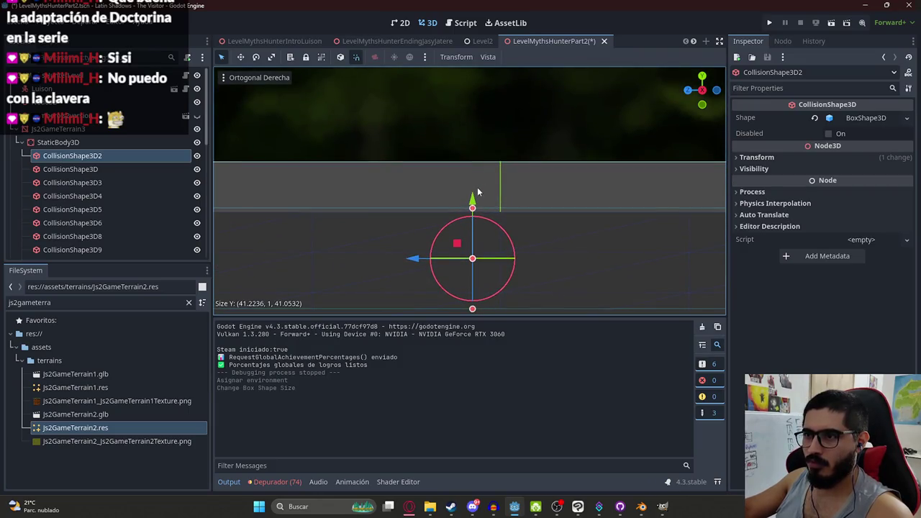
pyautogui.moveTo(473, 227); pyautogui.dragTo(472, 163)
pyautogui.hotkey('ctrl', 'z')
pyautogui.hotkey('ctrl', 'z')
# Raise the terrain's StaticBody3D slightly along Y, save the scene, and playtest it
pyautogui.click(115, 138)
pyautogui.moveTo(500, 146); pyautogui.dragTo(498, 102)
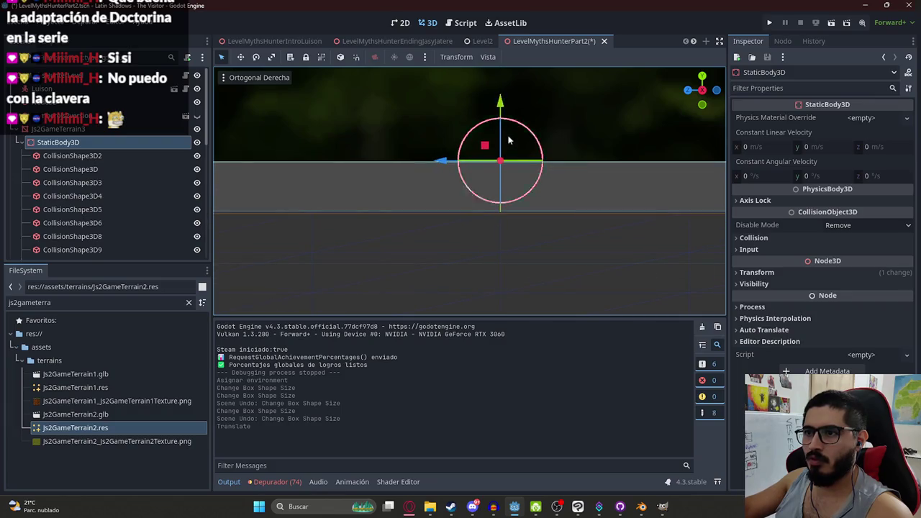
pyautogui.scroll(-5, 508, 144)
pyautogui.scroll(3, 507, 151)
pyautogui.hotkey('ctrl', 's')
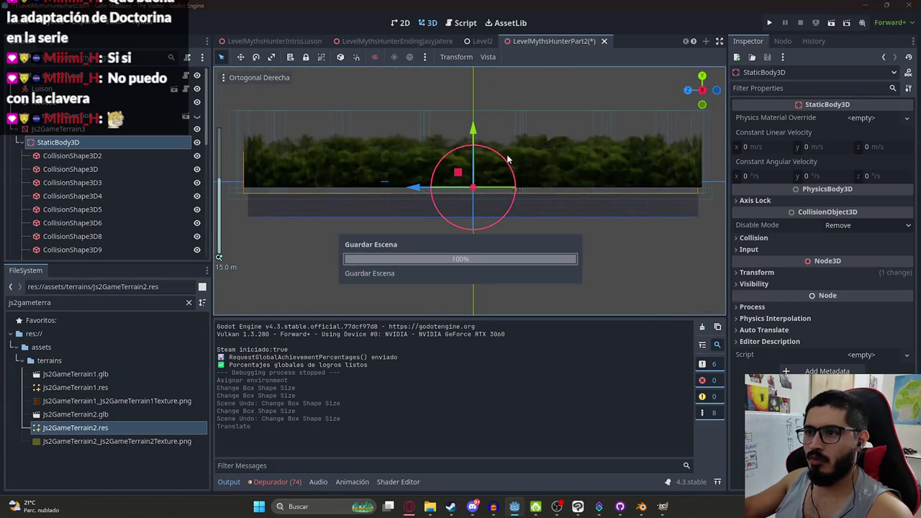
pyautogui.rightClick(524, 41)
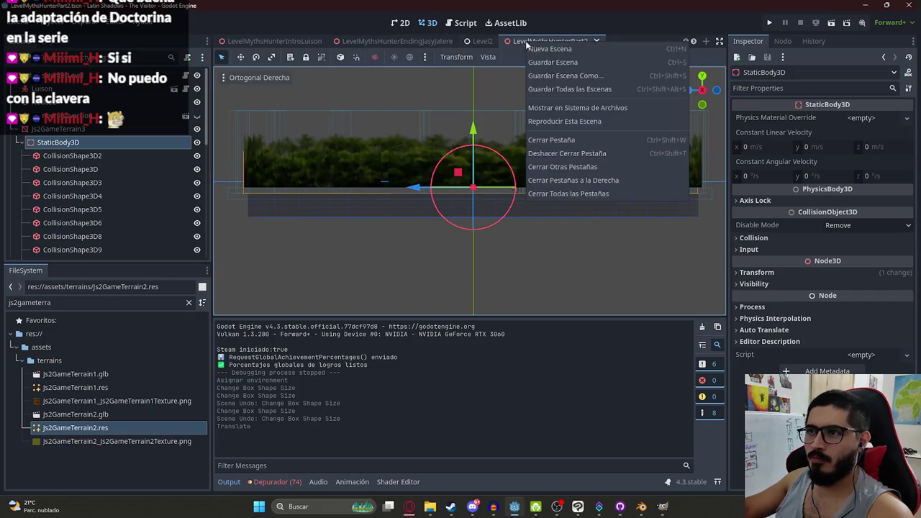
pyautogui.click(581, 123)
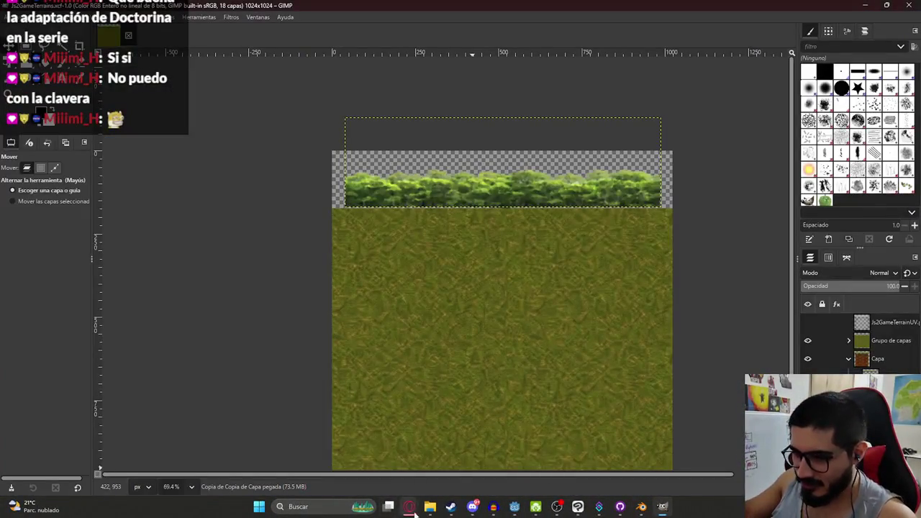
# Add Js2GameTerrain1Texture.png from Mis Videojuegos as a dirt layer beneath the grass group
pyautogui.moveTo(429, 507)
pyautogui.click(375, 460)
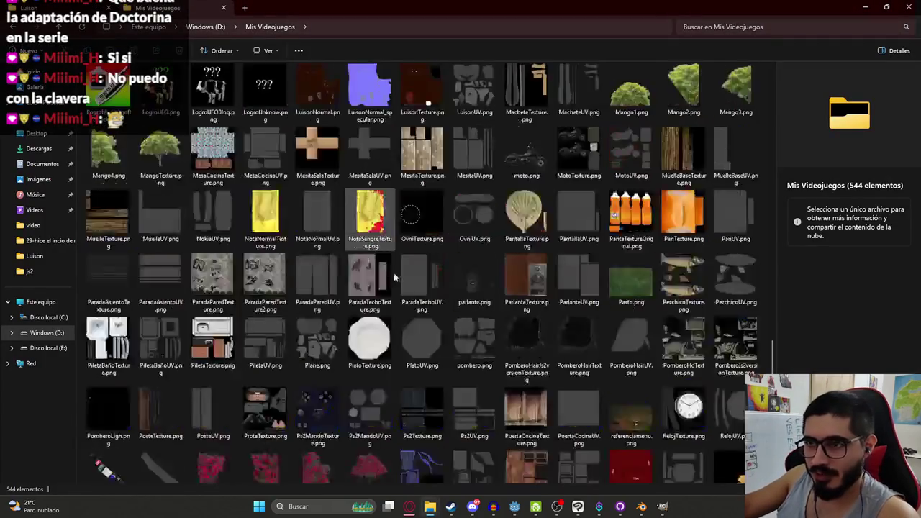
pyautogui.scroll(10, 395, 277)
pyautogui.click(440, 281)
pyautogui.write('js2')
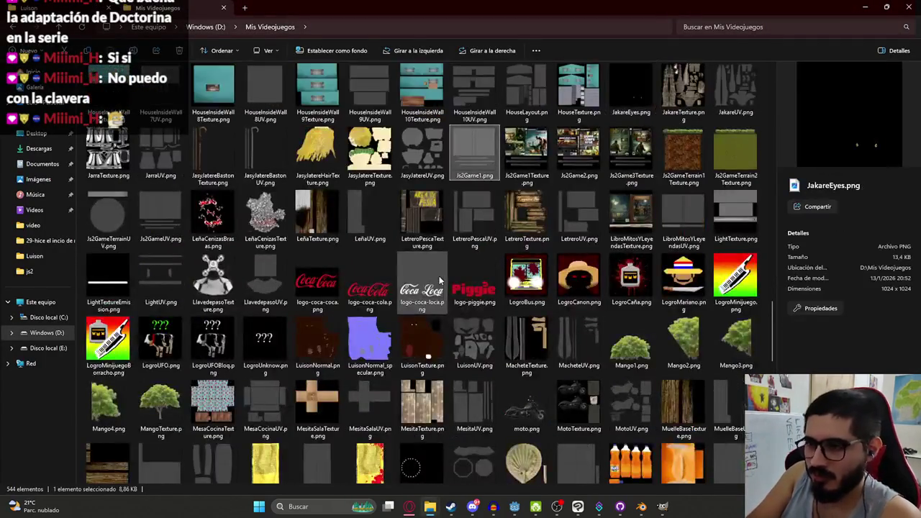
pyautogui.moveTo(684, 154)
pyautogui.mouseDown()
pyautogui.moveTo(623, 425)
pyautogui.moveTo(662, 503)
pyautogui.mouseUp()
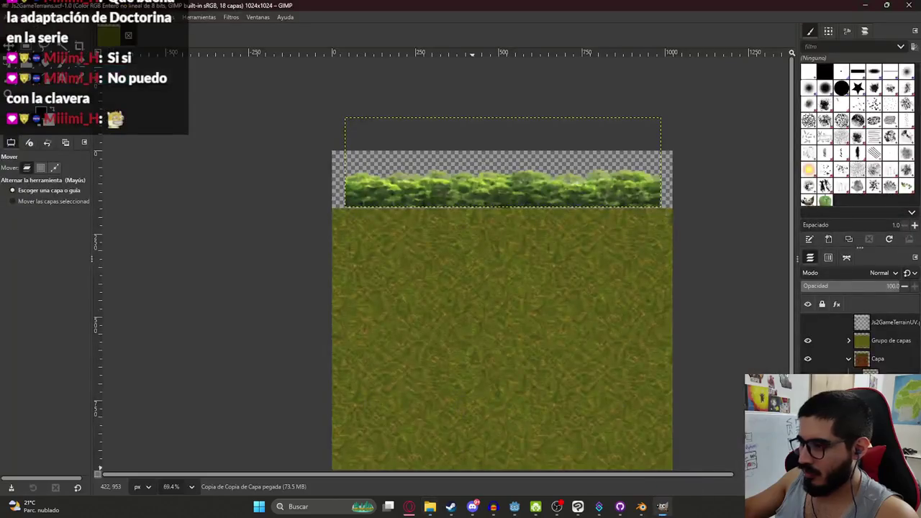
pyautogui.moveTo(889, 322); pyautogui.dragTo(891, 345)
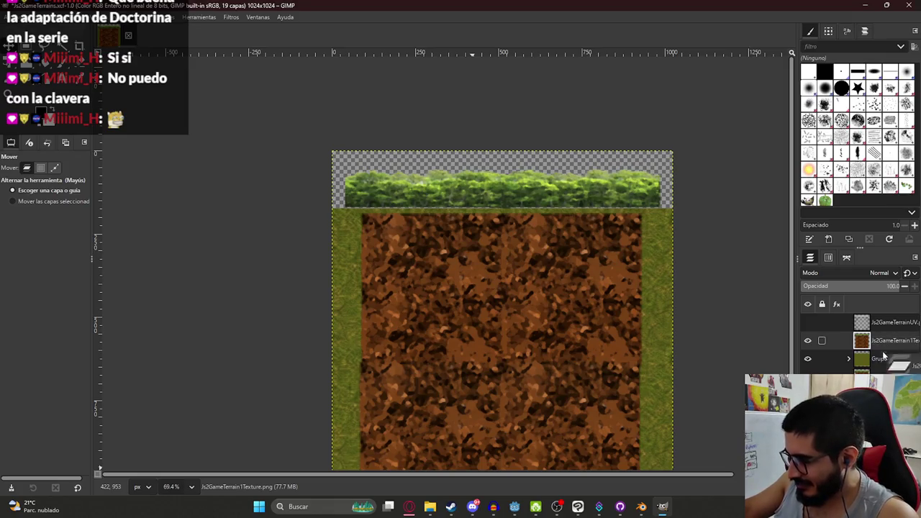
pyautogui.moveTo(883, 370); pyautogui.dragTo(883, 371)
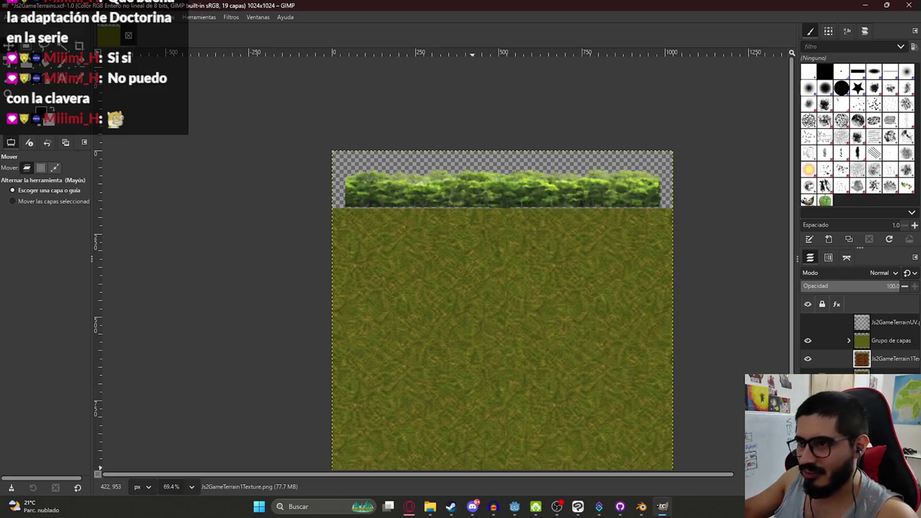
# Check the hedge strip's visibility, then re-export the texture over Js2GameTerrain2Texture.png
pyautogui.click(807, 358)
pyautogui.click(808, 359)
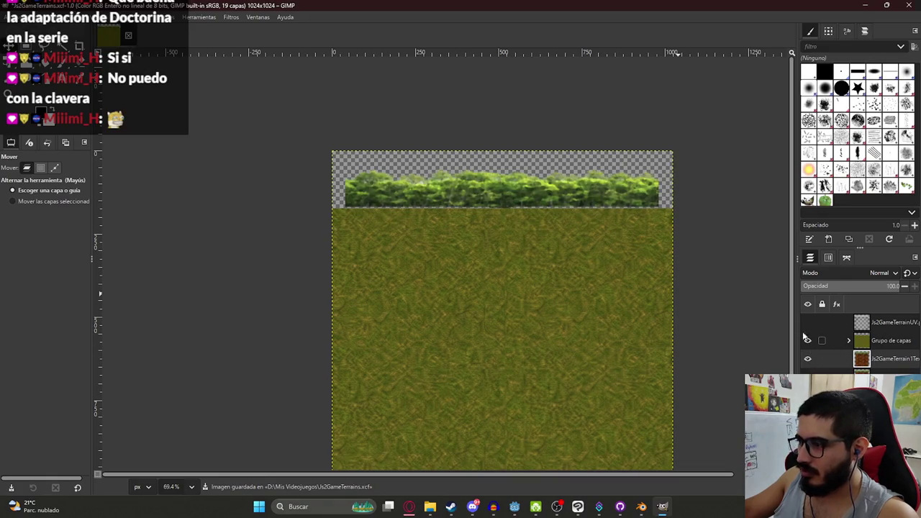
pyautogui.click(807, 340)
pyautogui.click(11, 16)
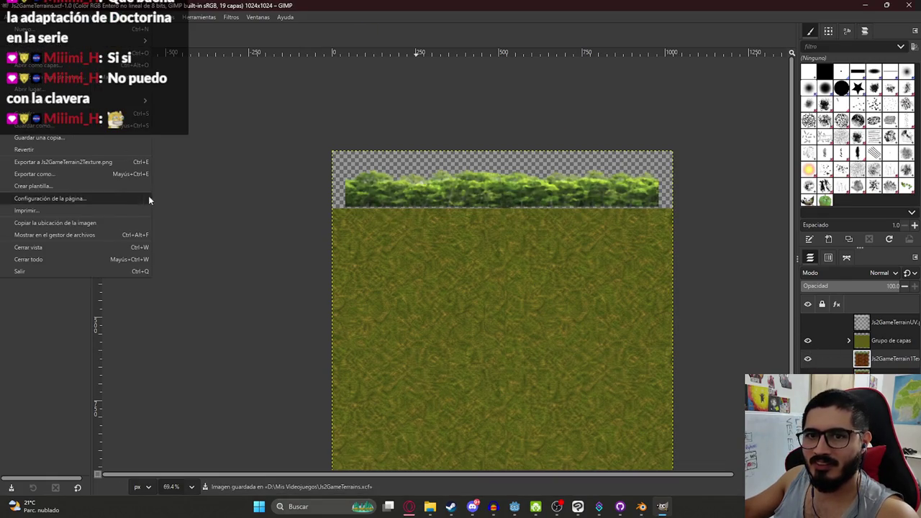
pyautogui.click(105, 163)
pyautogui.click(639, 507)
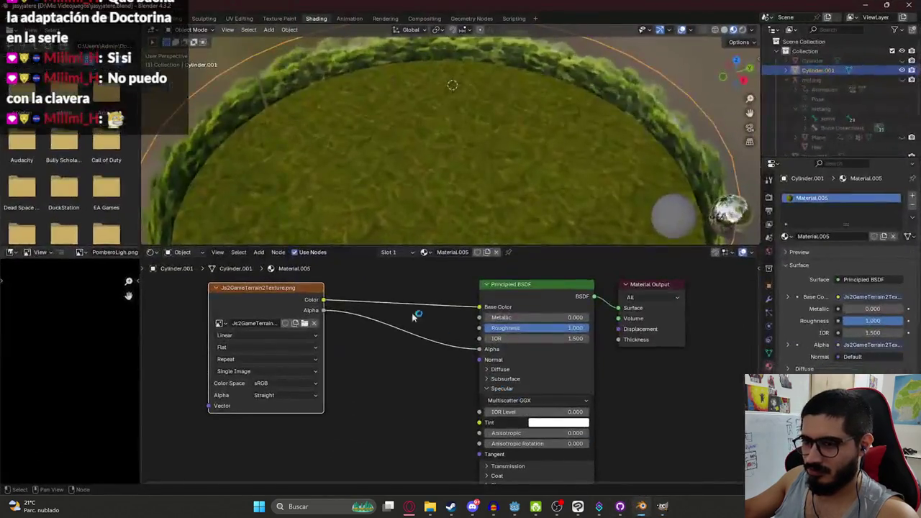
# Replace the Image Texture node's image with Js2GameTerrain2Texture.png and inspect the retextured ring
pyautogui.click(314, 323)
pyautogui.click(306, 323)
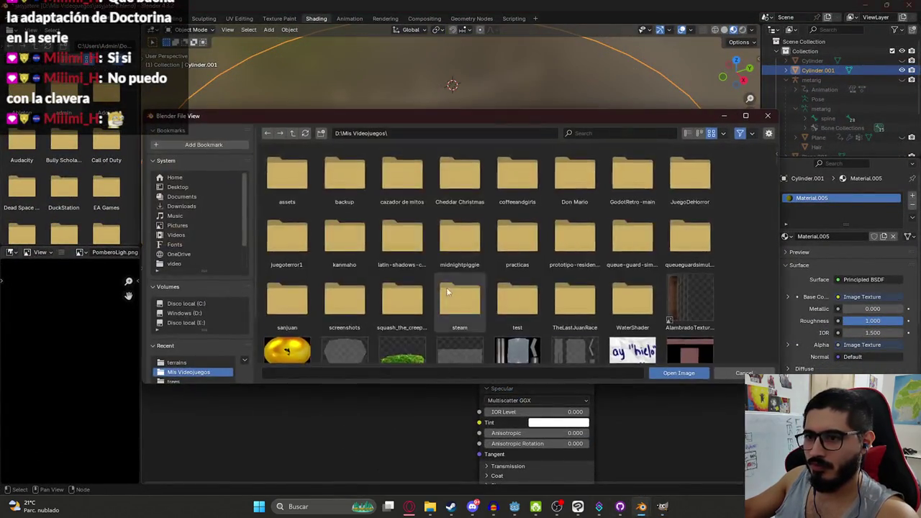
pyautogui.scroll(-1, 536, 297)
pyautogui.scroll(-10, 536, 297)
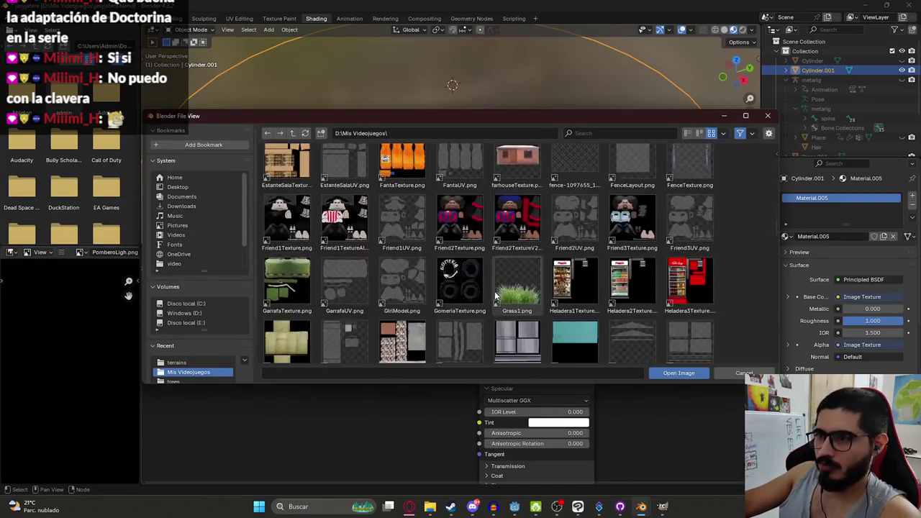
pyautogui.scroll(-8, 494, 249)
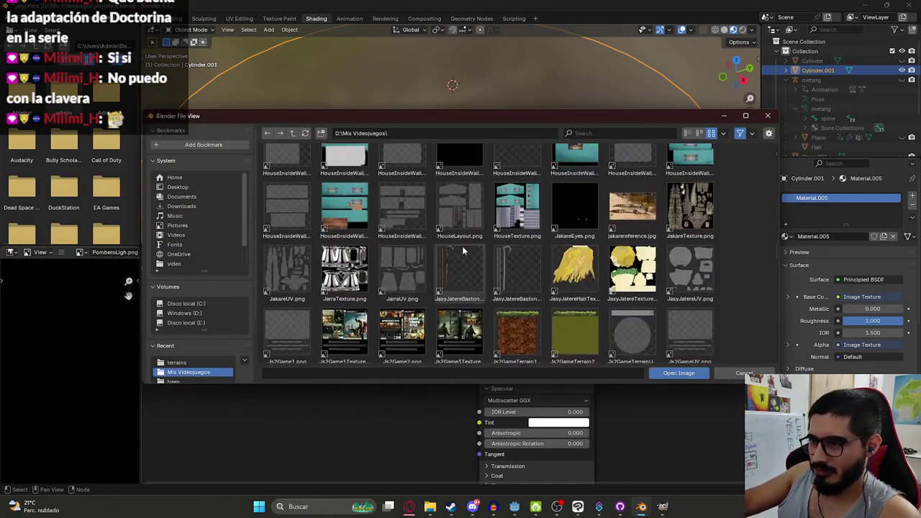
pyautogui.doubleClick(589, 255)
pyautogui.moveTo(523, 84)
pyautogui.mouseDown()
pyautogui.moveTo(526, 59)
pyautogui.moveTo(190, 48)
pyautogui.moveTo(180, 122)
pyautogui.mouseUp()
# Export the terrain as glTF 2.0 over Js2GameTerrain2.glb and save jasyjatere.blend
pyautogui.click(26, 18)
pyautogui.press('Escape')
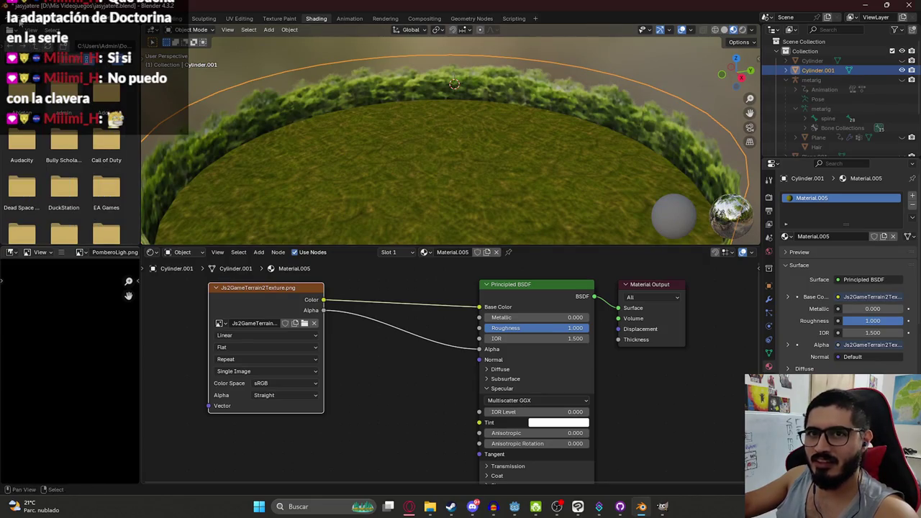
pyautogui.click(25, 18)
pyautogui.moveTo(81, 163)
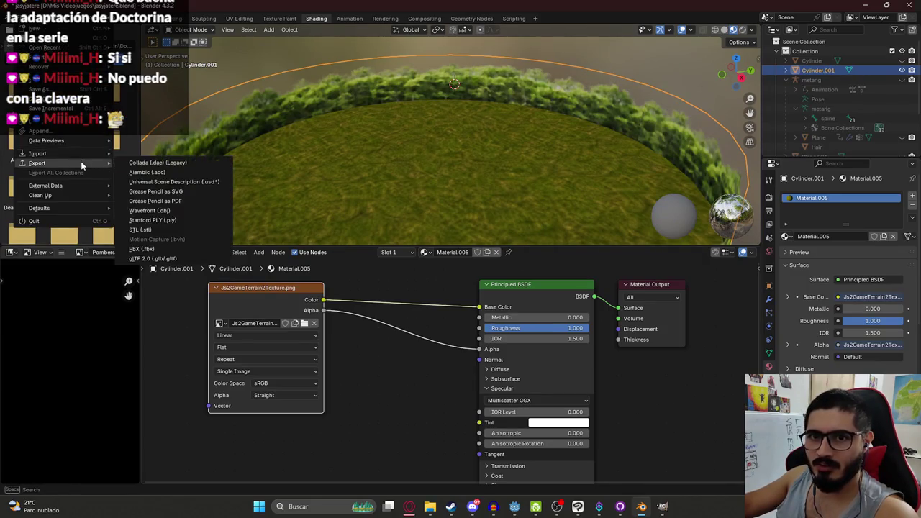
pyautogui.click(158, 258)
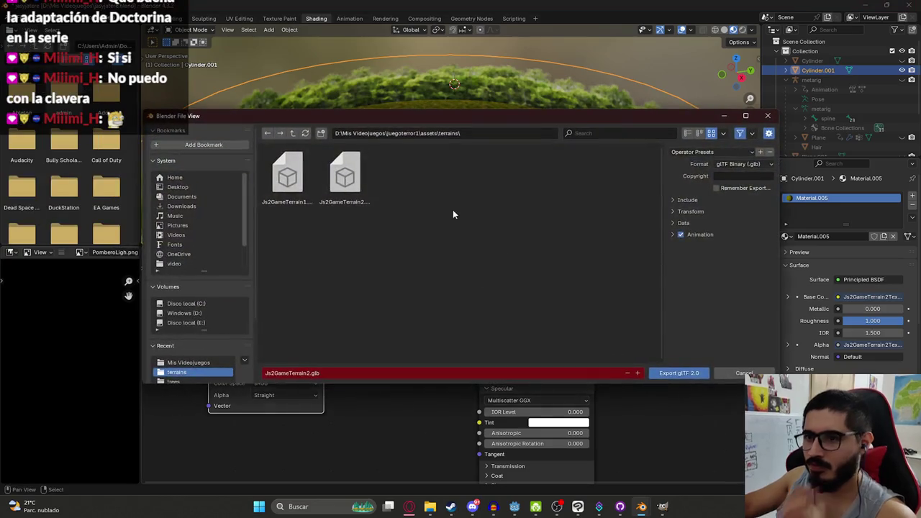
pyautogui.click(689, 200)
pyautogui.doubleClick(352, 184)
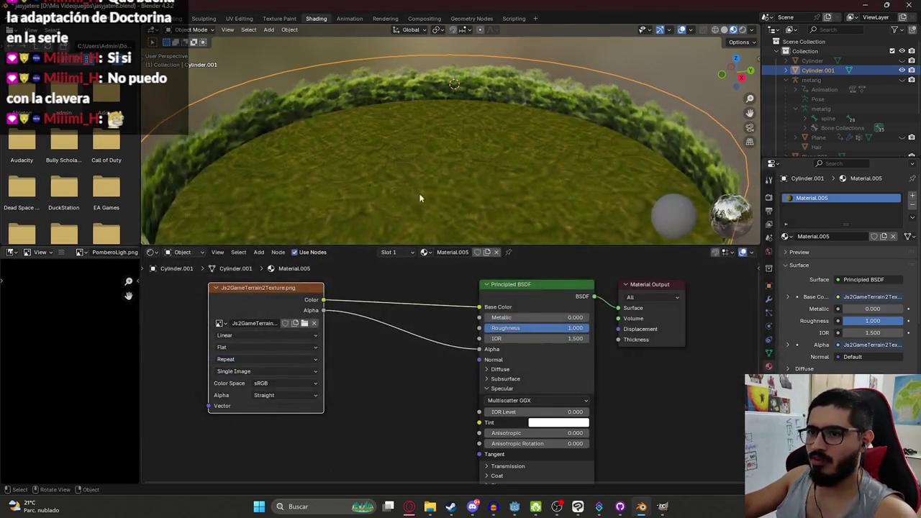
pyautogui.hotkey('ctrl', 's')
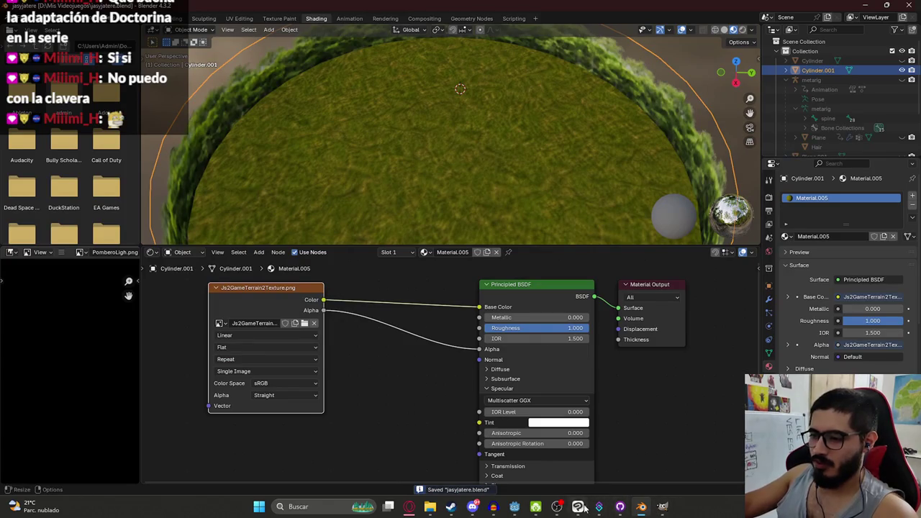
pyautogui.click(515, 507)
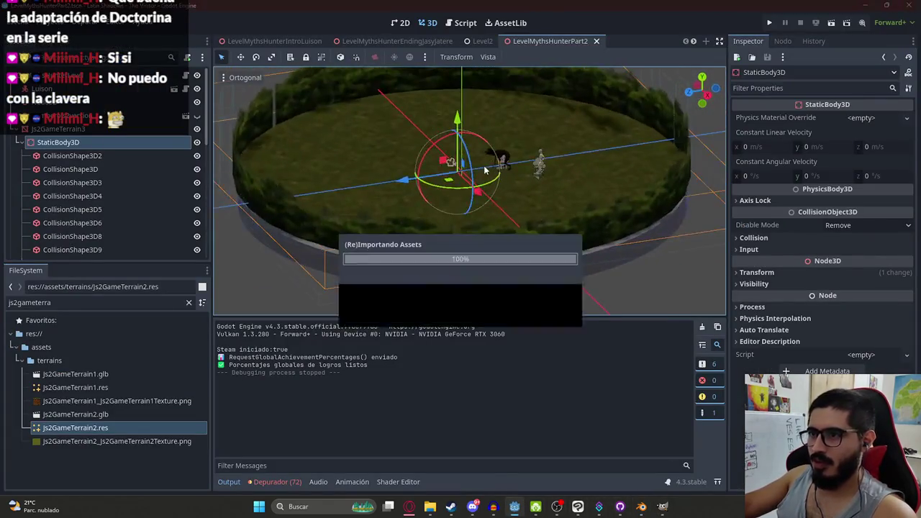
# Playtest LevelMythsHunterPart2 with the reimported grass texture, then close the game with Alt+F4
pyautogui.rightClick(534, 41)
pyautogui.click(565, 117)
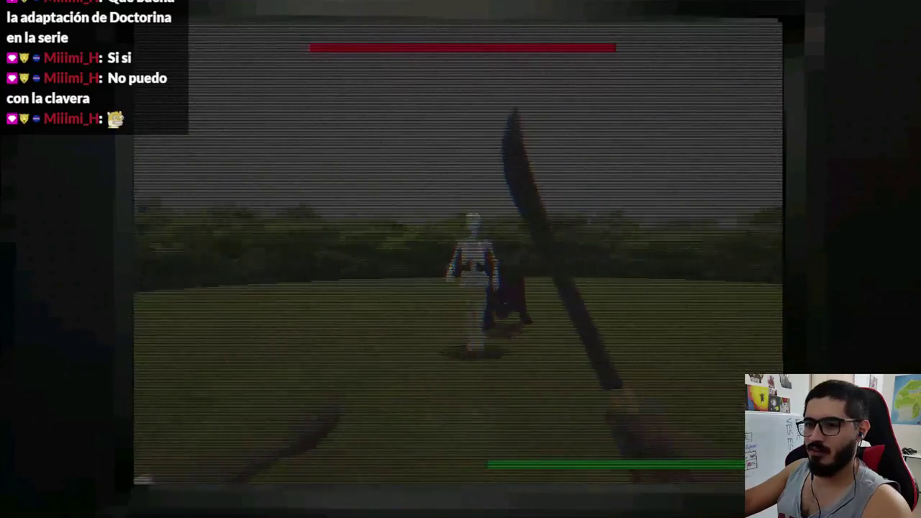
pyautogui.hotkey('alt', 'F4')
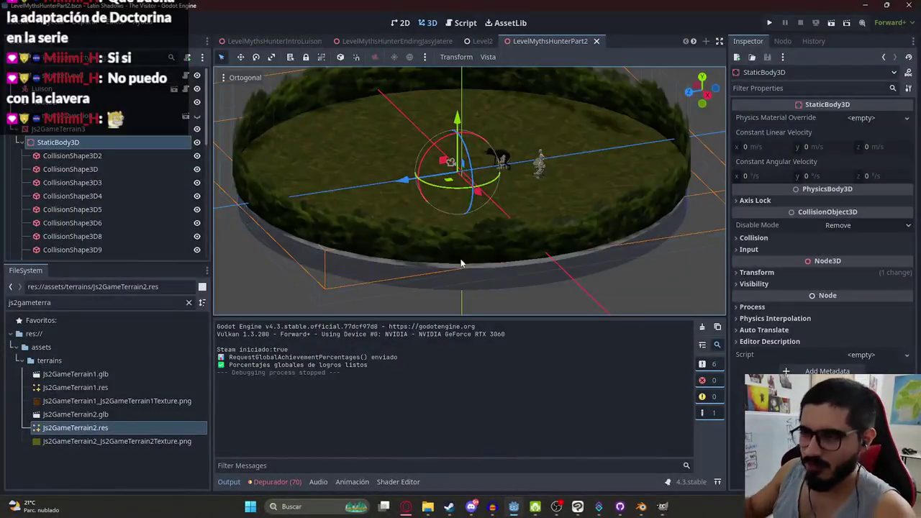
# Select the skeleton enemy and briefly filter the FileSystem for SkeletonEnemyFight
pyautogui.click(541, 164)
pyautogui.scroll(5, 541, 166)
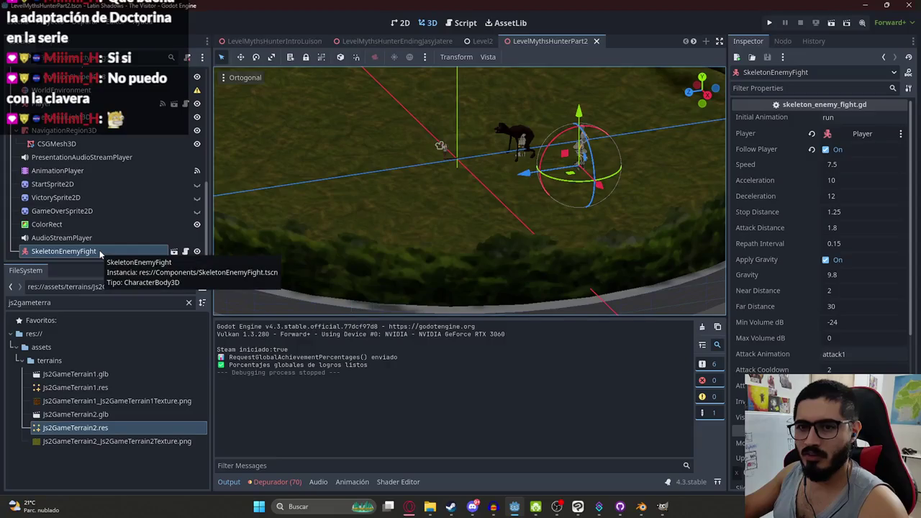
pyautogui.click(77, 303)
pyautogui.hotkey('ctrl', 'a')
pyautogui.write('SkeletonEnemyFight')
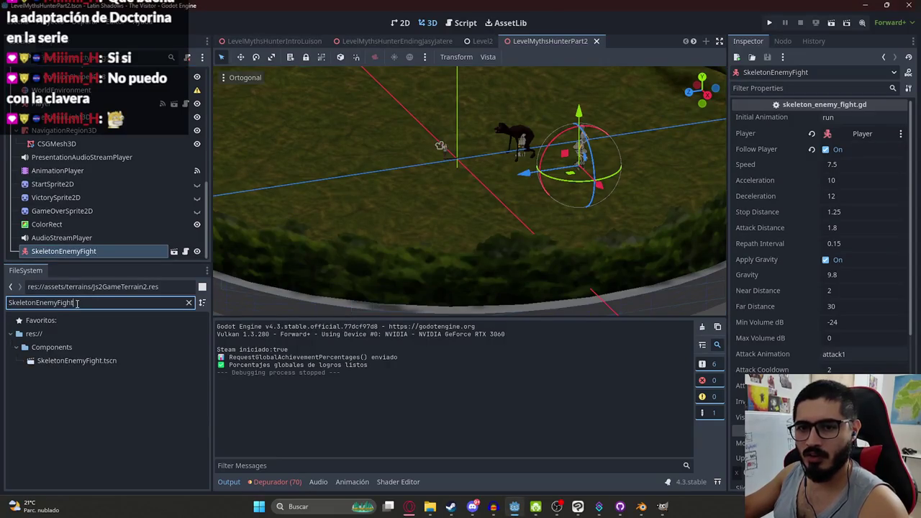
pyautogui.hotkey('ctrl', 'a')
pyautogui.press('BackSpace')
# Delete the SkeletonEnemyFight node from the Scene tree and confirm
pyautogui.rightClick(136, 251)
pyautogui.press('Escape')
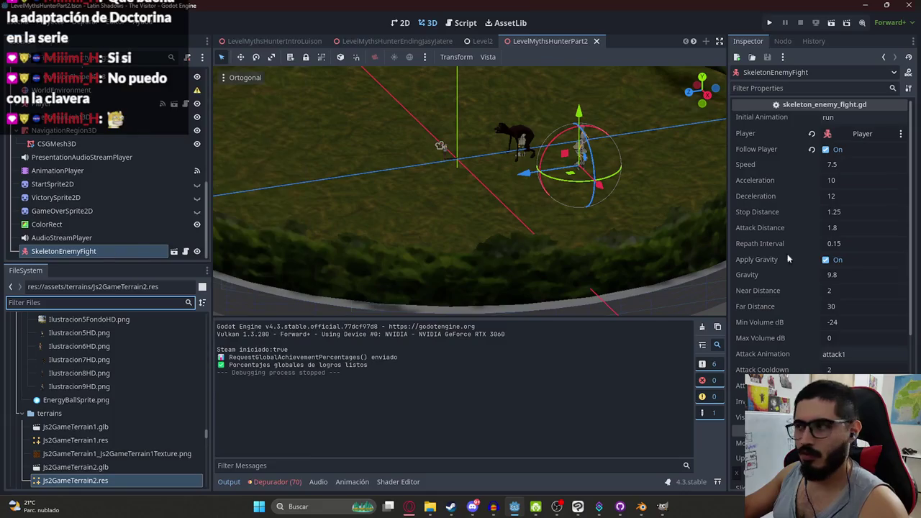
pyautogui.rightClick(110, 253)
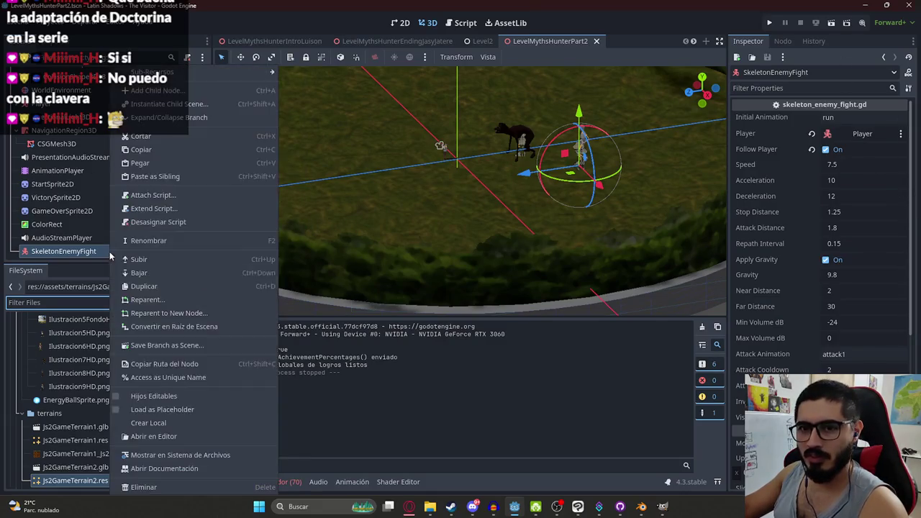
pyautogui.click(176, 488)
pyautogui.press('Return')
# Save the scene from a top-down view and bring the Opera browser forward
pyautogui.press('KP_7')
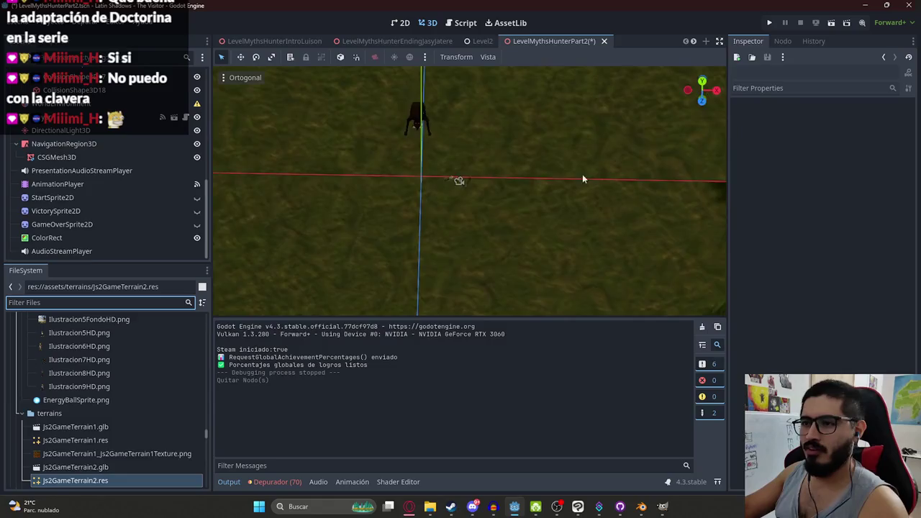
pyautogui.scroll(-5, 582, 174)
pyautogui.hotkey('ctrl', 's')
pyautogui.moveTo(411, 507)
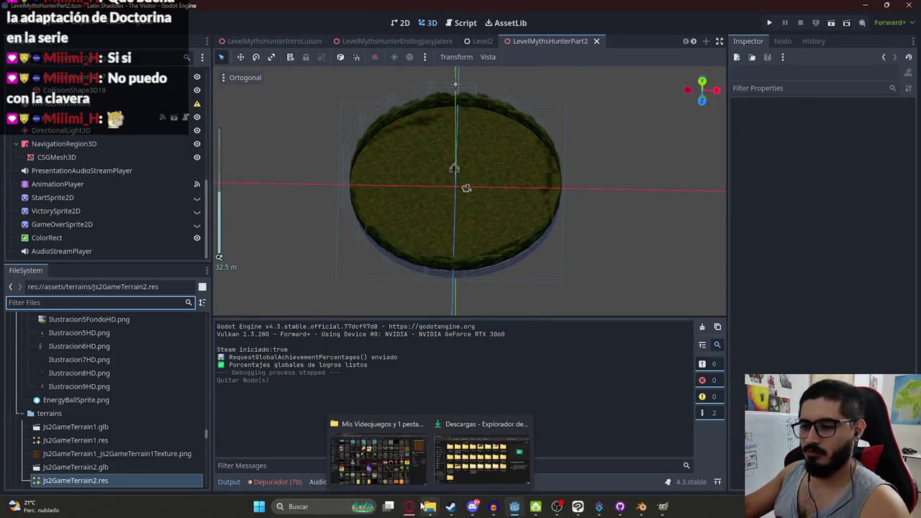
pyautogui.click(382, 478)
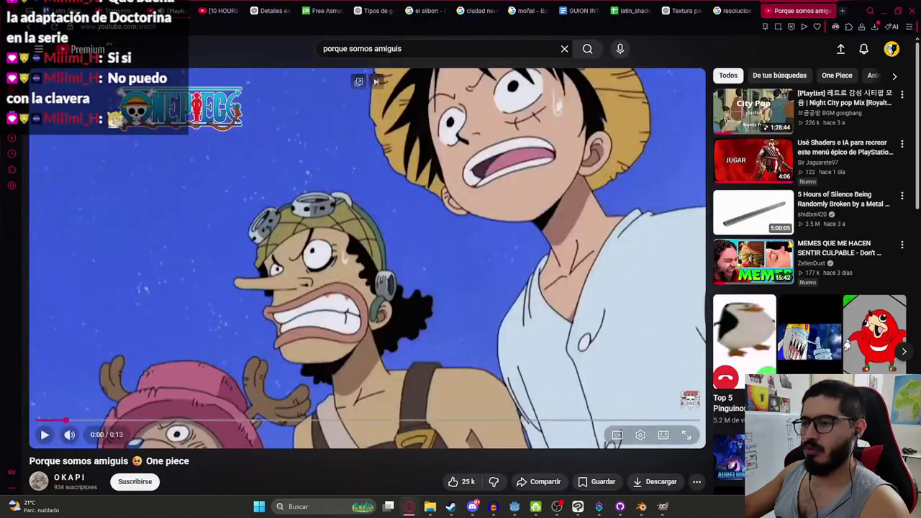
# In the 'Textura pasto' chat, send the request 'ahora uno de tierra roja'
pyautogui.click(743, 7)
pyautogui.click(687, 6)
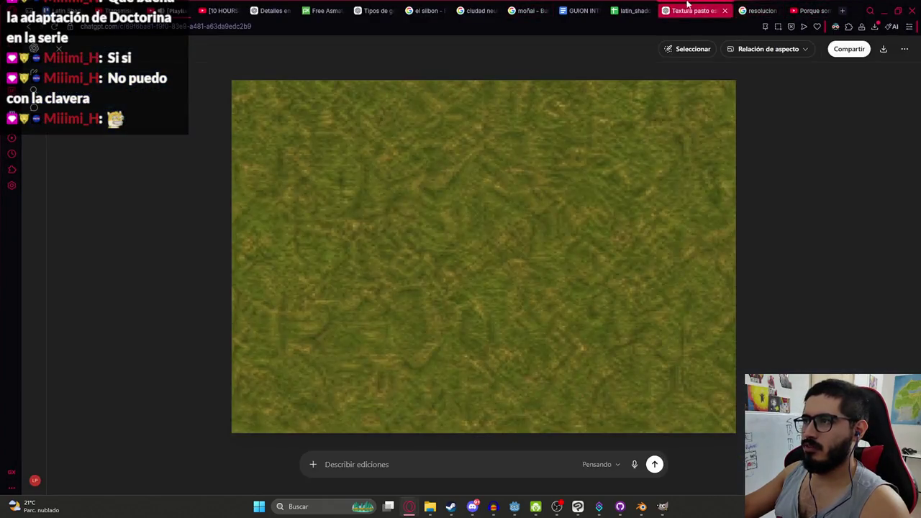
pyautogui.press('Escape')
pyautogui.write('ahora uno de tie')
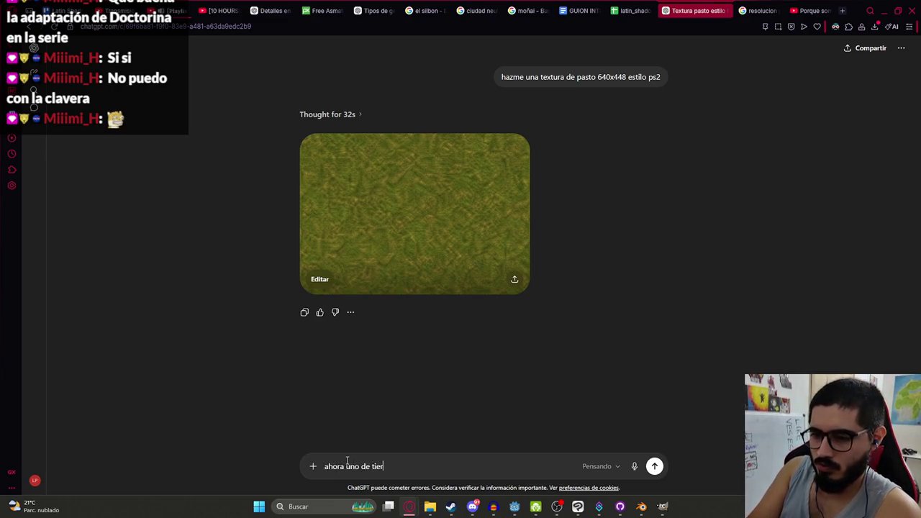
pyautogui.write('ra roja')
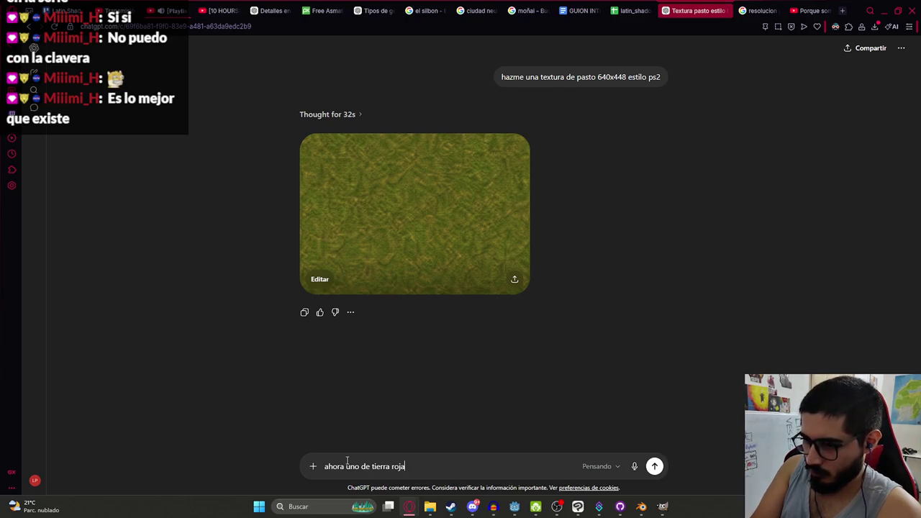
pyautogui.press('Return')
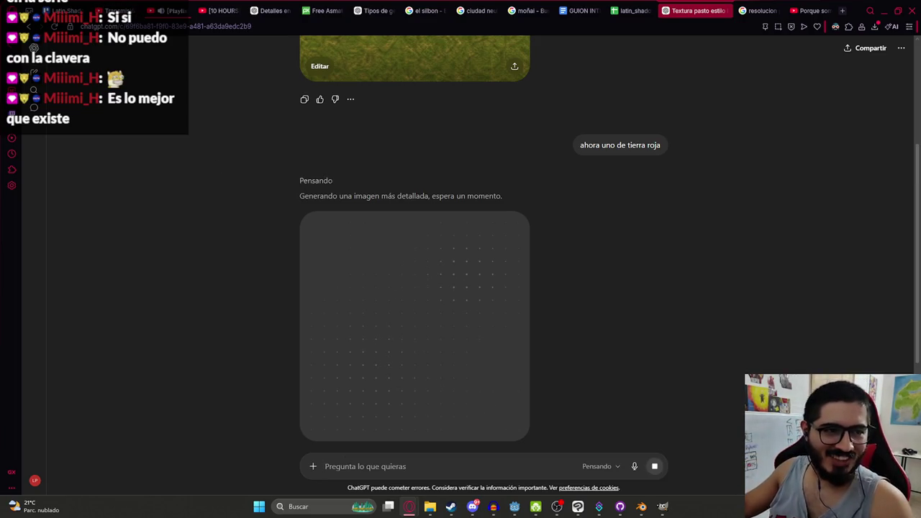
pyautogui.scroll(-1, 713, 313)
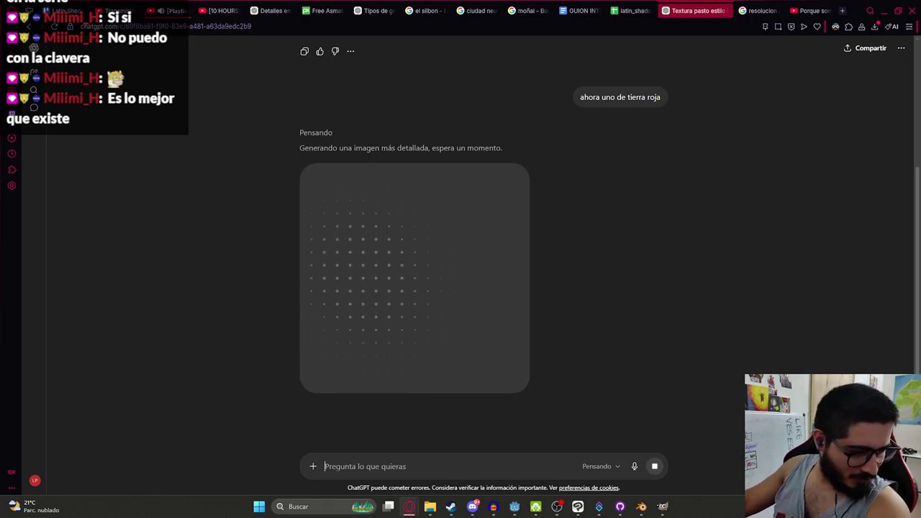
pyautogui.press('super+d')
pyautogui.press('super+d')
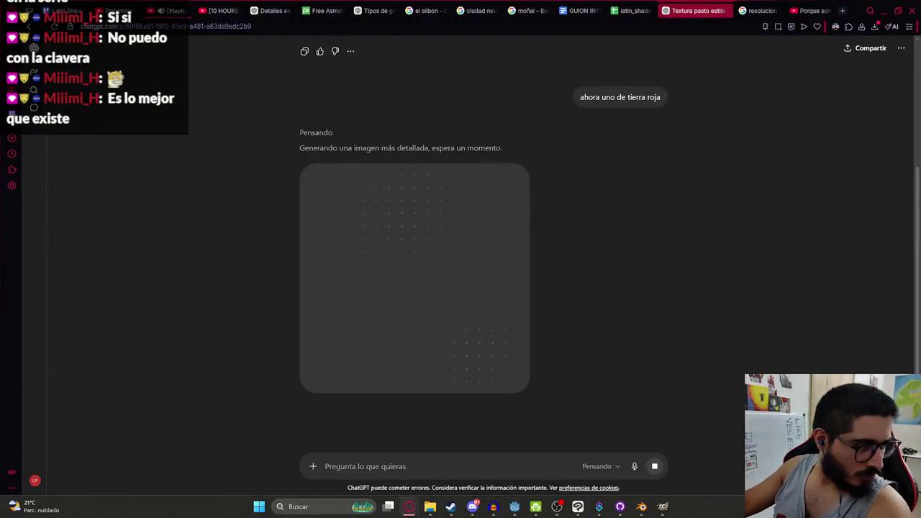